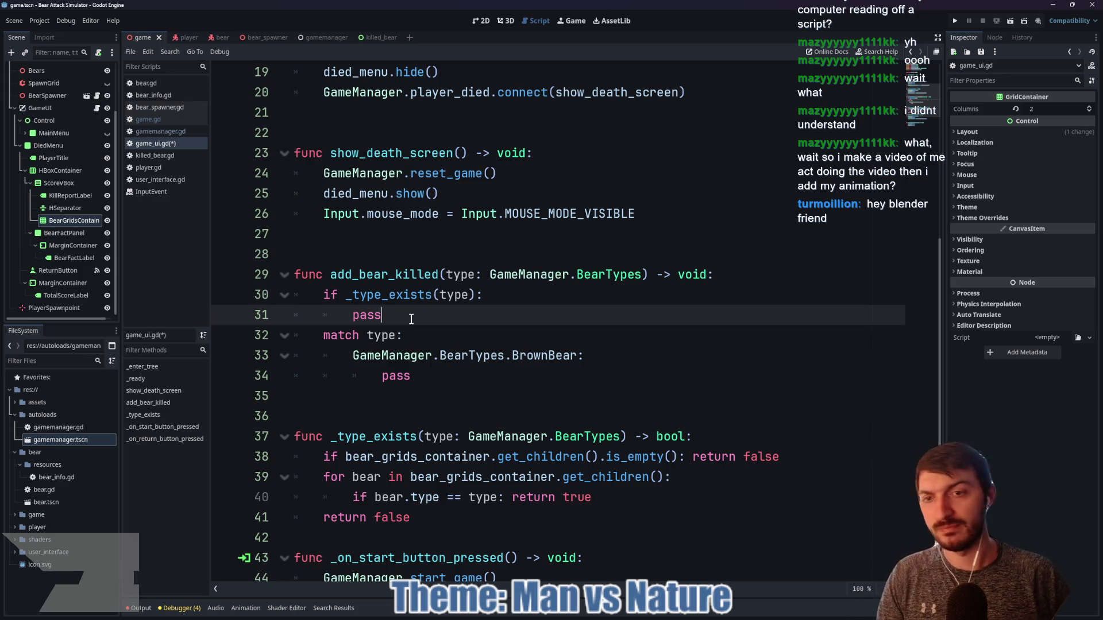
Step: Replace pass with a loop over bear_grids_container children that calls add_bear_killed() when bear.type == type
key("BackSpace")
key("BackSpace")
key("BackSpace")
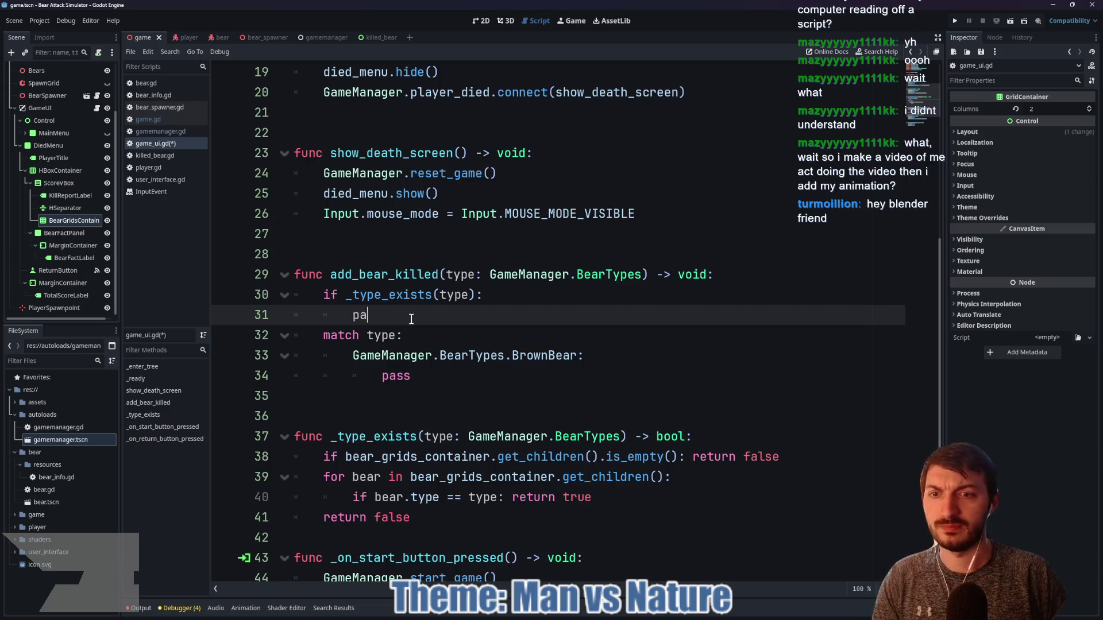
type("for bear in ")
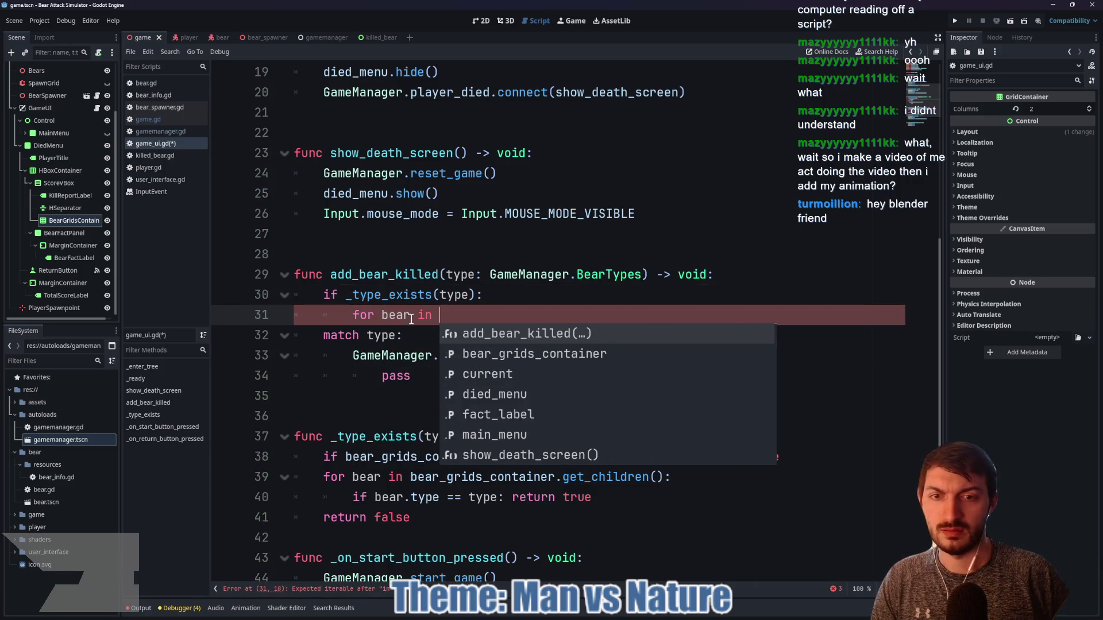
type("bear_grids_container.")
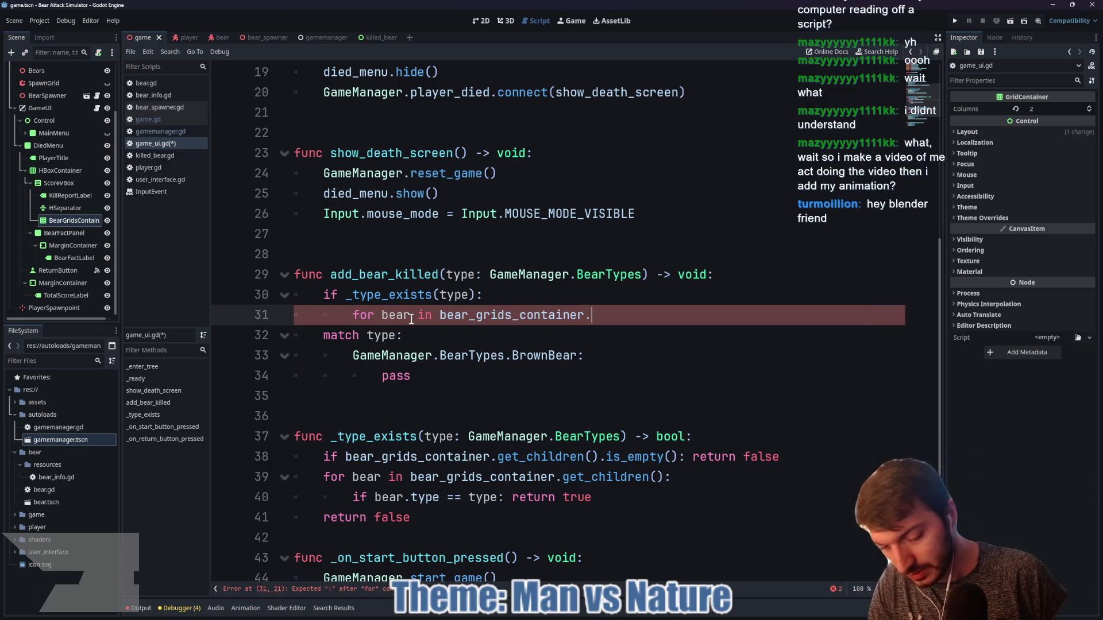
type("get_childre")
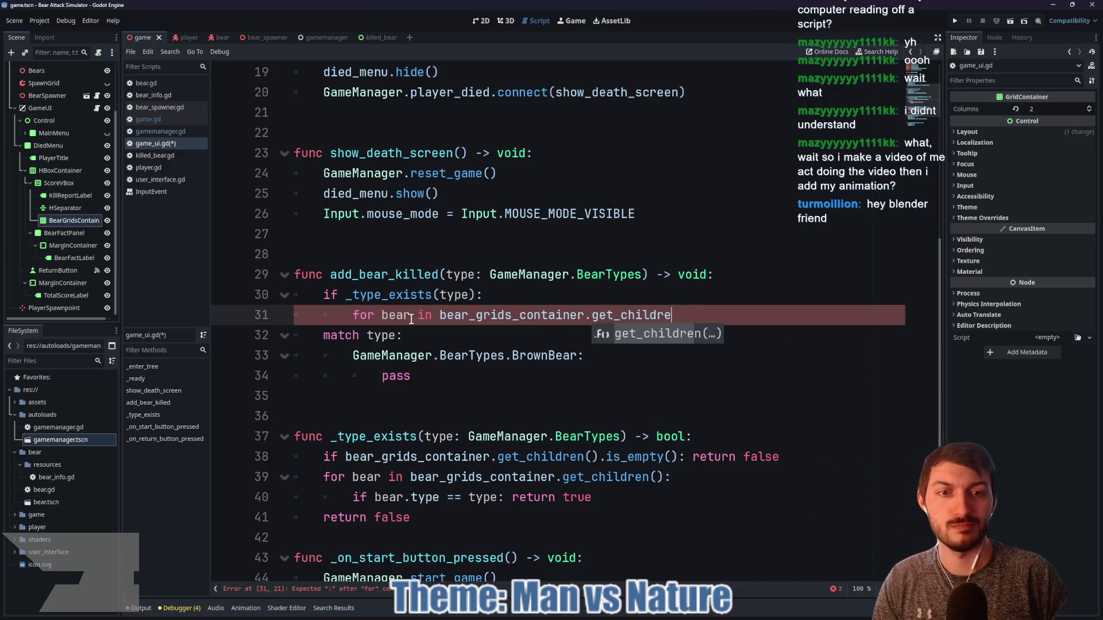
key("Return")
key("Return")
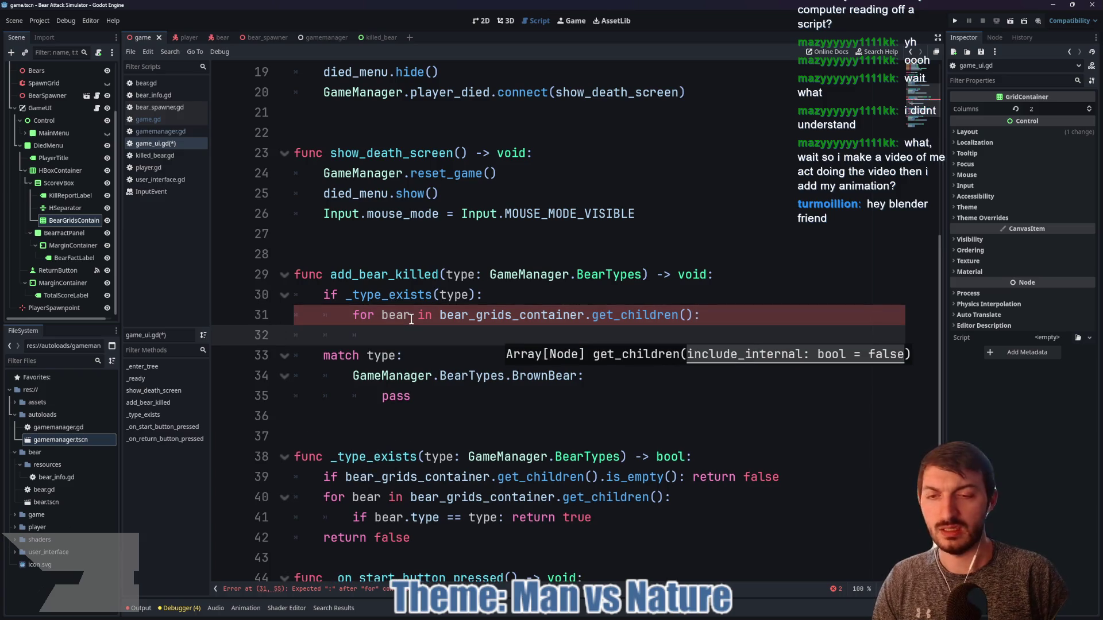
type("if bear.type ==")
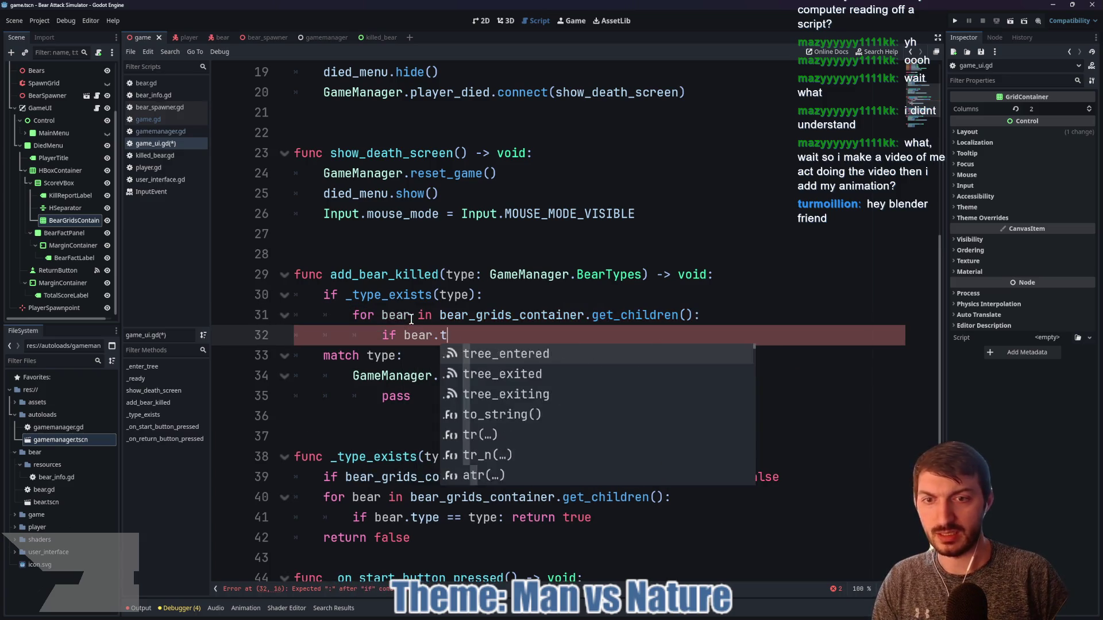
type(" type")
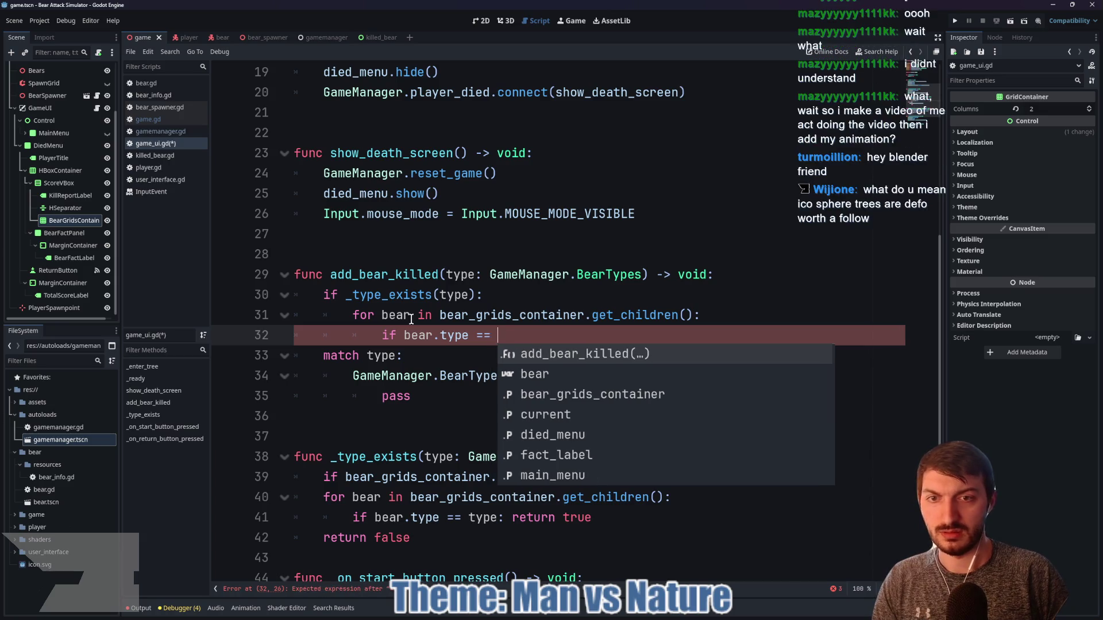
type(":")
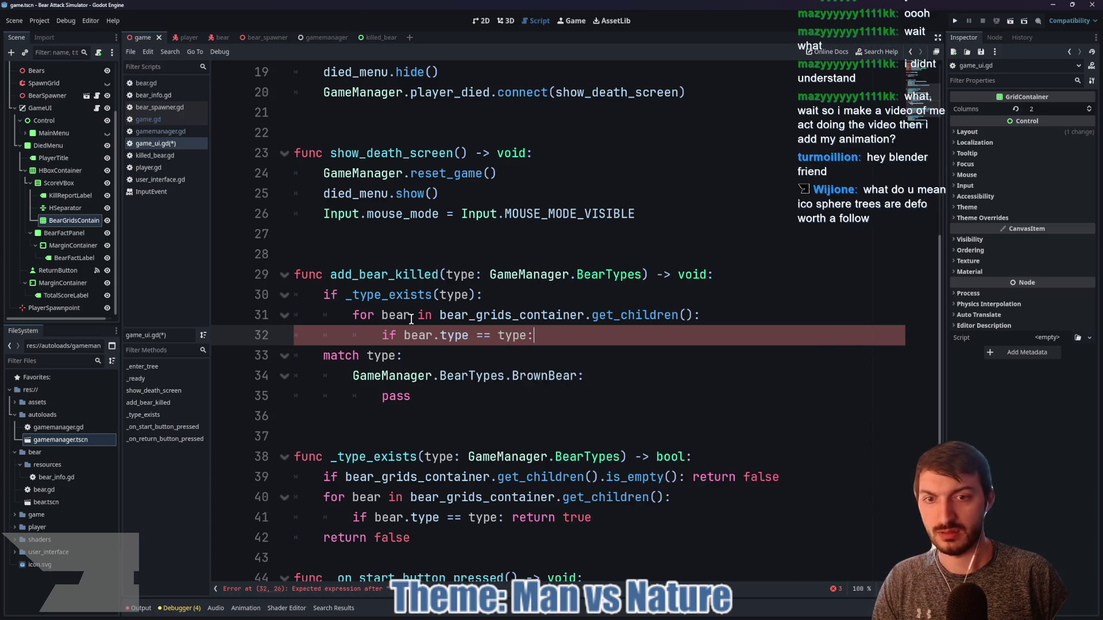
key("Return")
type("bear.upd")
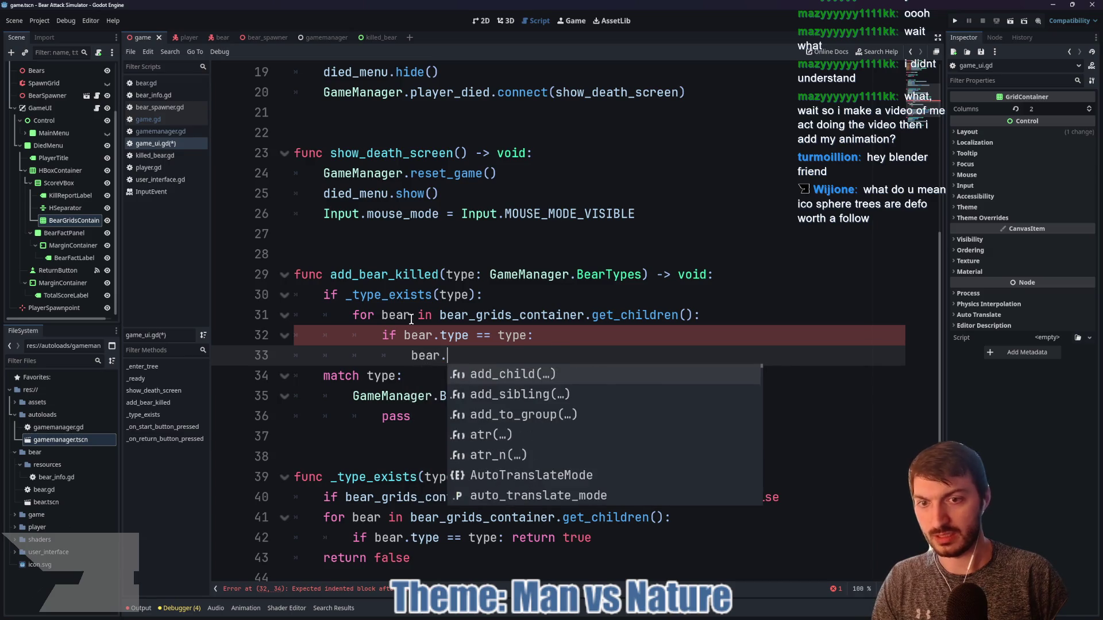
type("ate")
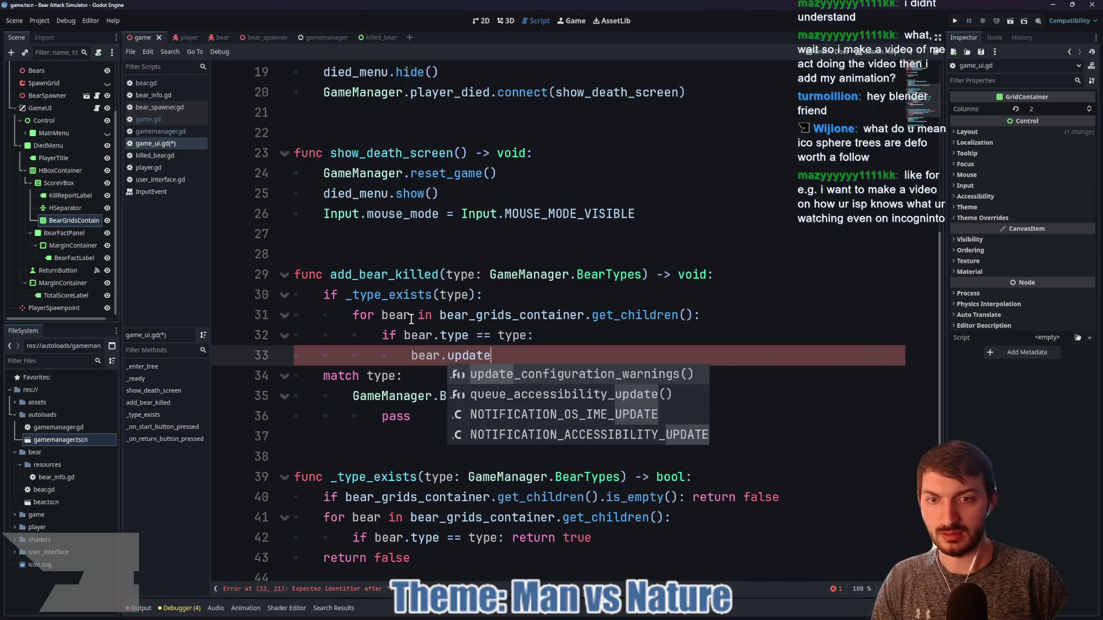
type("_label")
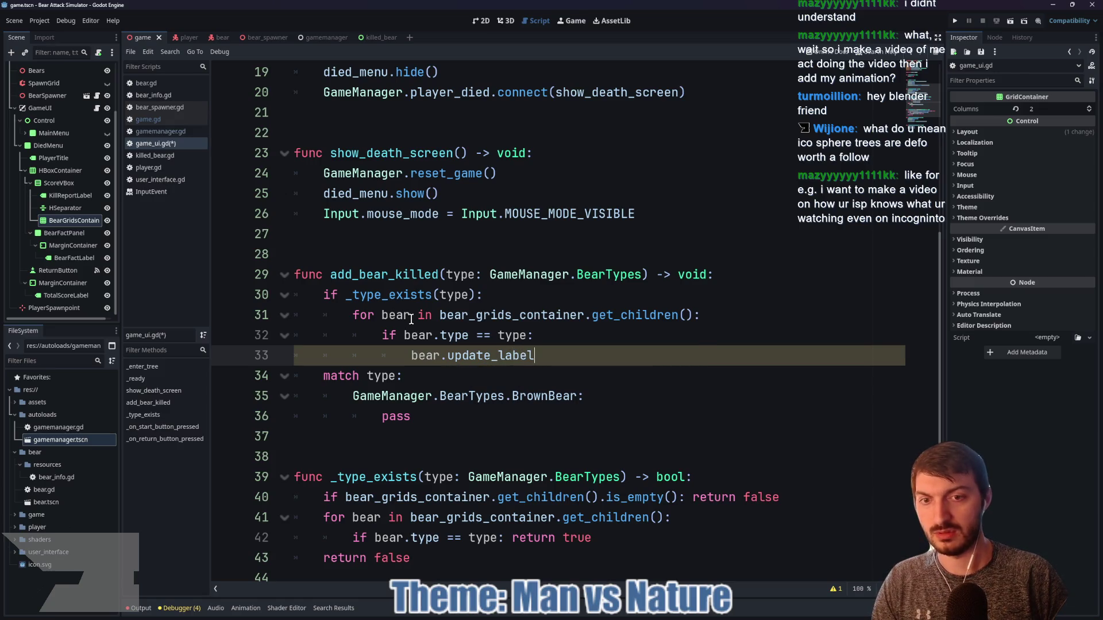
key("BackSpace")
key("BackSpace")
key("BackSpace")
type("add")
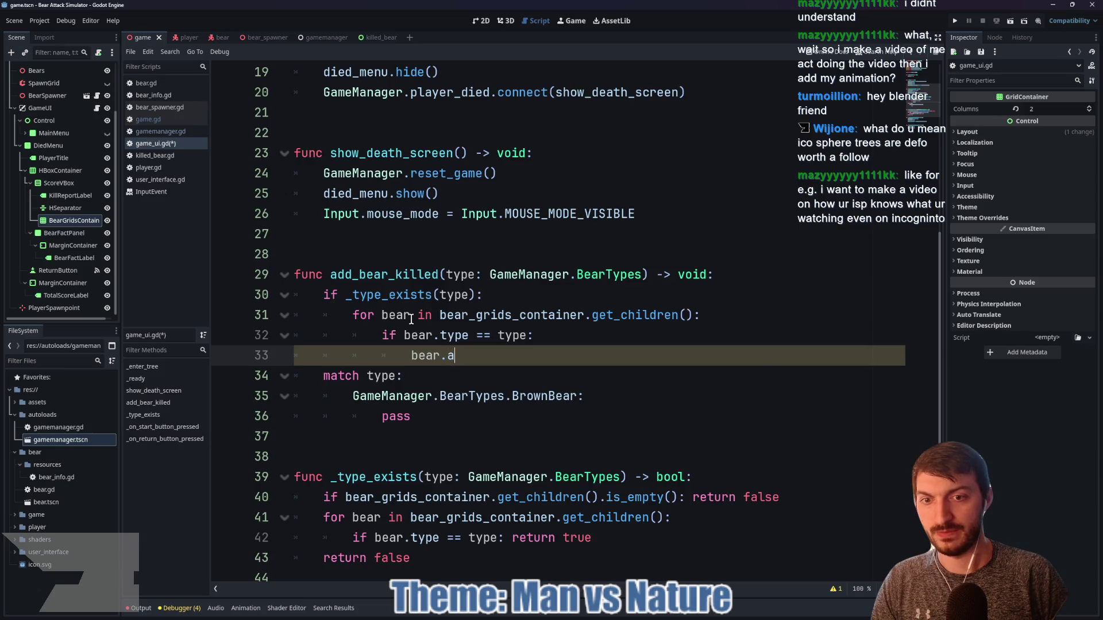
type("_bear_")
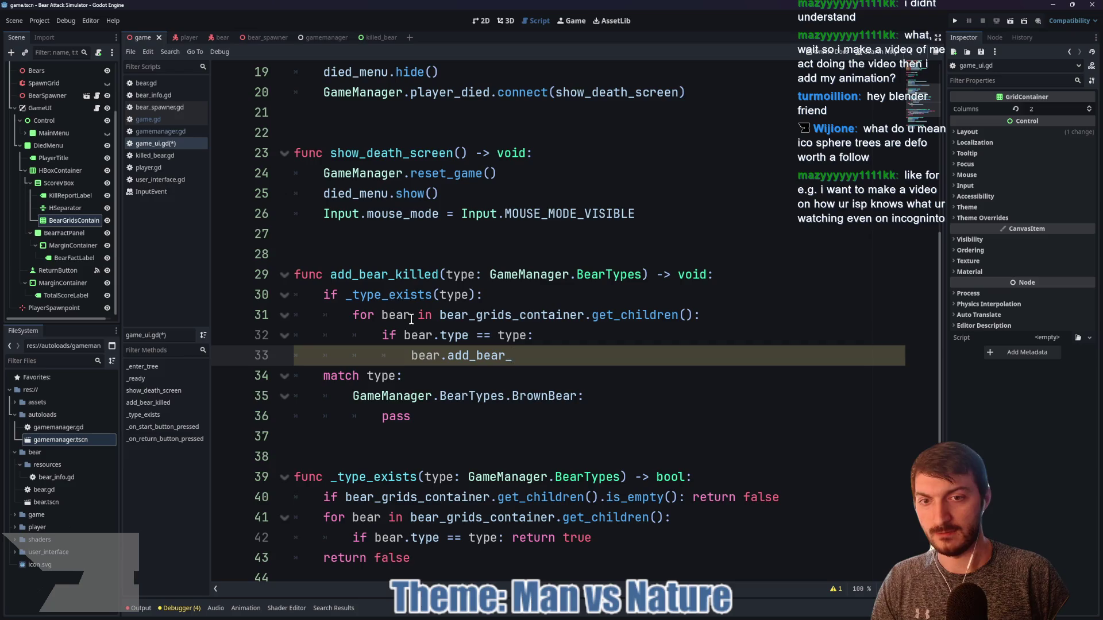
type("killed()")
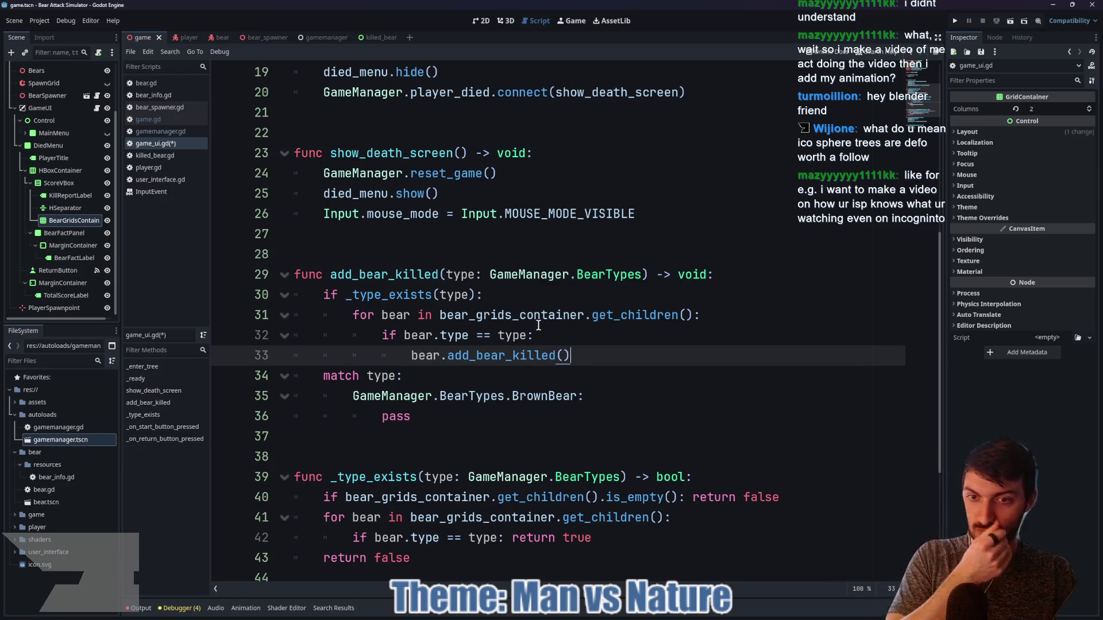
Step: In killed_bear.gd, adjust the blank lines after class_name and above update_labels
left_click(375, 38)
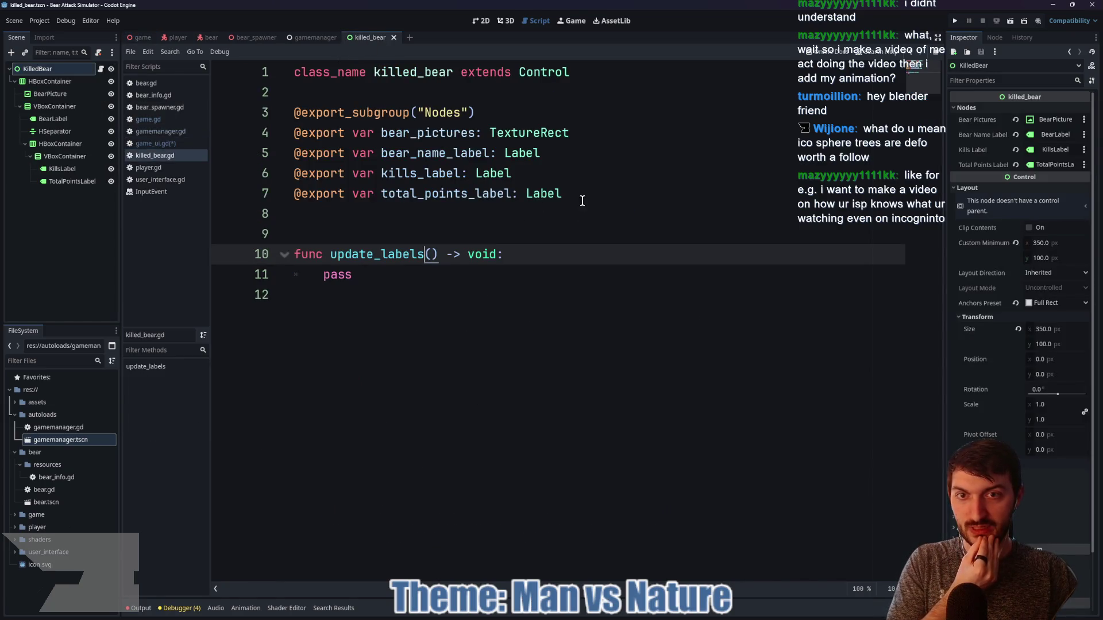
left_click(371, 95)
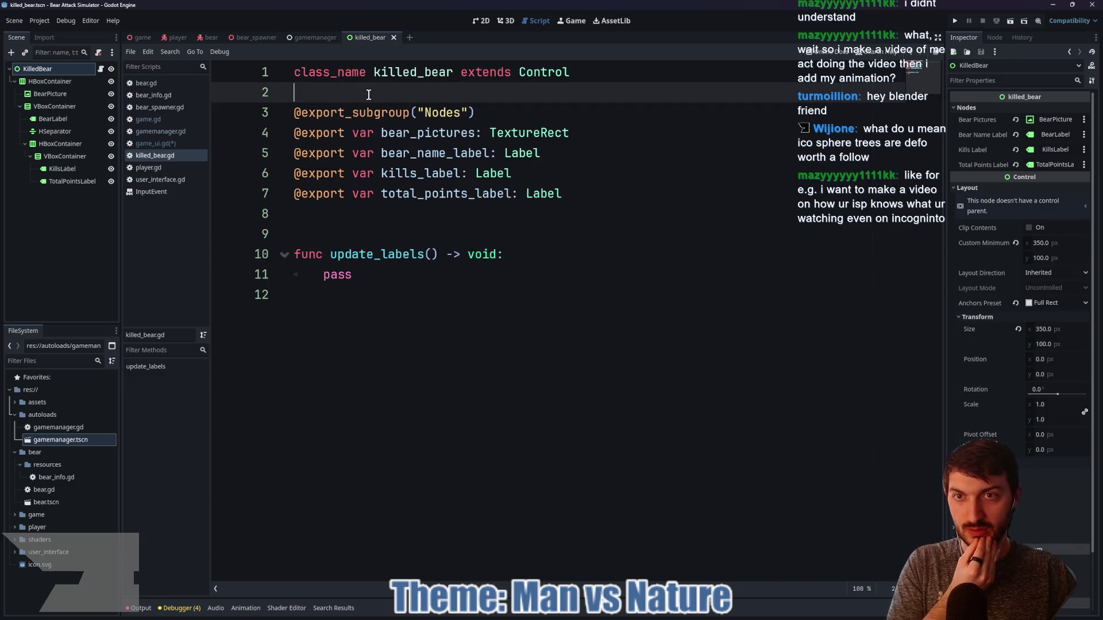
key("Return")
key("Return")
key("BackSpace")
key("BackSpace")
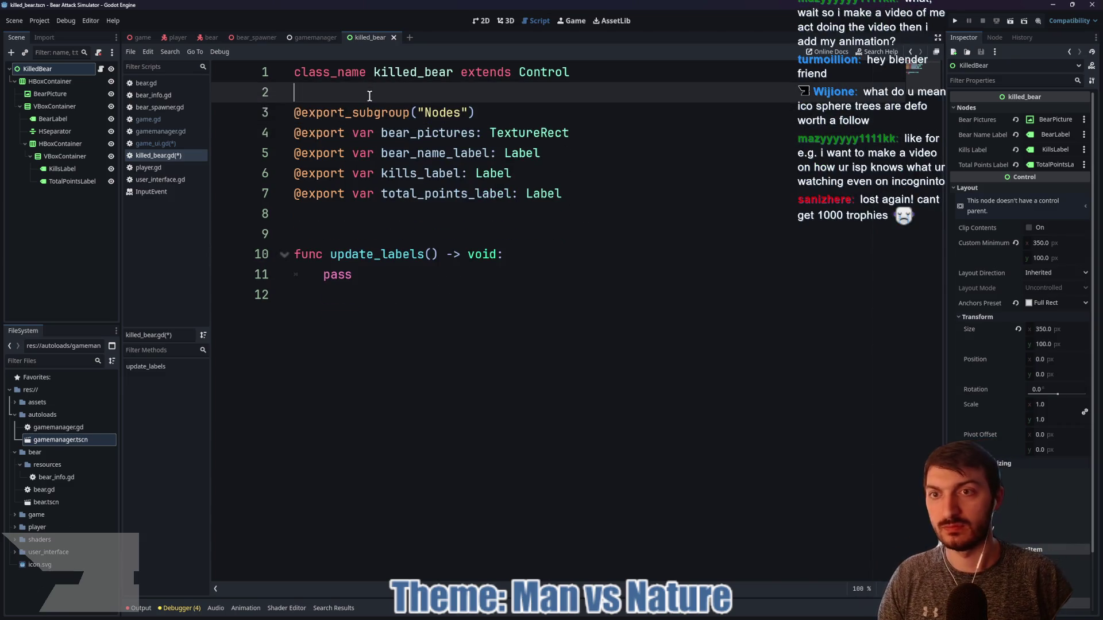
left_click(328, 227)
key("Return")
key("Return")
key("Up")
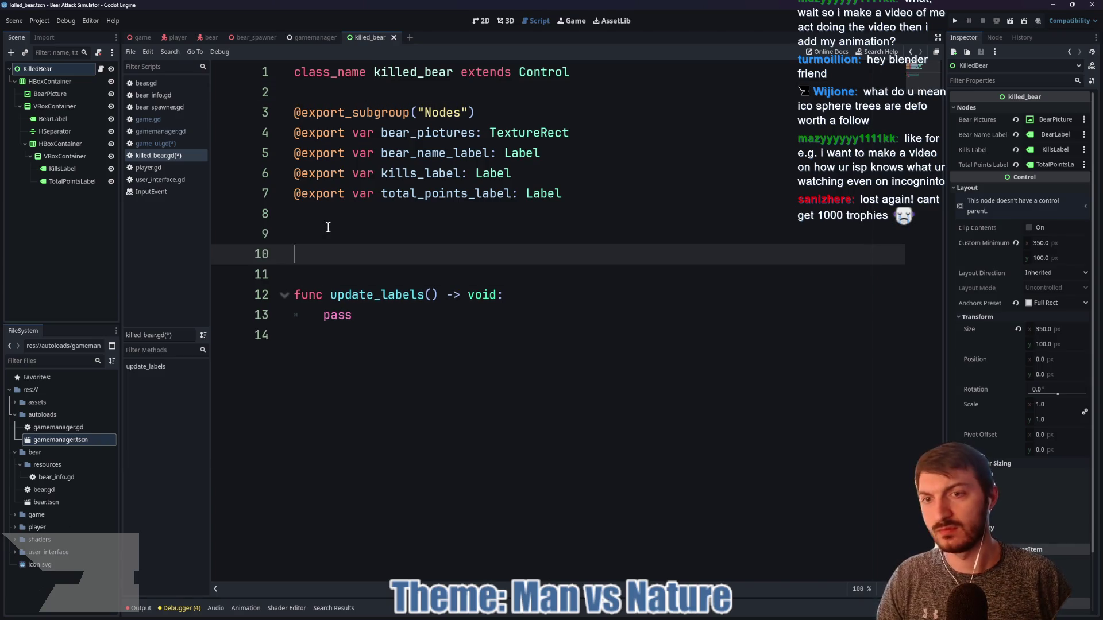
left_click(336, 96)
key("Return")
key("Return")
key("Up")
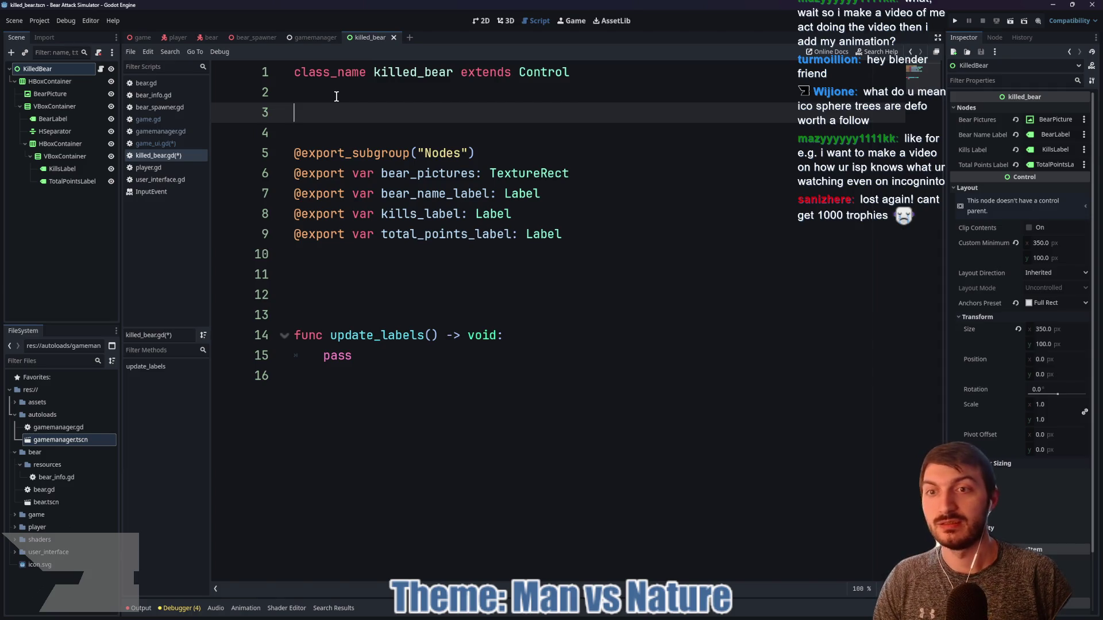
type("@export a")
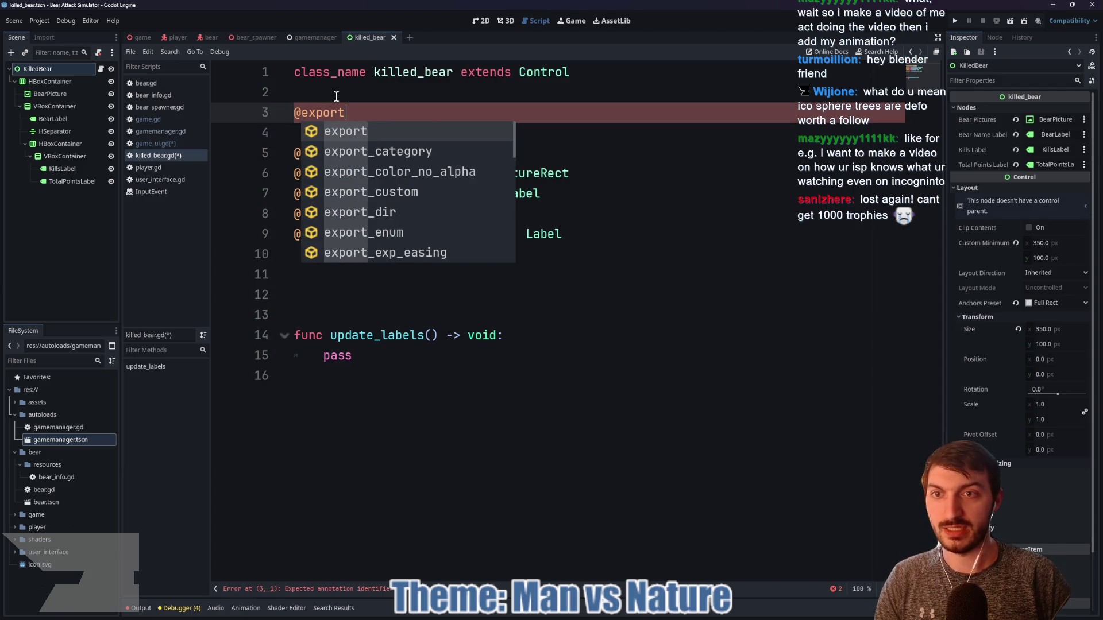
key("BackSpace")
type("var type:")
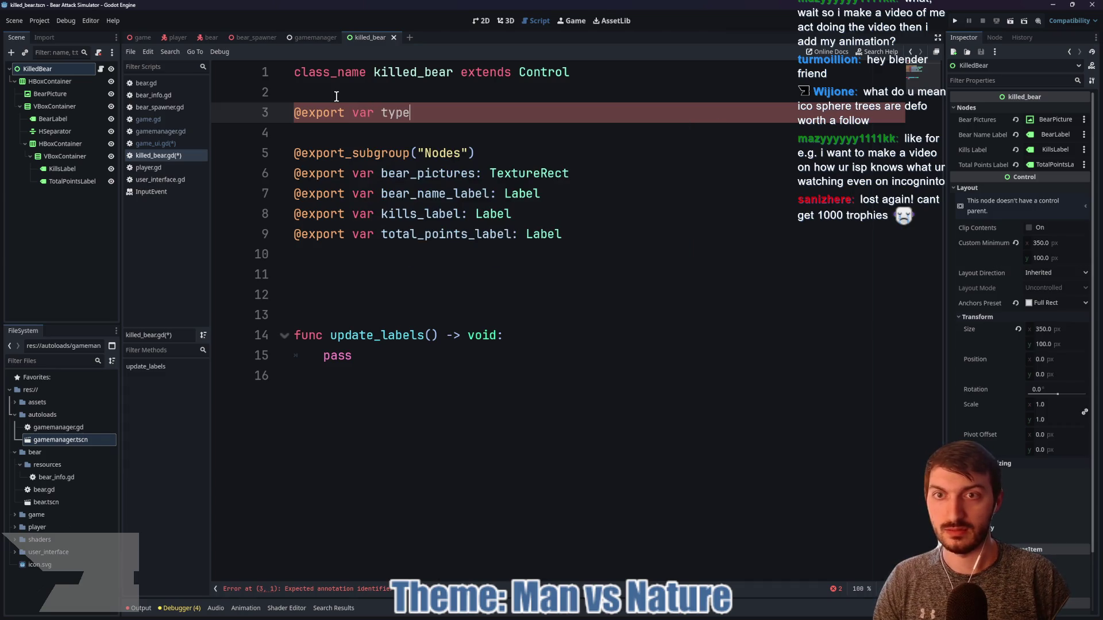
type(" GameManager.")
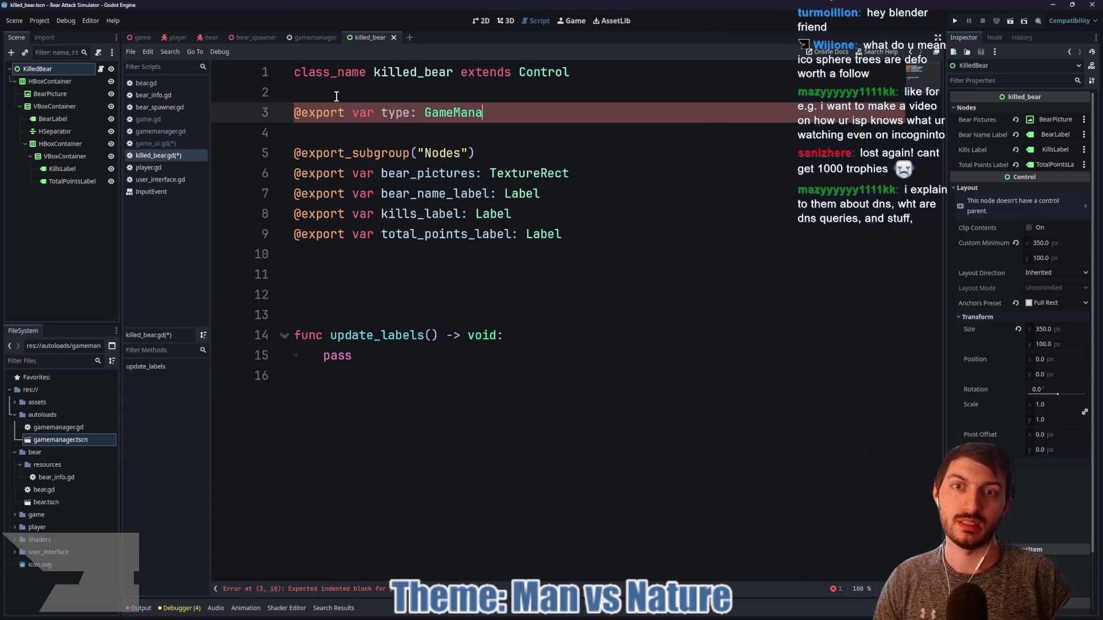
key("Return")
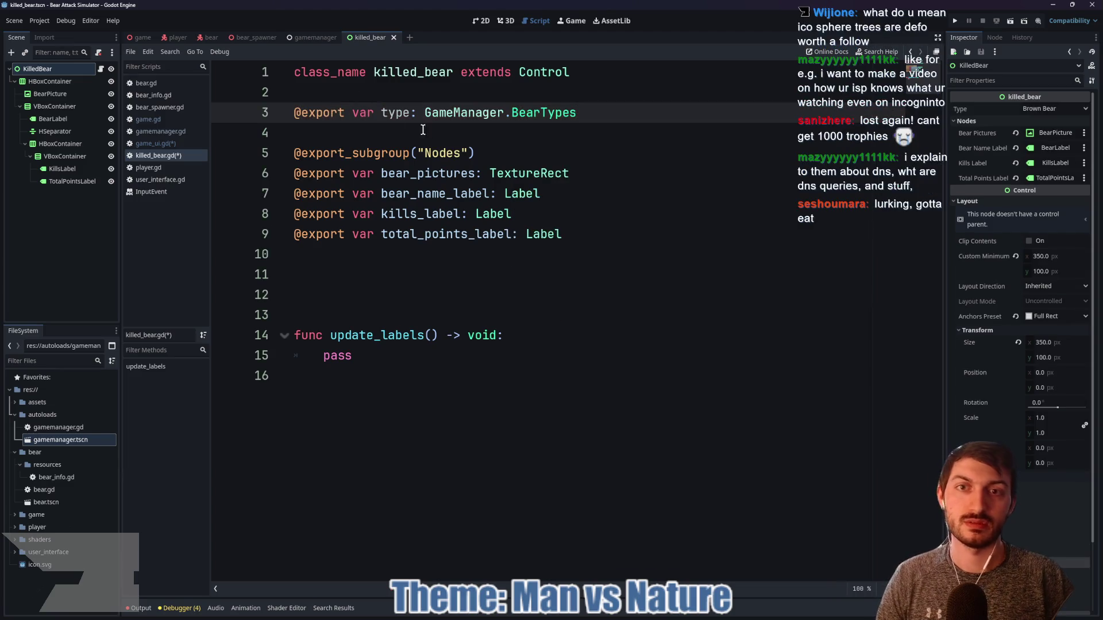
left_click(451, 135)
key("ctrl+s")
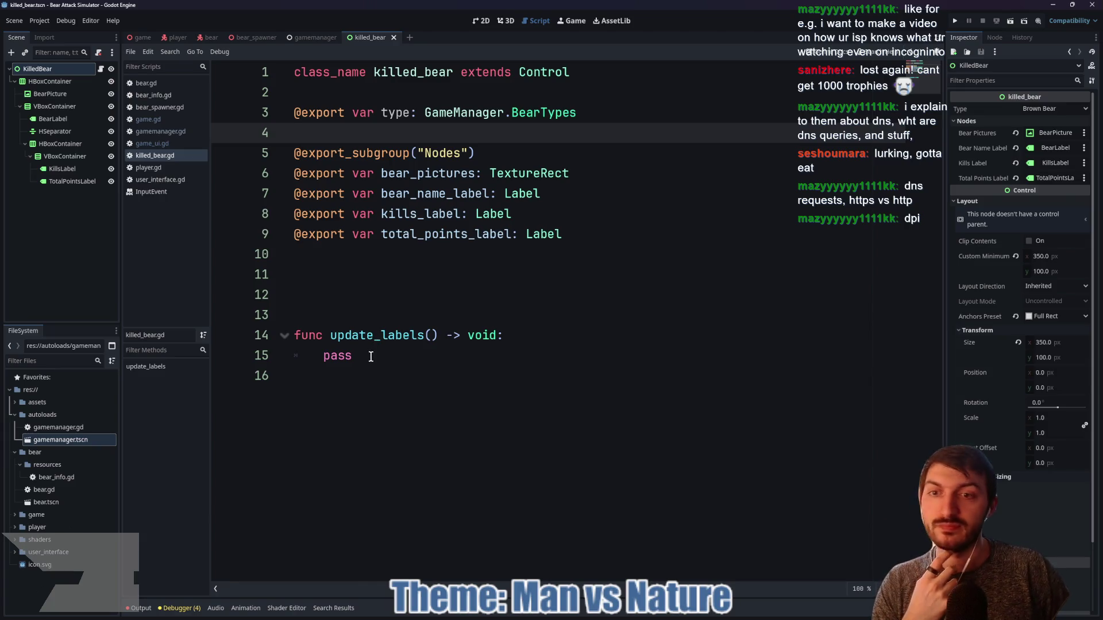
Step: Remove the extra blank lines above update_labels and save killed_bear.gd
left_click(344, 286)
key("BackSpace")
key("BackSpace")
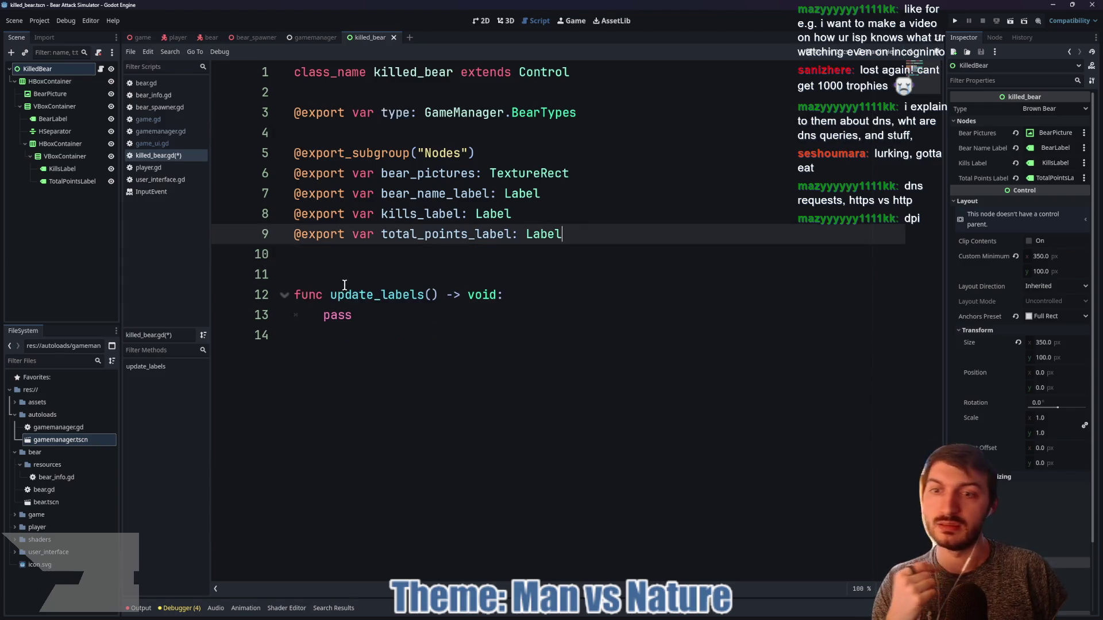
key("ctrl+s")
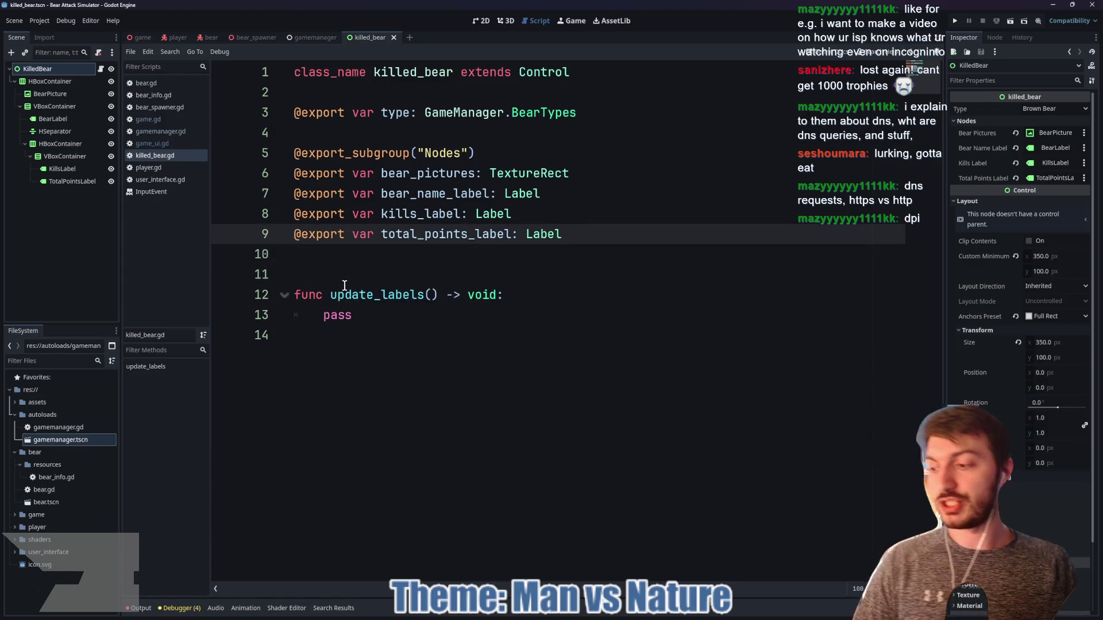
Step: Delete the pass placeholder from update_labels, leaving its body empty
left_click(335, 273)
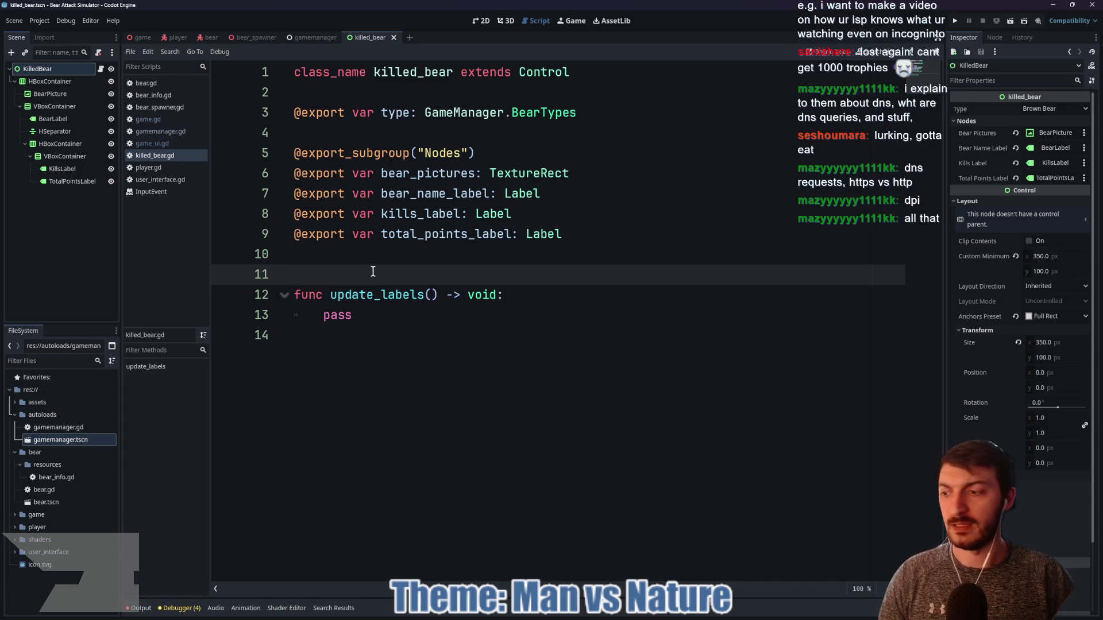
left_click(417, 312)
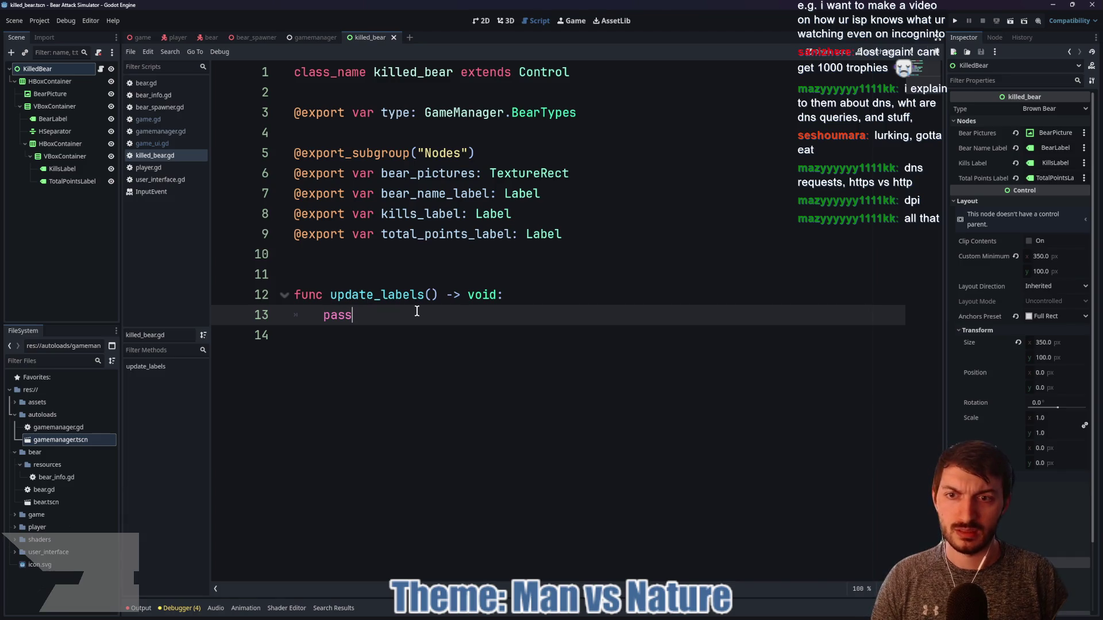
key("BackSpace")
key("BackSpace")
key("BackSpace")
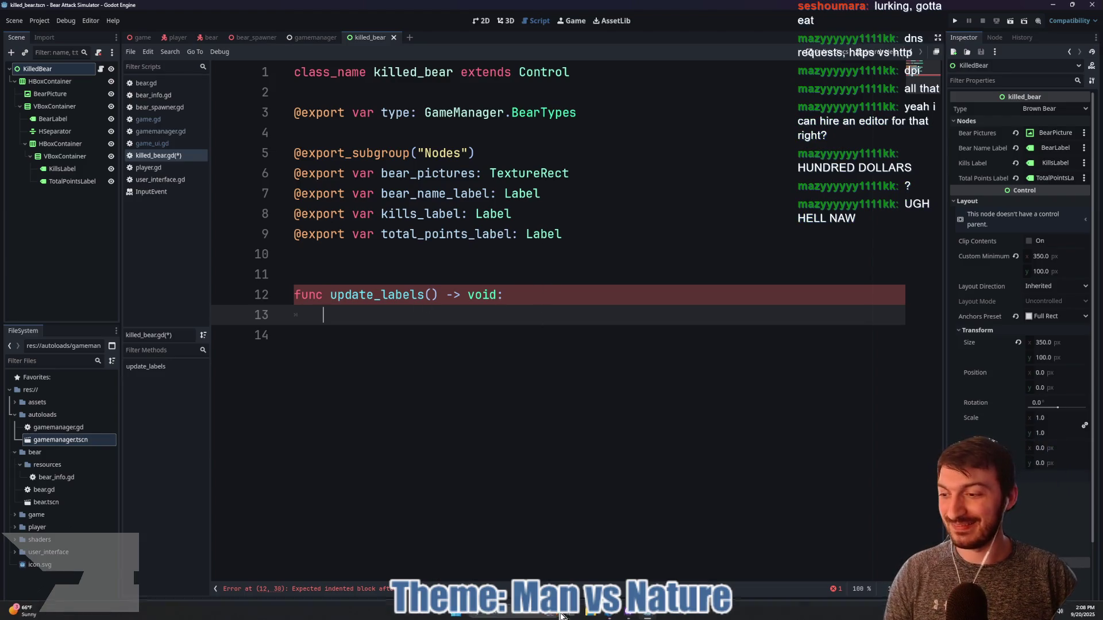
mouse_move(610, 616)
left_click(609, 569)
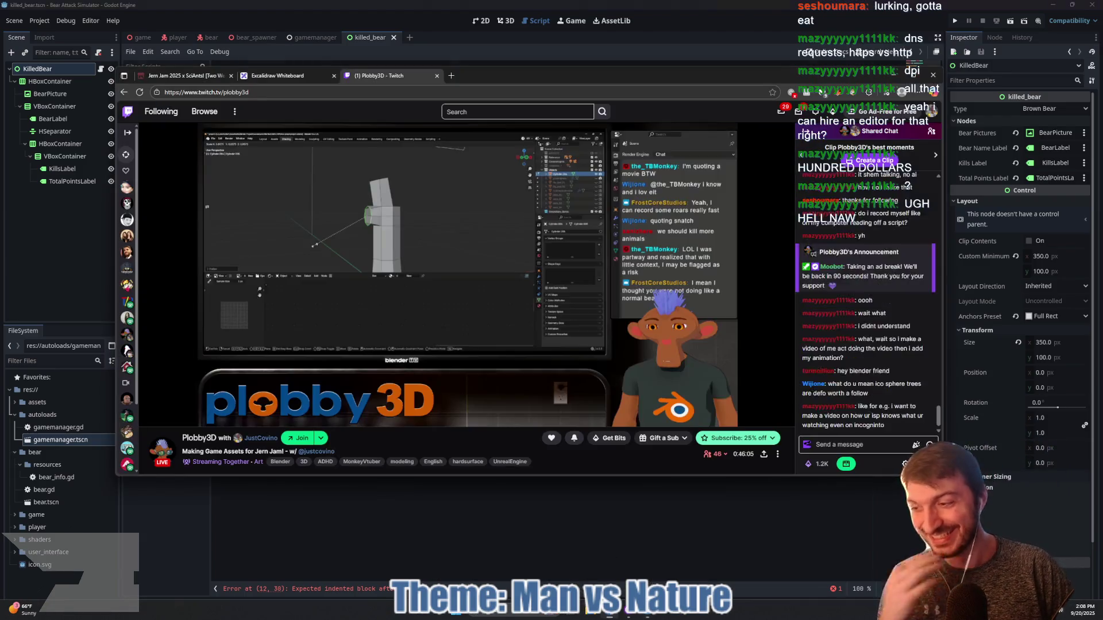
left_click(453, 75)
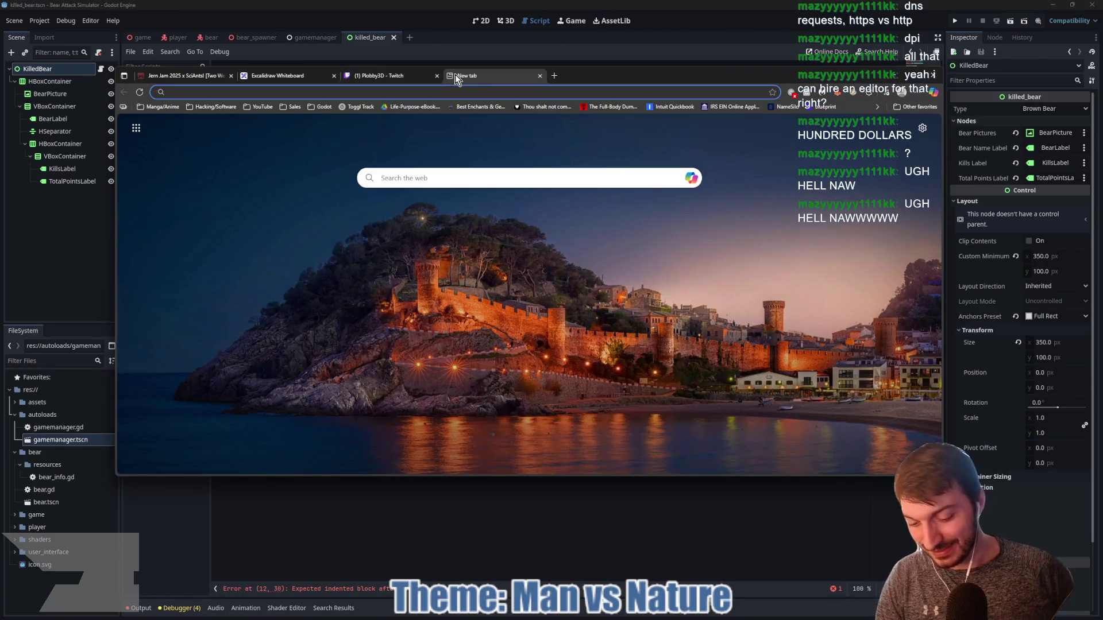
type("five")
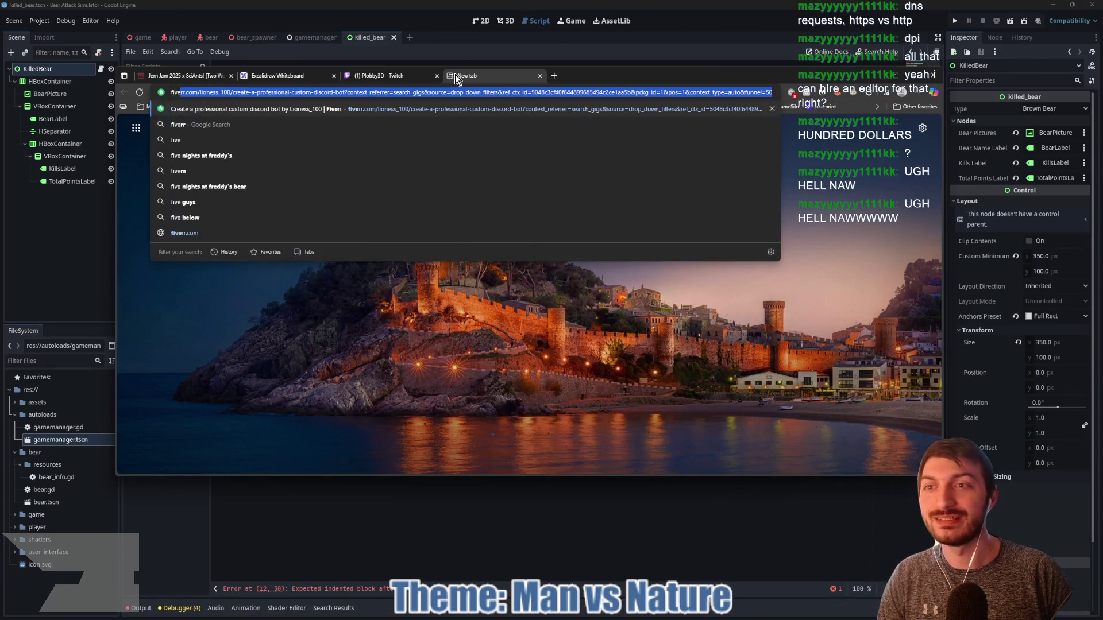
key("Return")
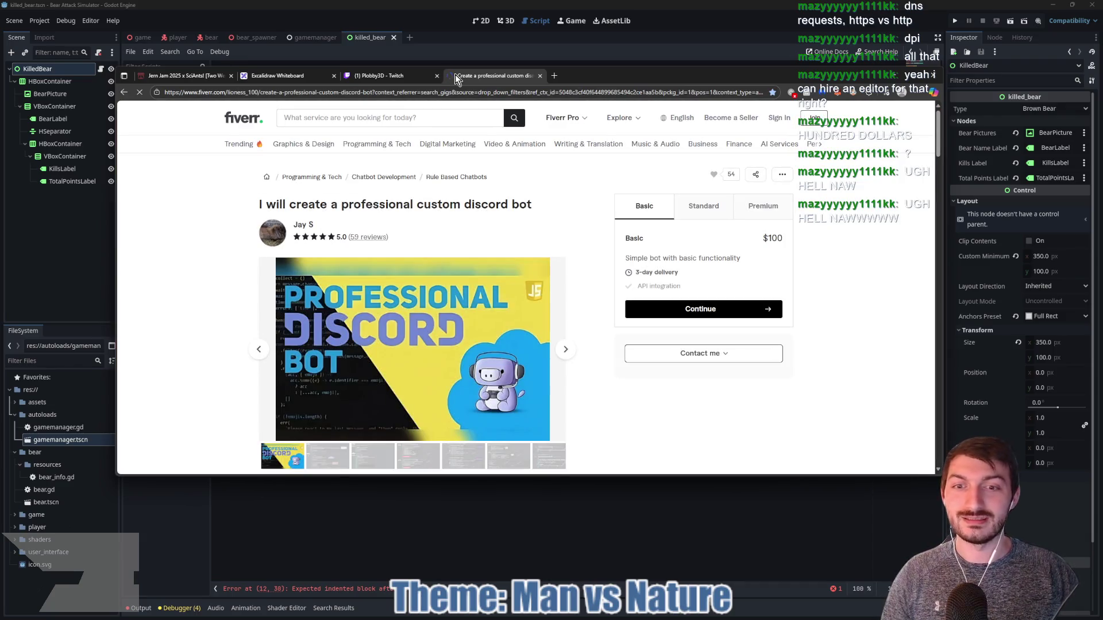
left_click(331, 117)
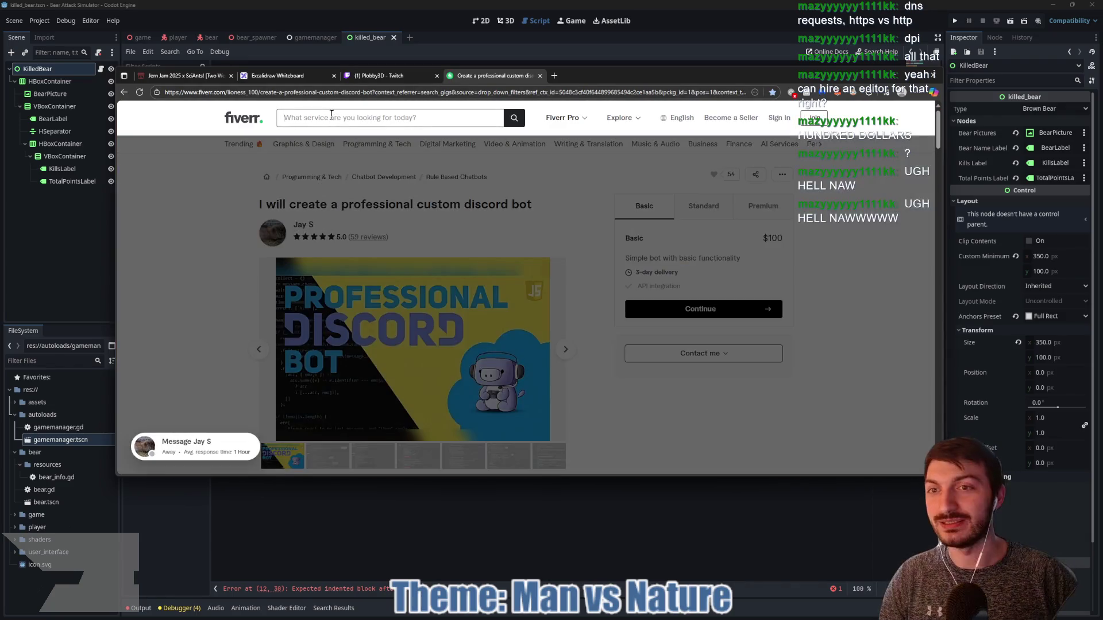
type("video editor")
key("Return")
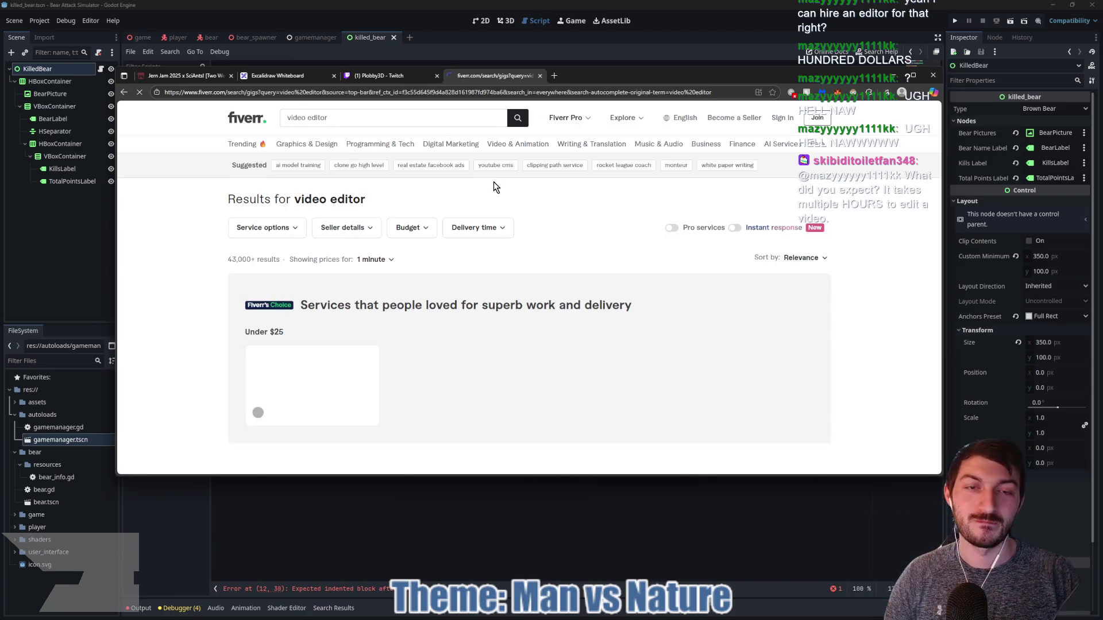
scroll(545, 226, "down", 5)
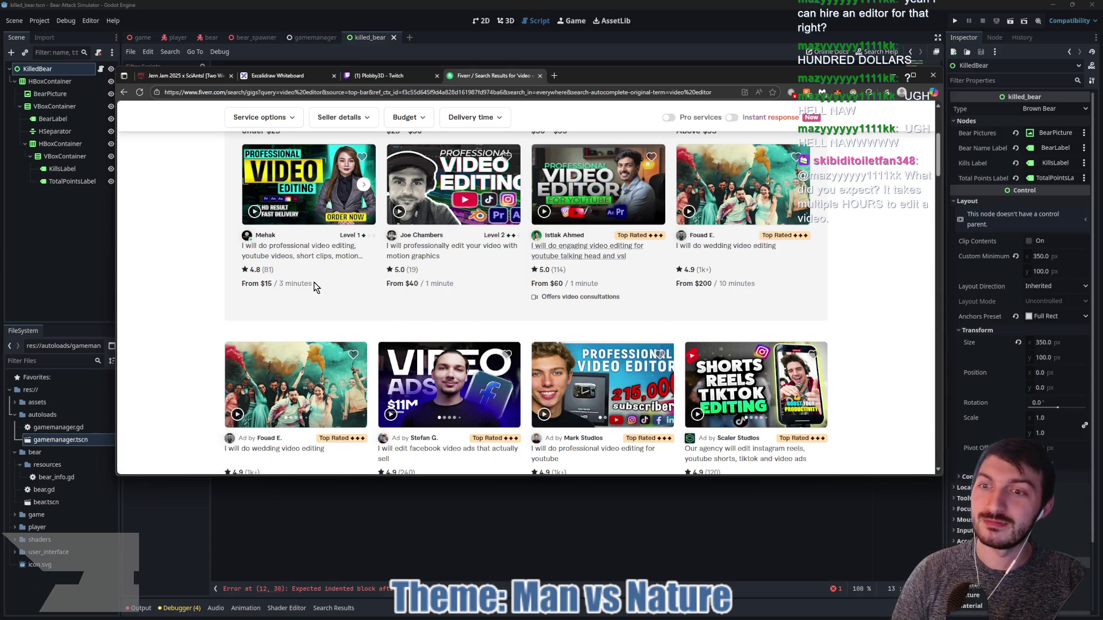
scroll(401, 187, "up", 2)
scroll(180, 356, "down", 2)
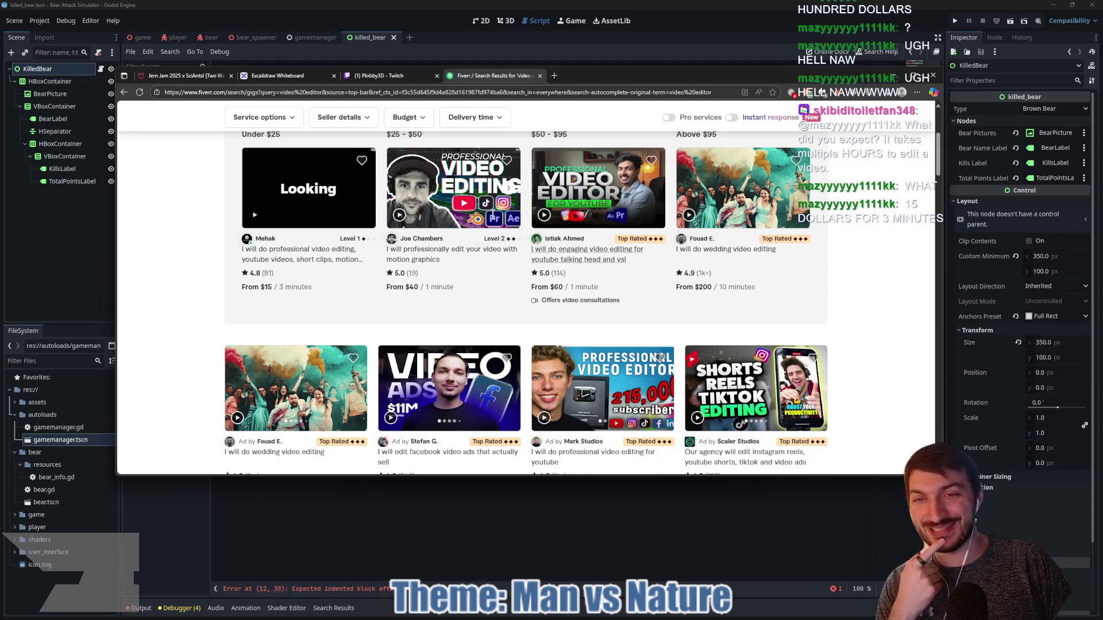
left_click(542, 82)
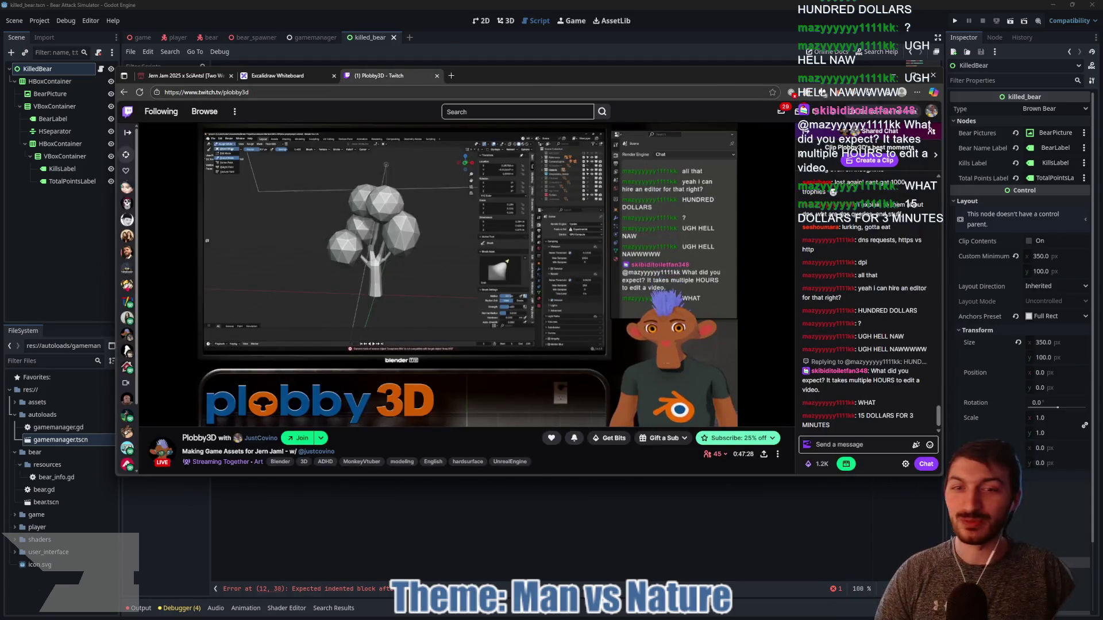
left_click(589, 534)
left_click(419, 317)
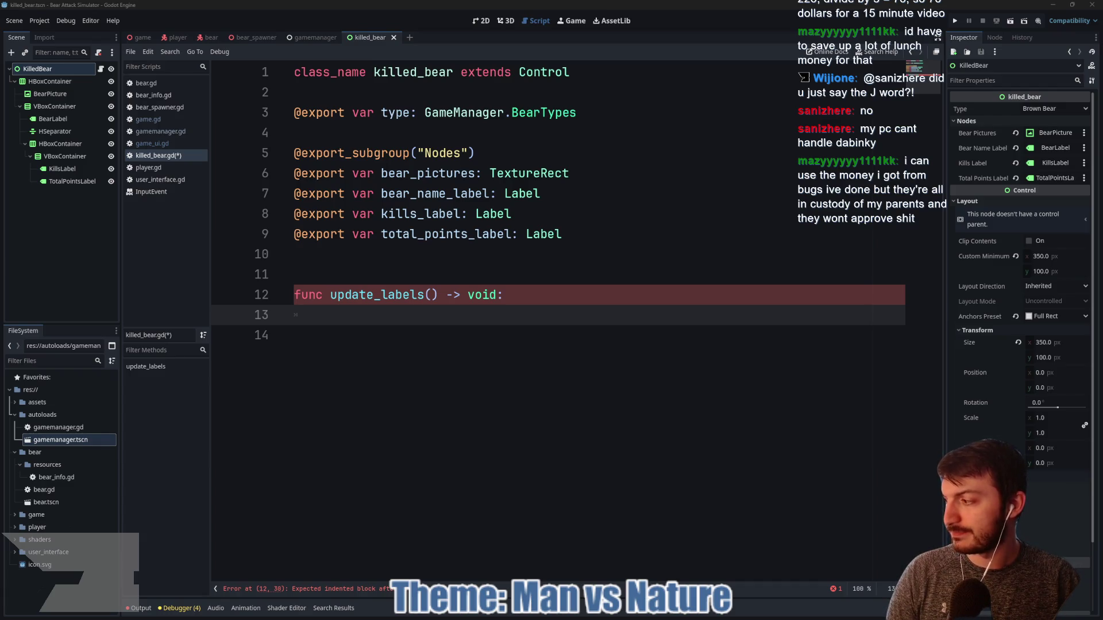
Step: Bring up Discord and browse the Video Editing (Davinci Resolve) - Getting Started thread in #resources
key("alt+Tab")
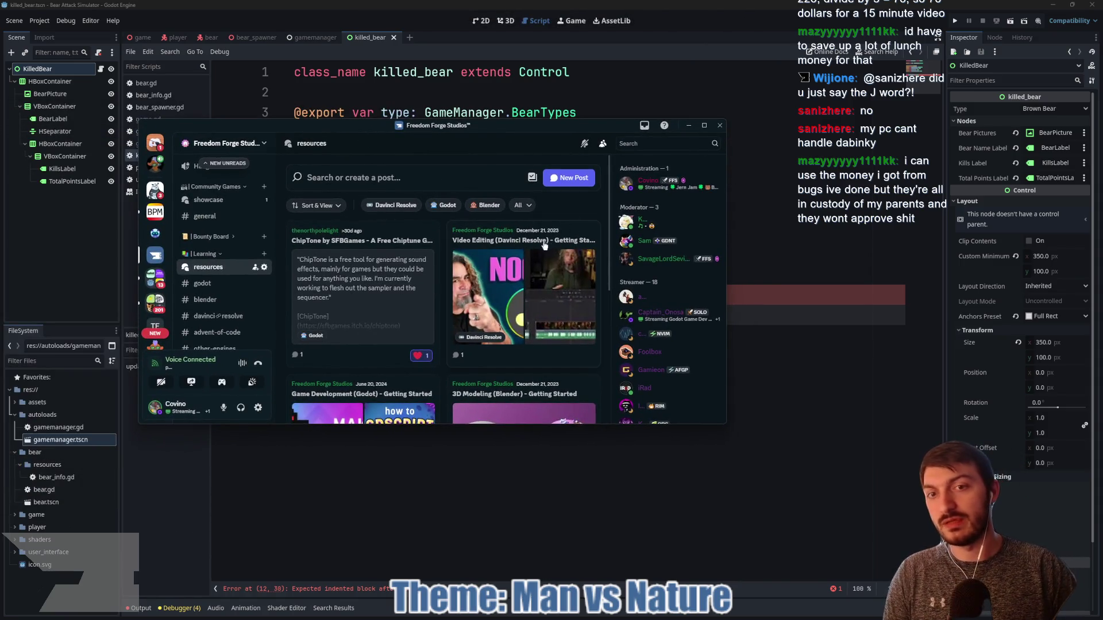
left_click(578, 233)
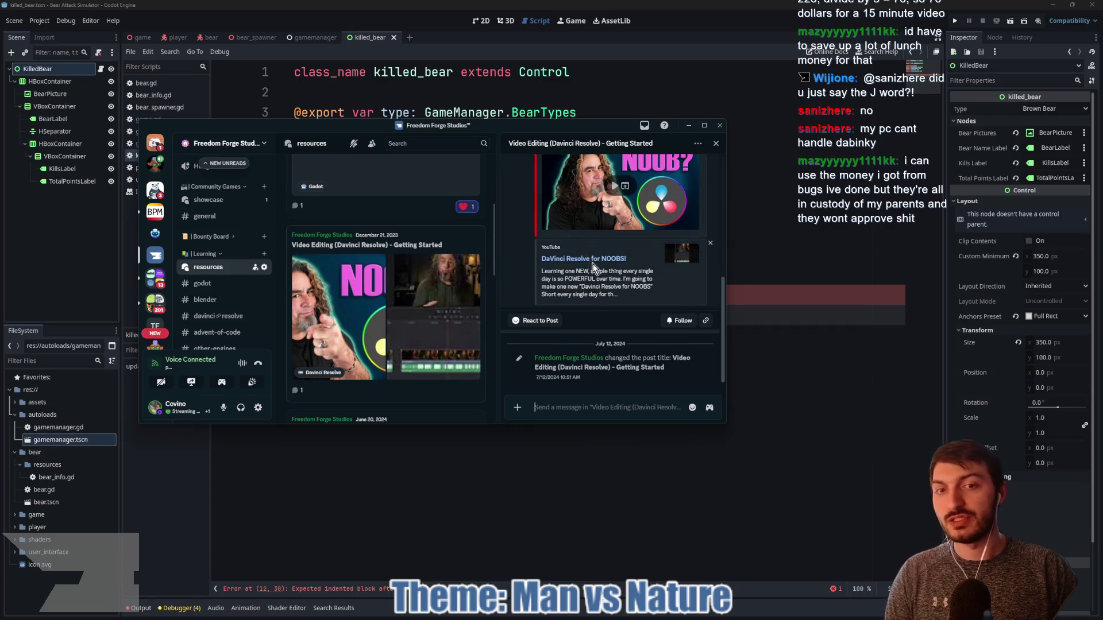
scroll(592, 263, "up", 5)
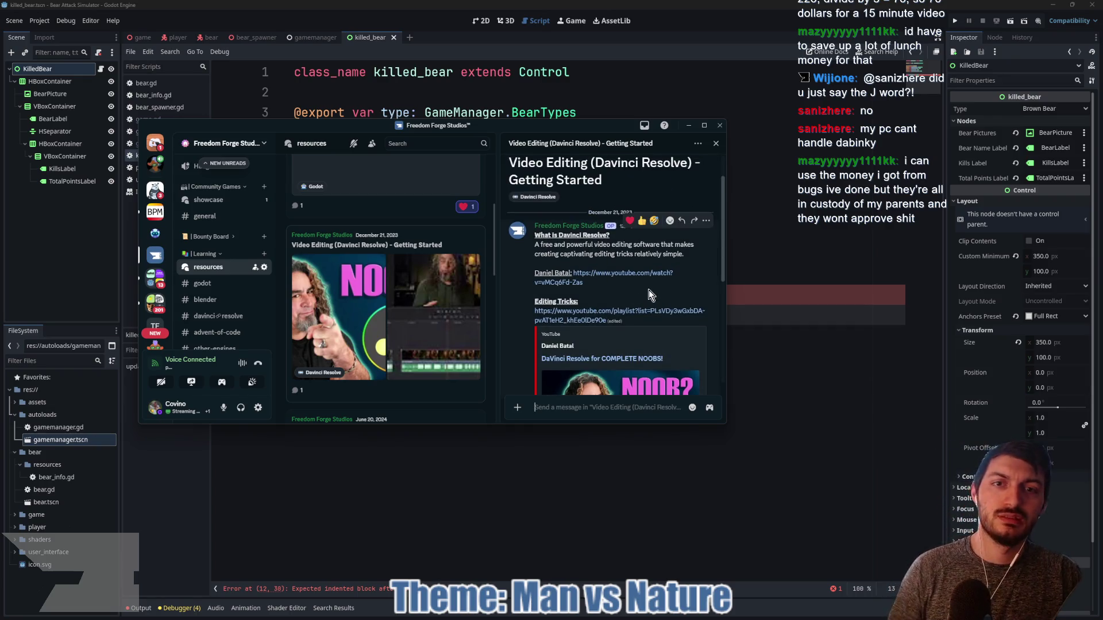
scroll(649, 293, "down", 2)
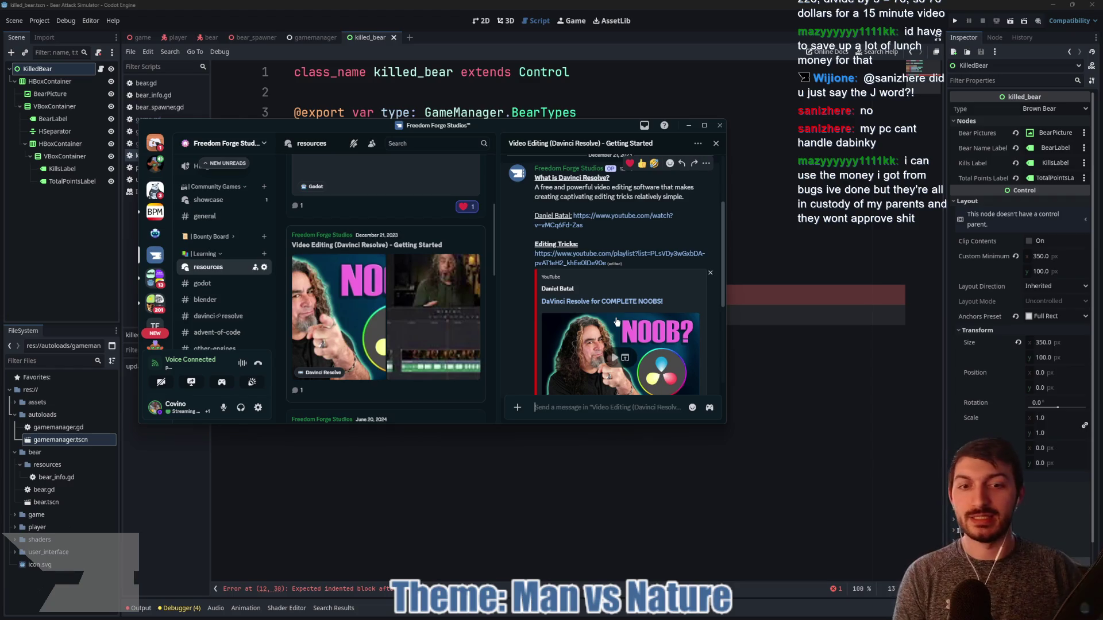
scroll(612, 327, "down", 3)
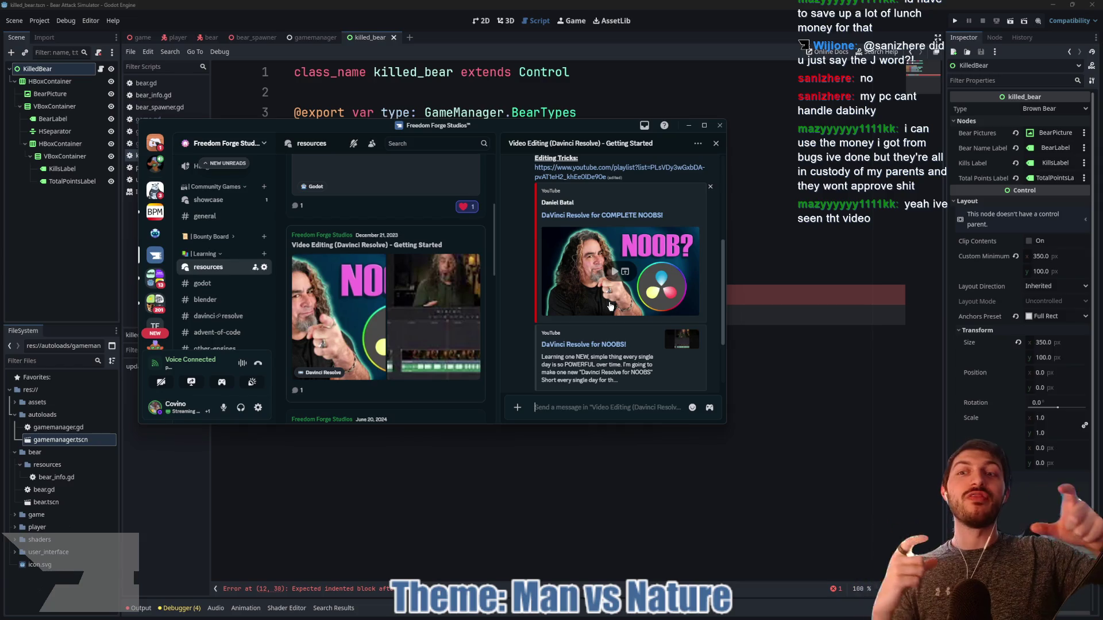
scroll(605, 313, "up", 5)
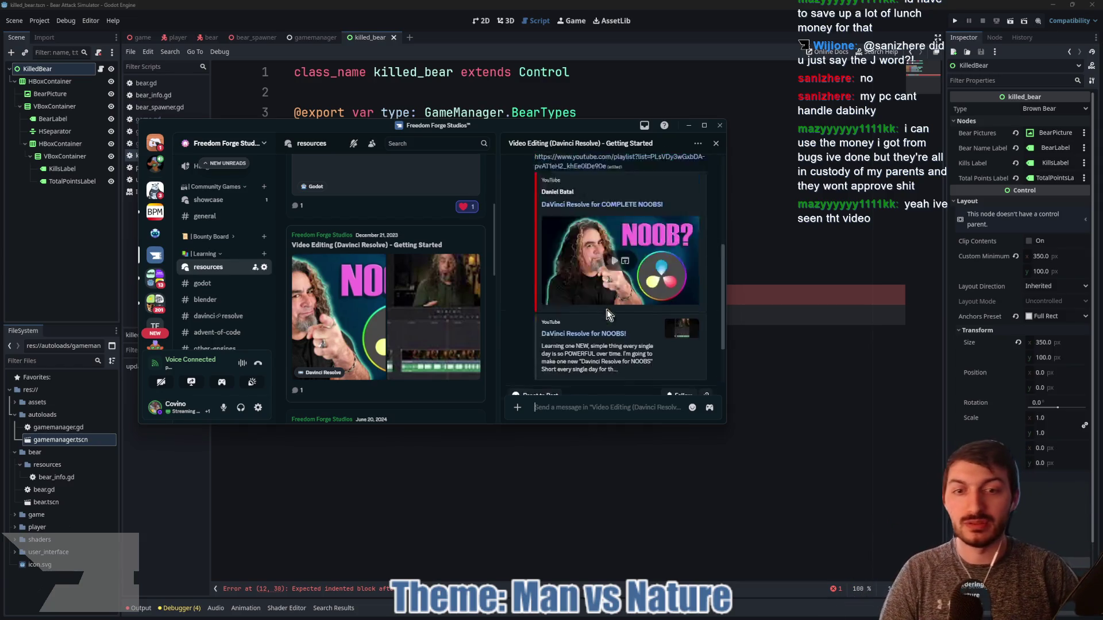
mouse_move(502, 127)
left_mouse_down()
mouse_move(671, 104)
mouse_move(0, 178)
left_mouse_up()
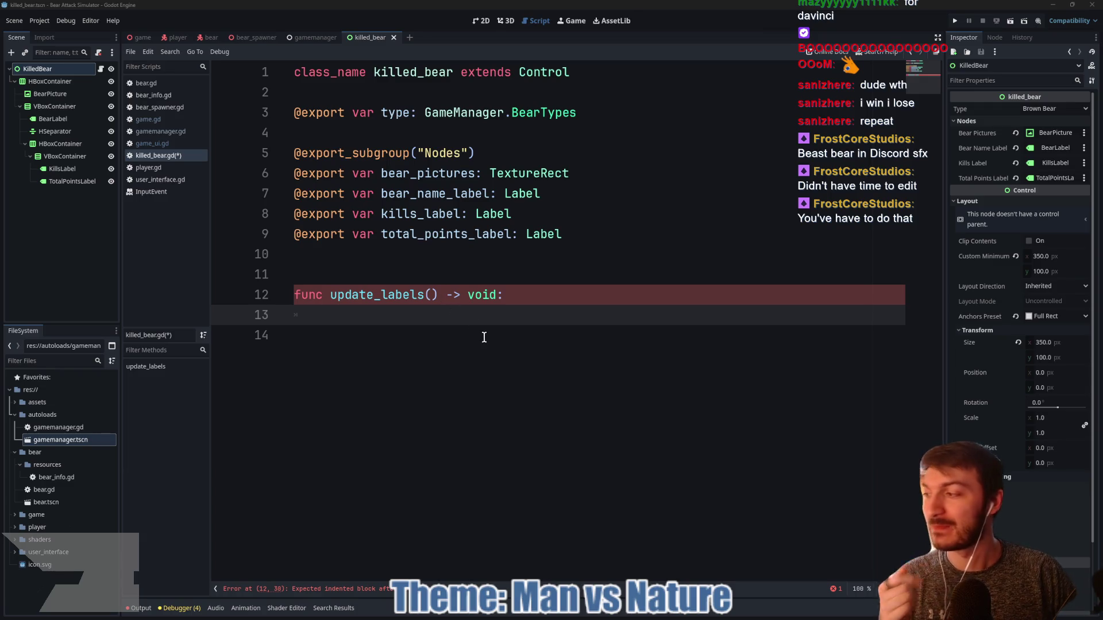
Step: Place the caret on empty line 13 inside update_labels in killed_bear.gd
left_click(471, 316)
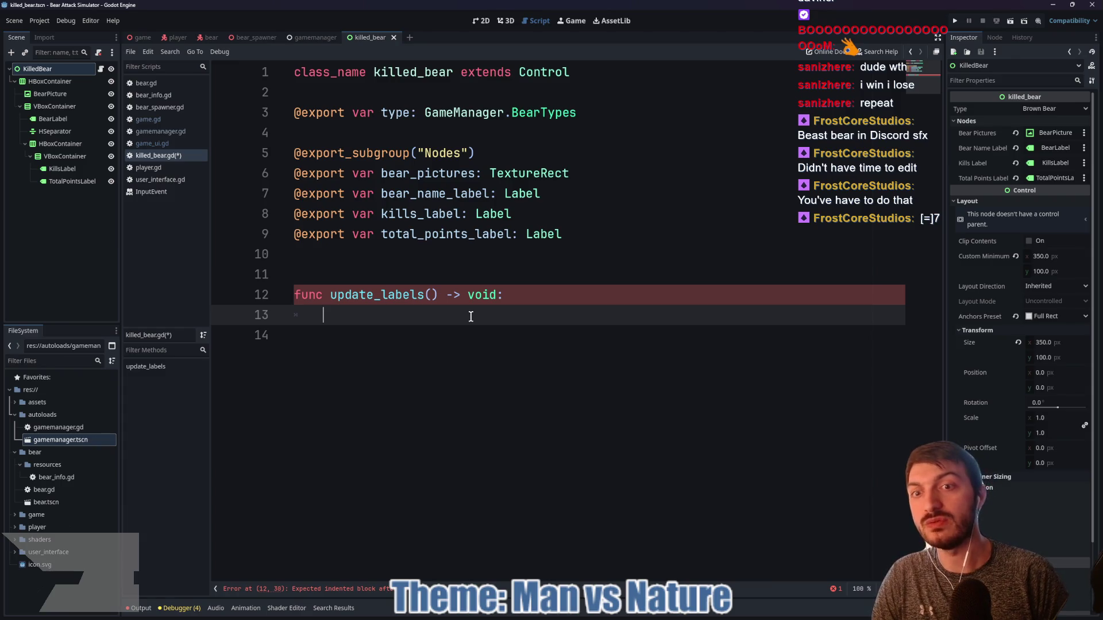
Step: Write a bear_name_label.text assignment from the bear type on line 13
type("bear")
key("Return")
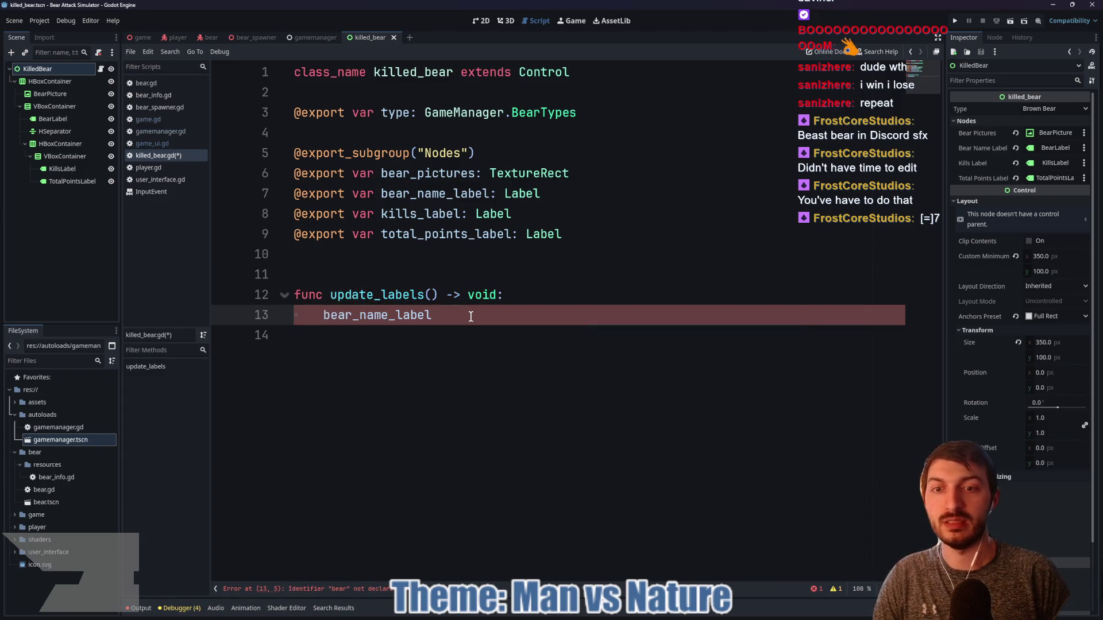
type(".text =")
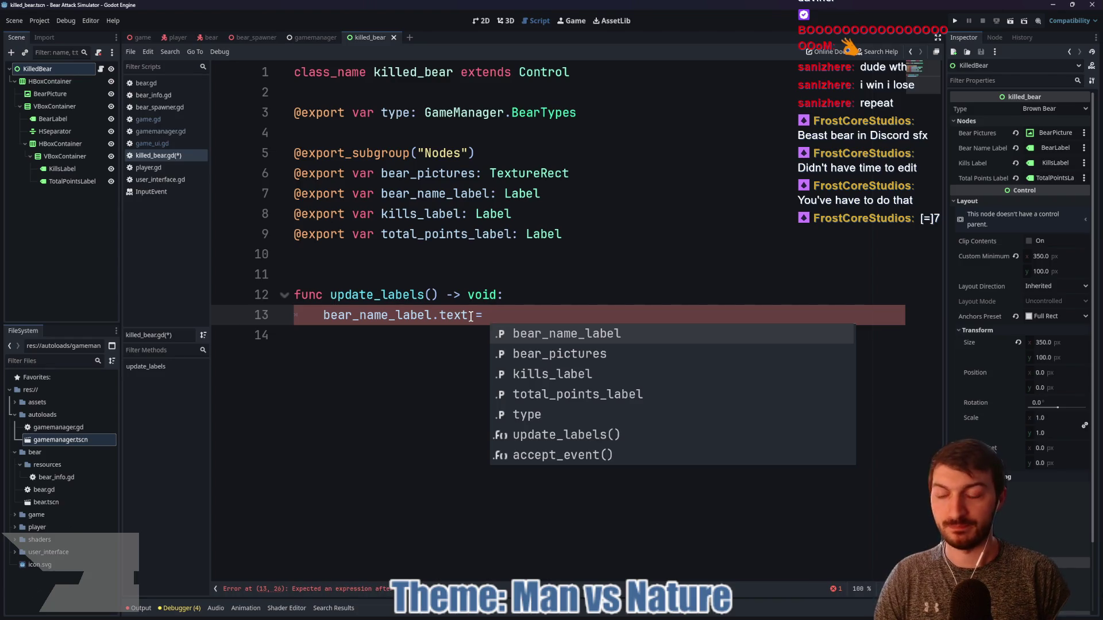
type(" type")
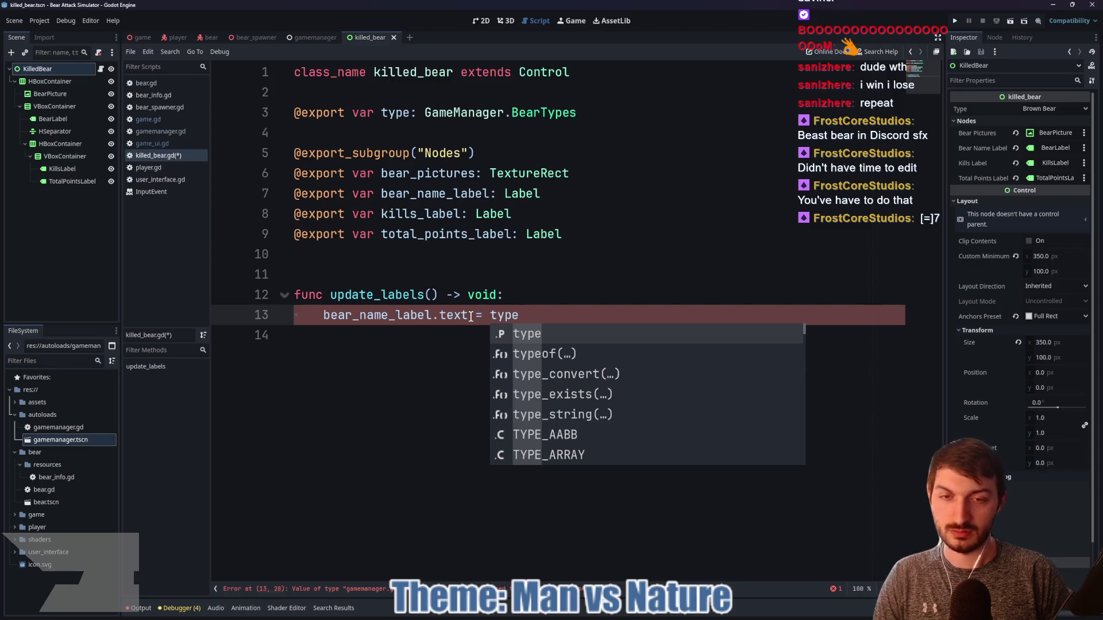
type(".capti")
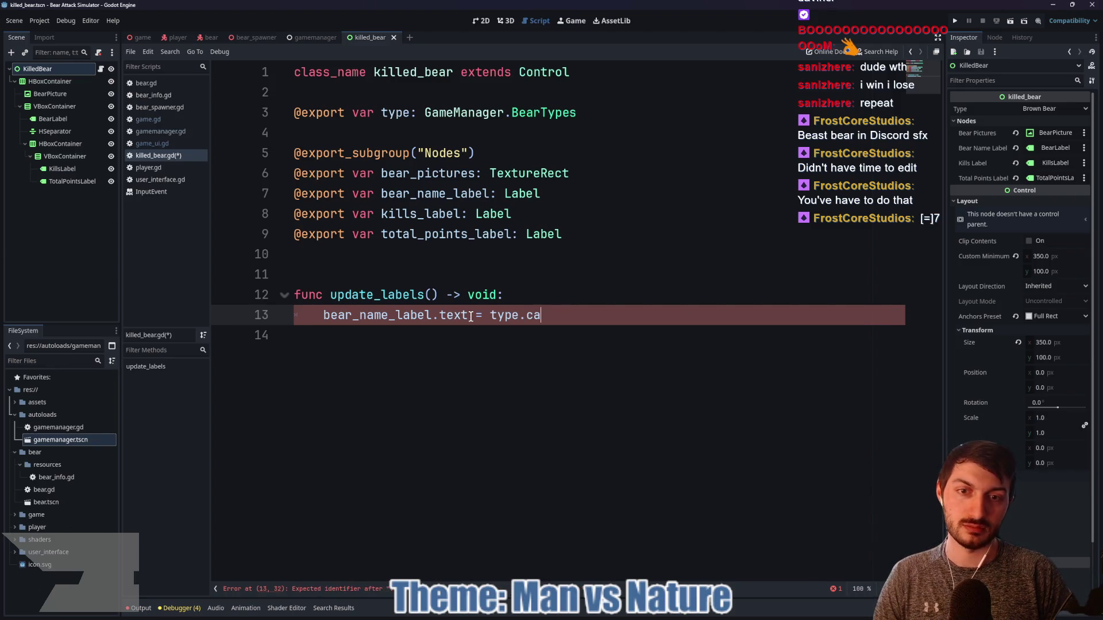
type("alize()")
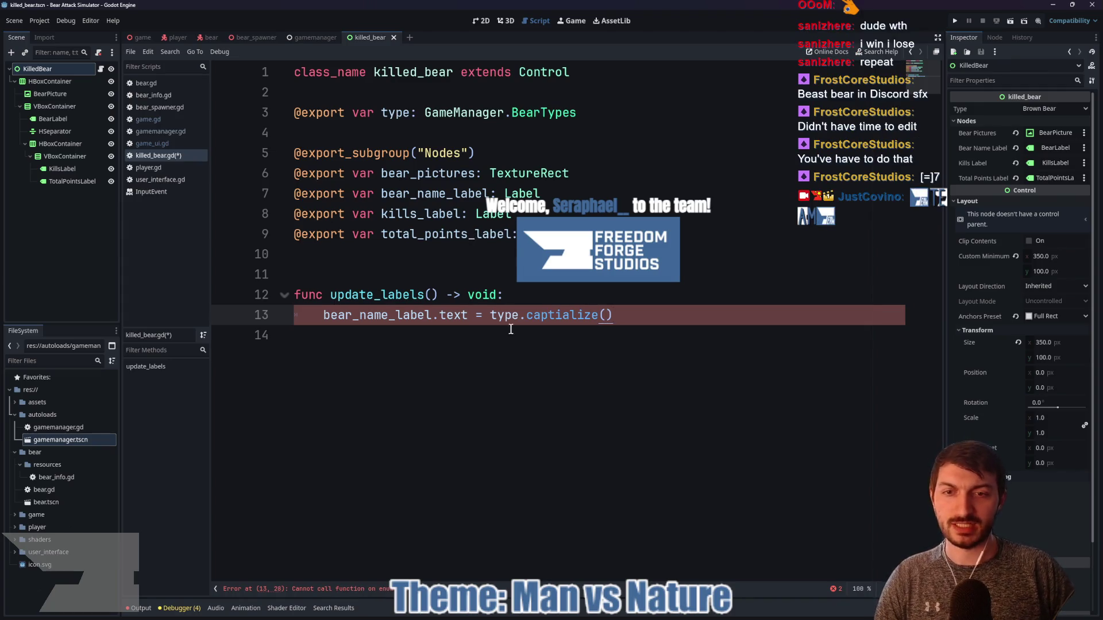
left_click(493, 318)
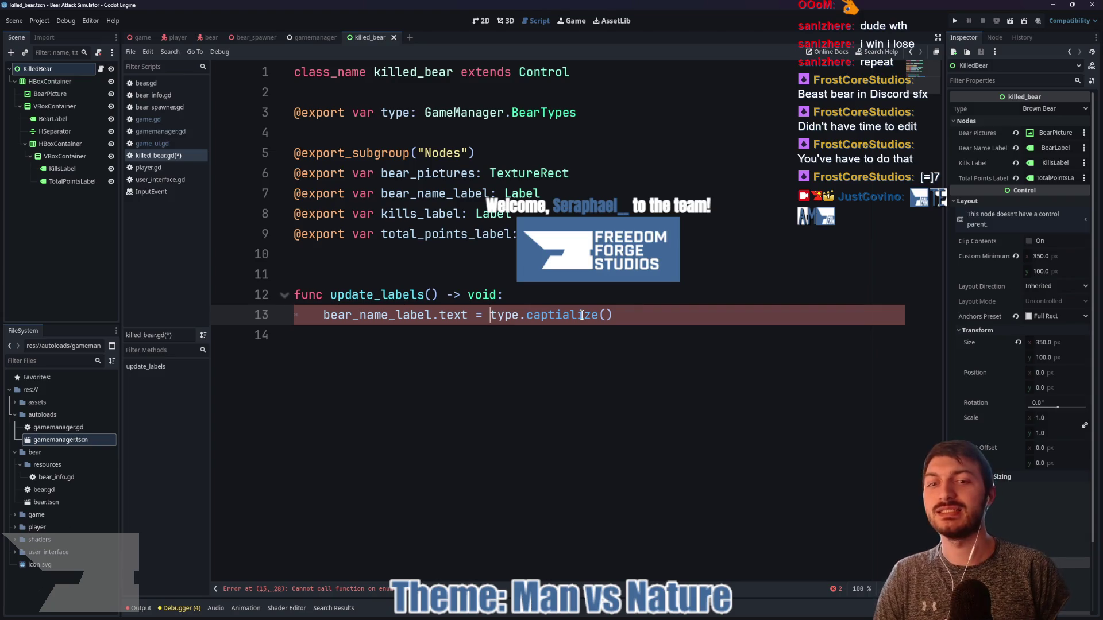
type("6")
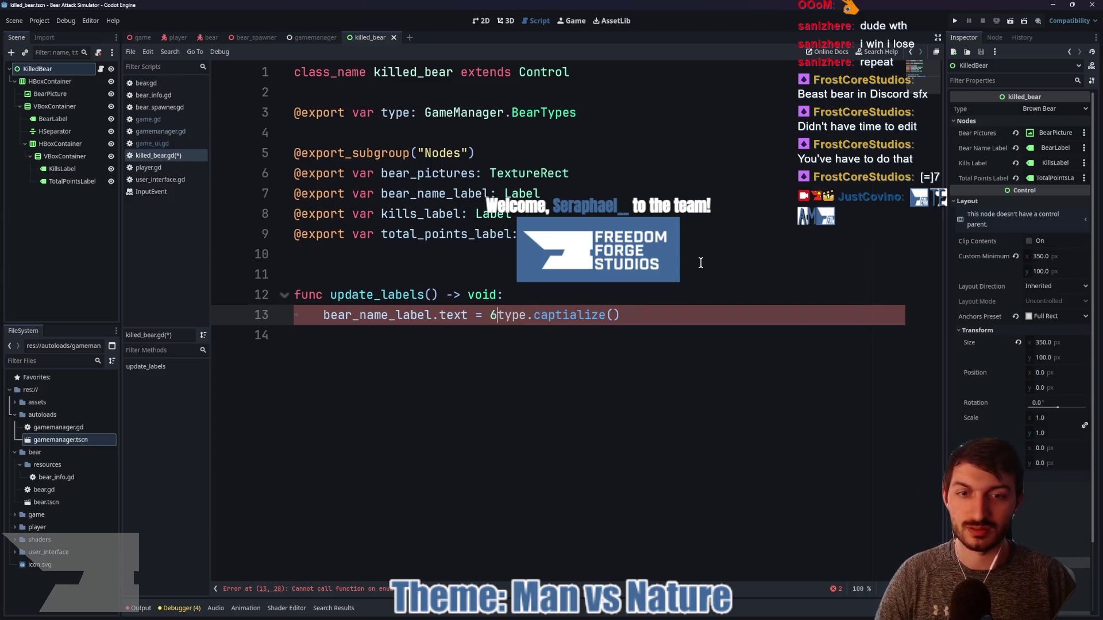
key("BackSpace")
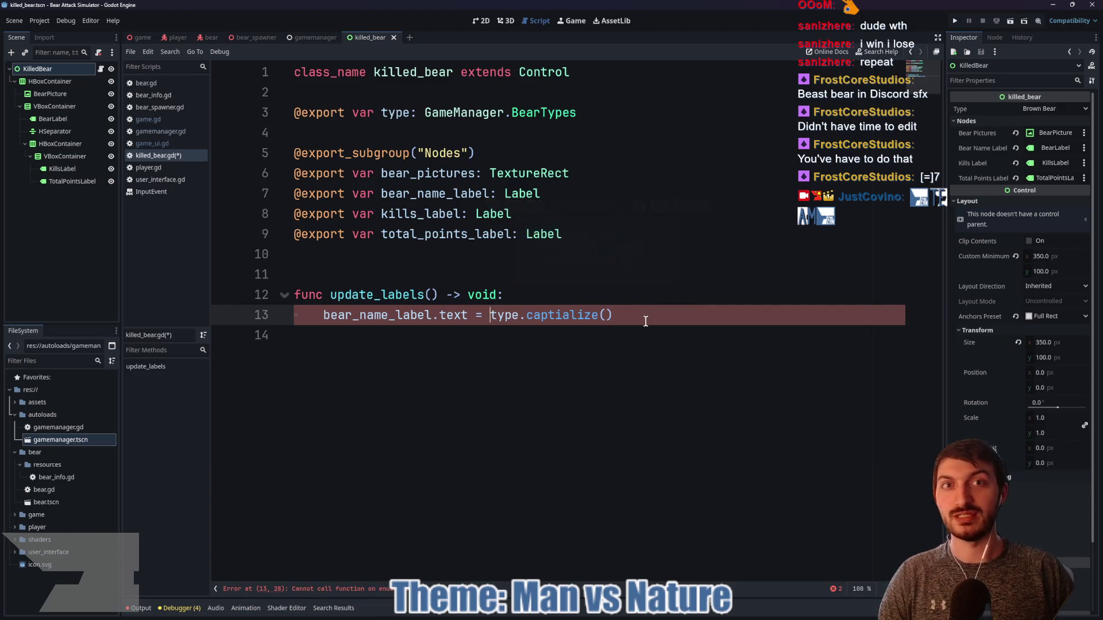
Step: Change the assigned value to str(type).capitalize() and save the script
left_click_drag(614, 316, 490, 313)
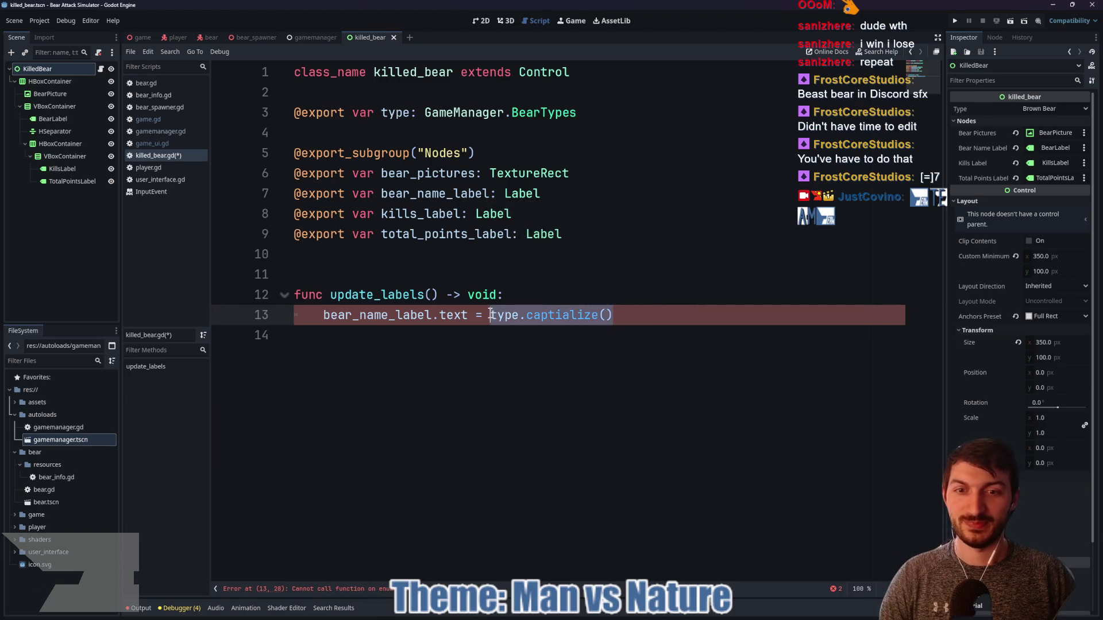
key("BackSpace")
type("\"")
key("BackSpace")
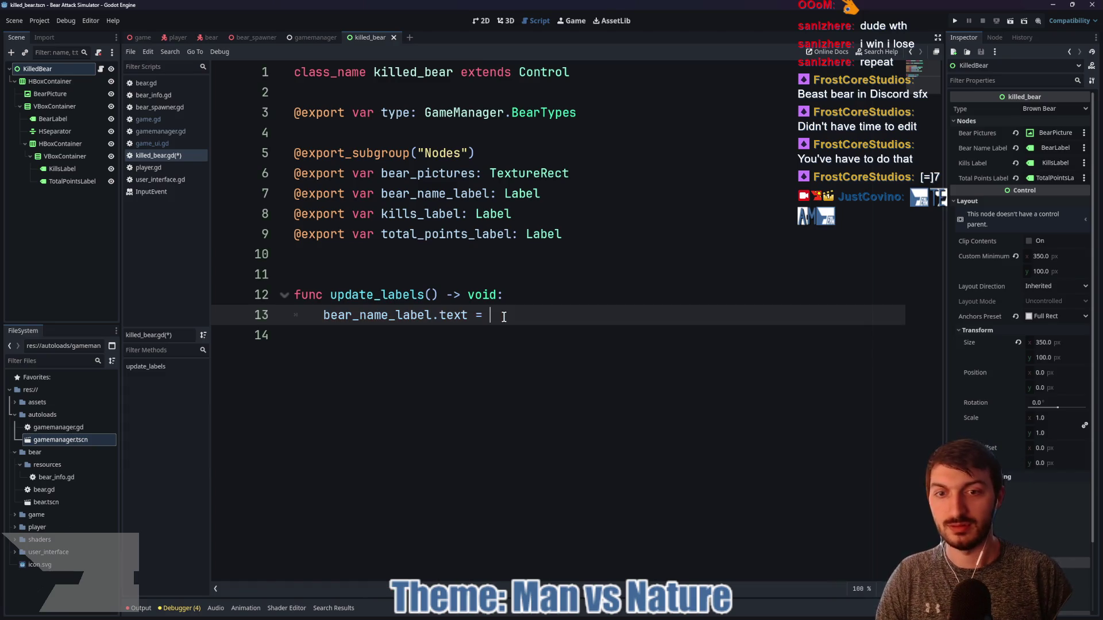
type("str")
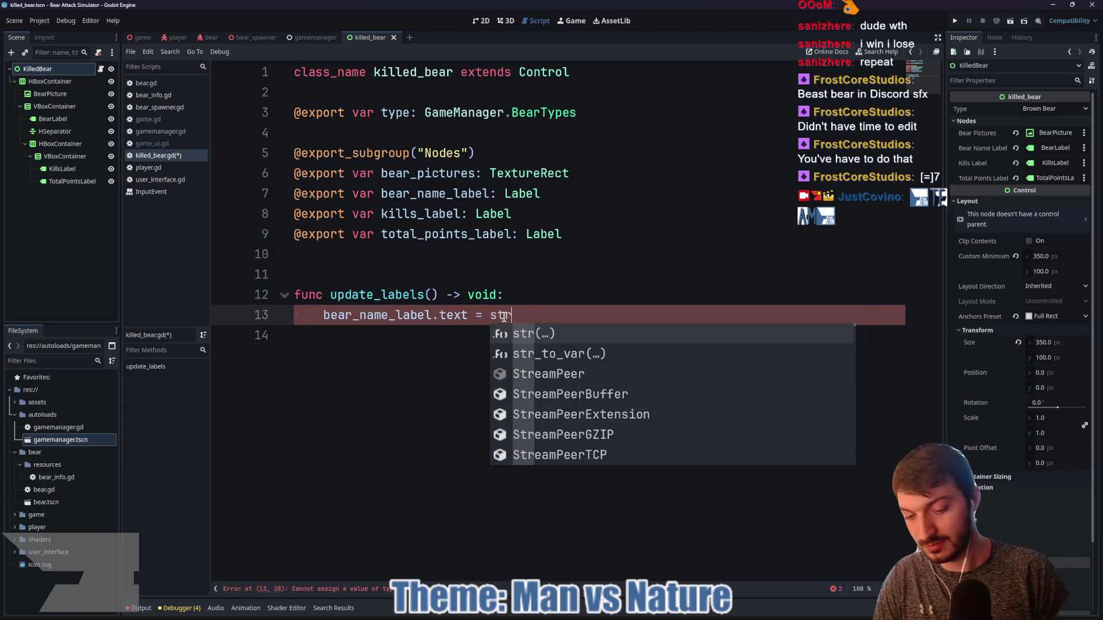
type("(type")
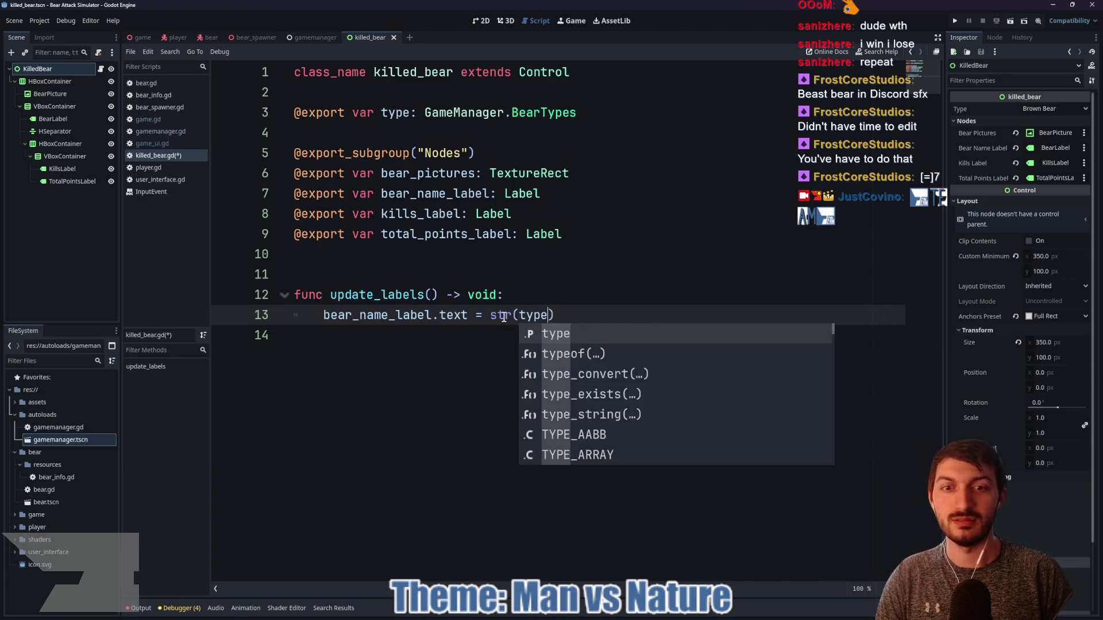
type(".cap")
key("BackSpace")
key("BackSpace")
key("BackSpace")
key("BackSpace")
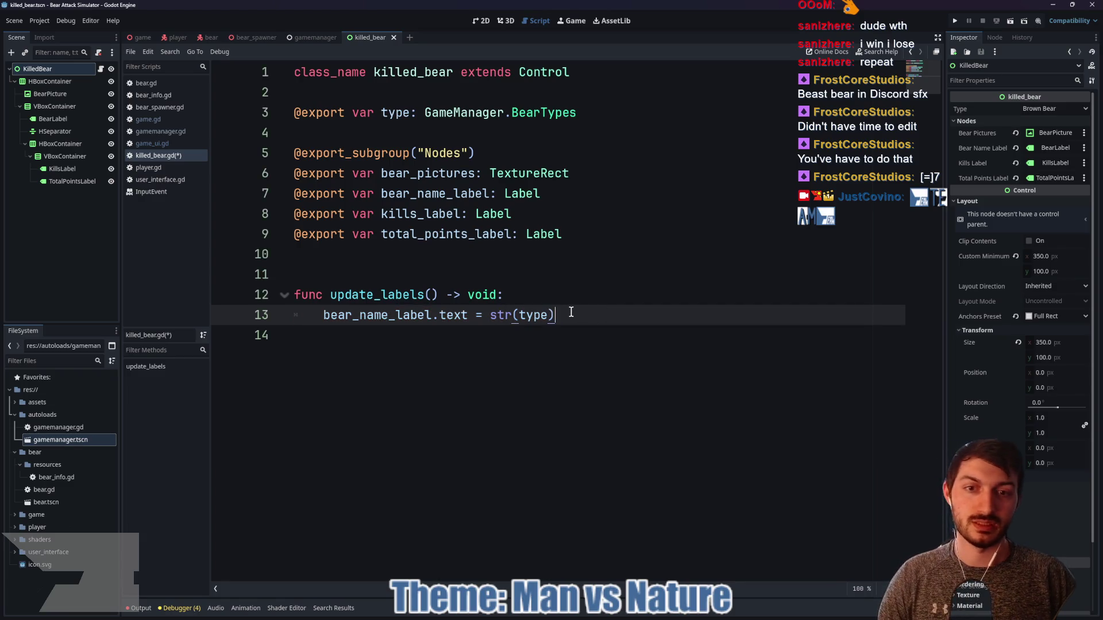
type(".")
type("capitalize(")
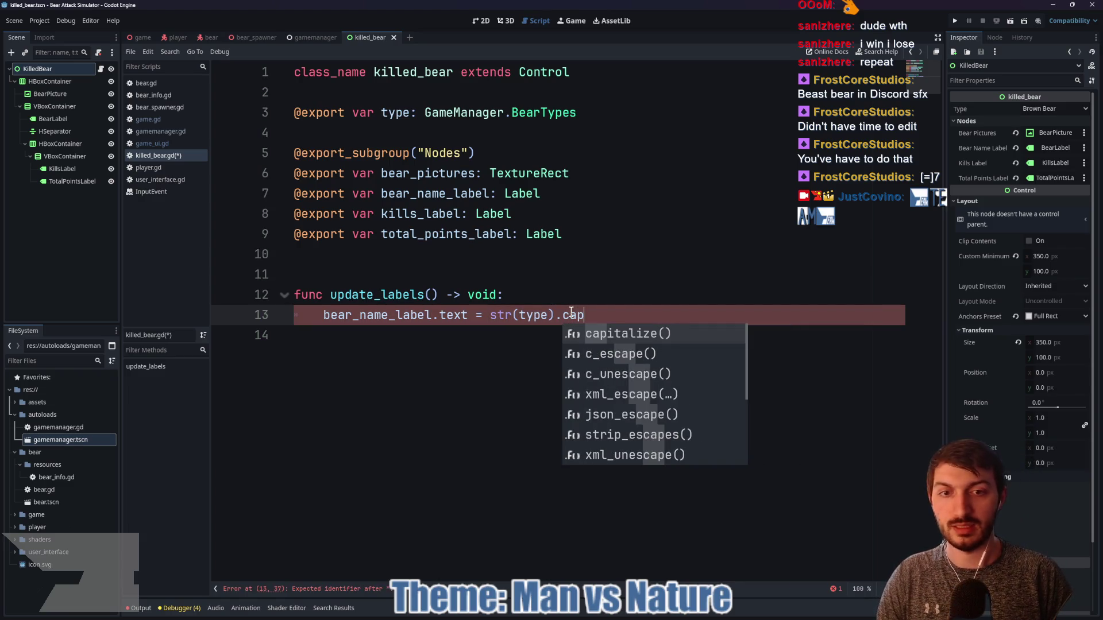
key("Return")
key("ctrl+s")
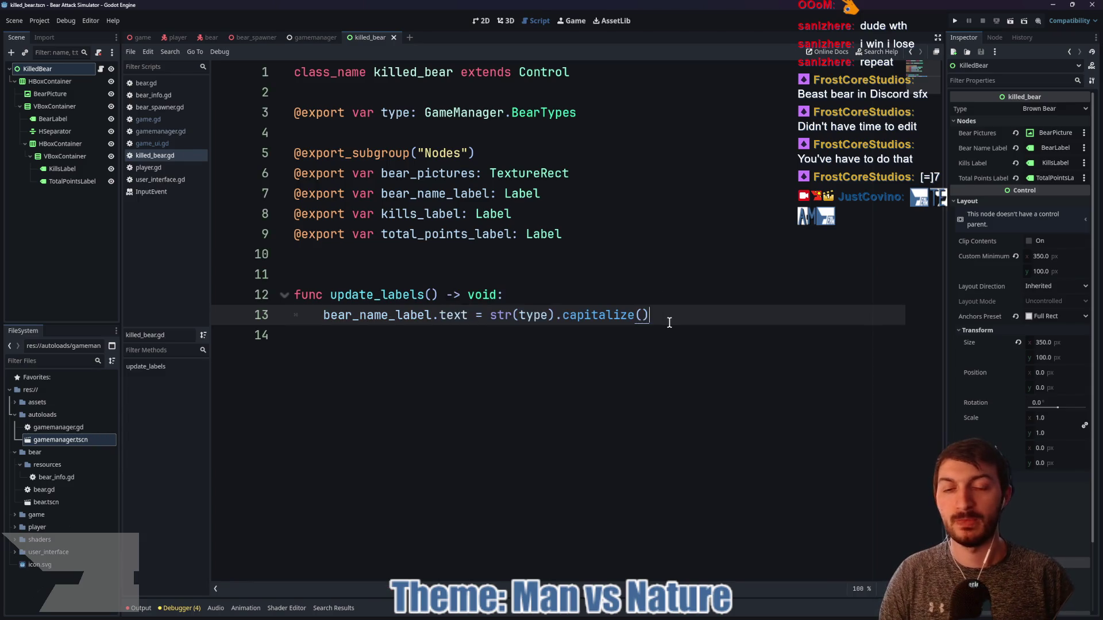
key("Return")
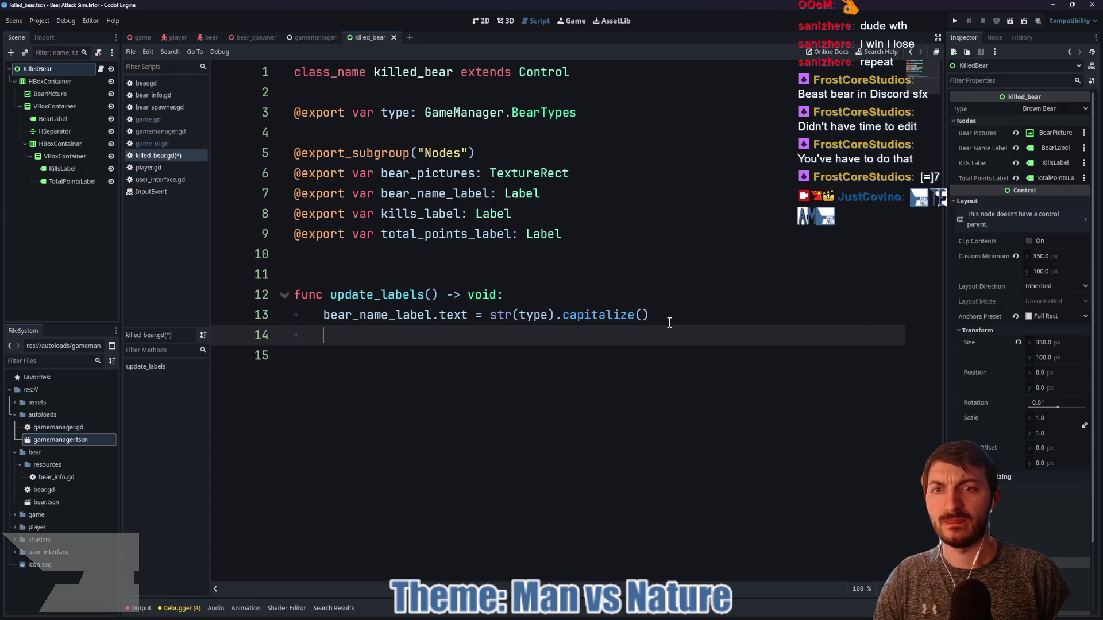
Step: Set kills_label.text to "Kills: %s" % GameManager.kills and save
type("@export var")
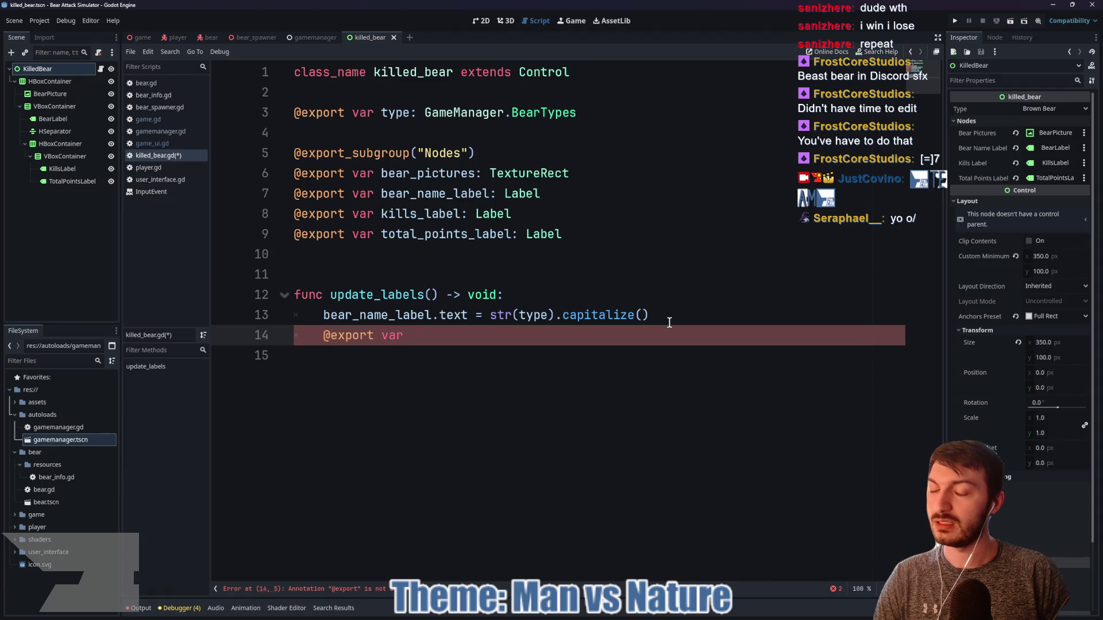
type("kills_la")
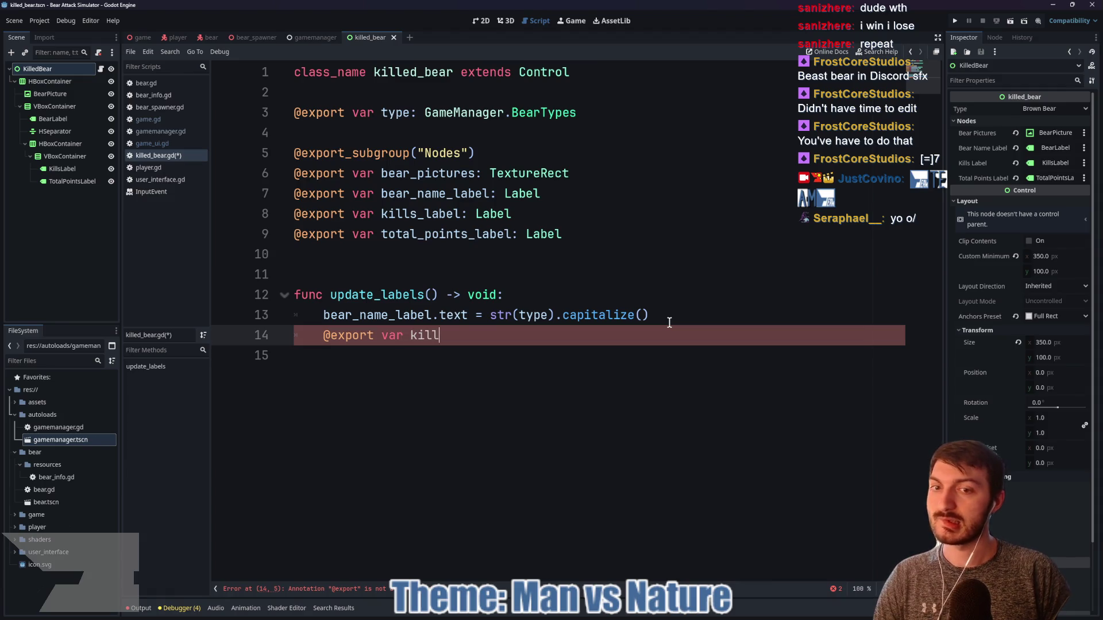
type("bel:")
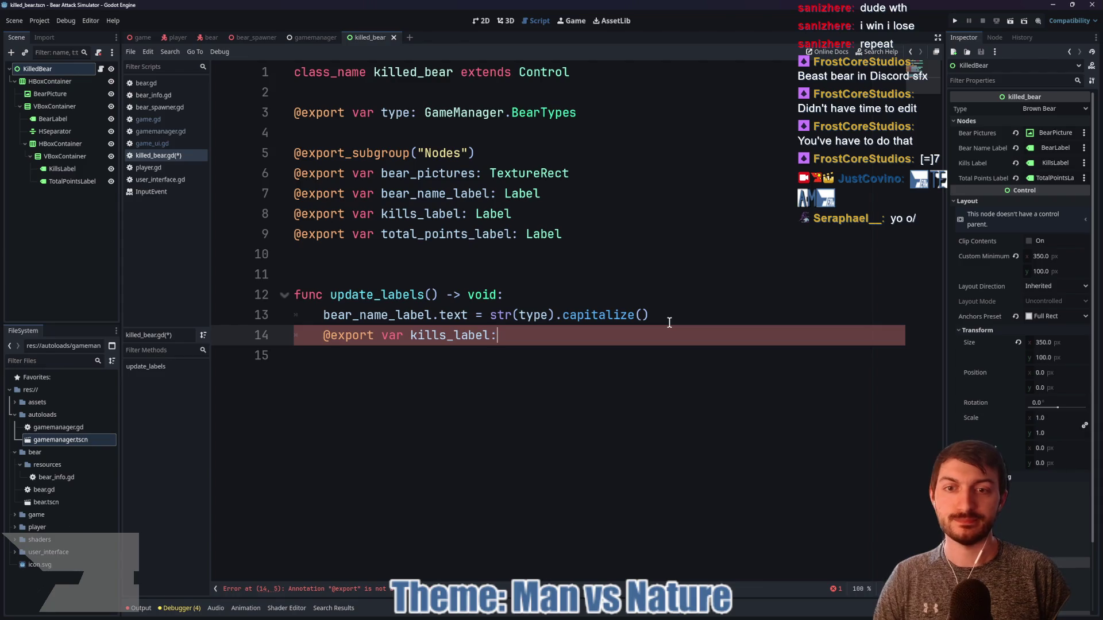
key("BackSpace")
key("BackSpace")
key("BackSpace")
key("BackSpace")
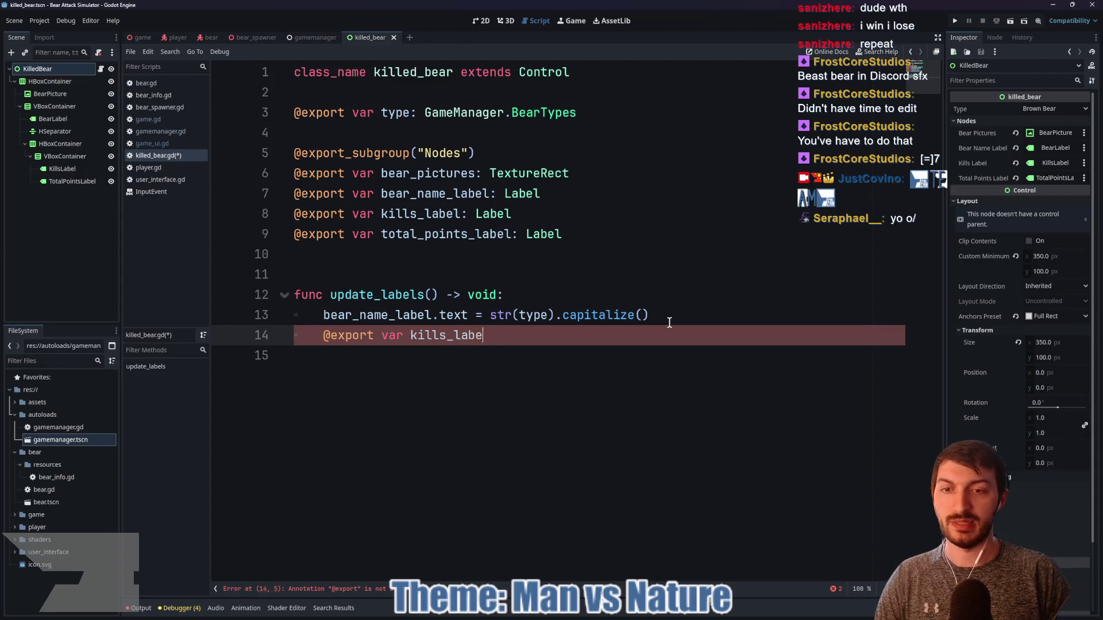
type("kill")
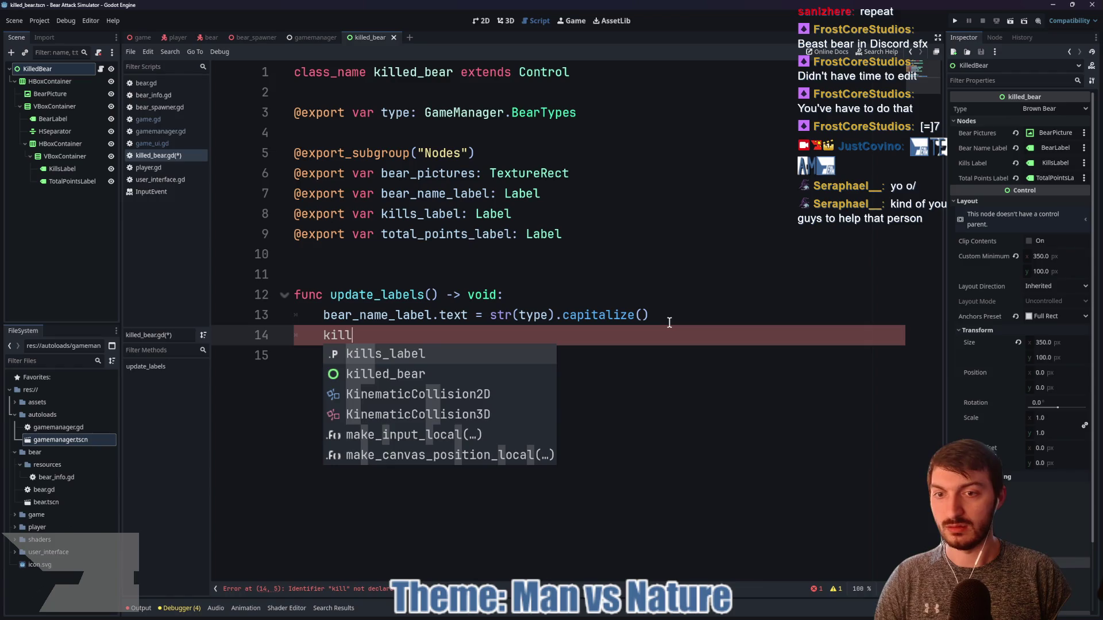
key("Return")
type(".")
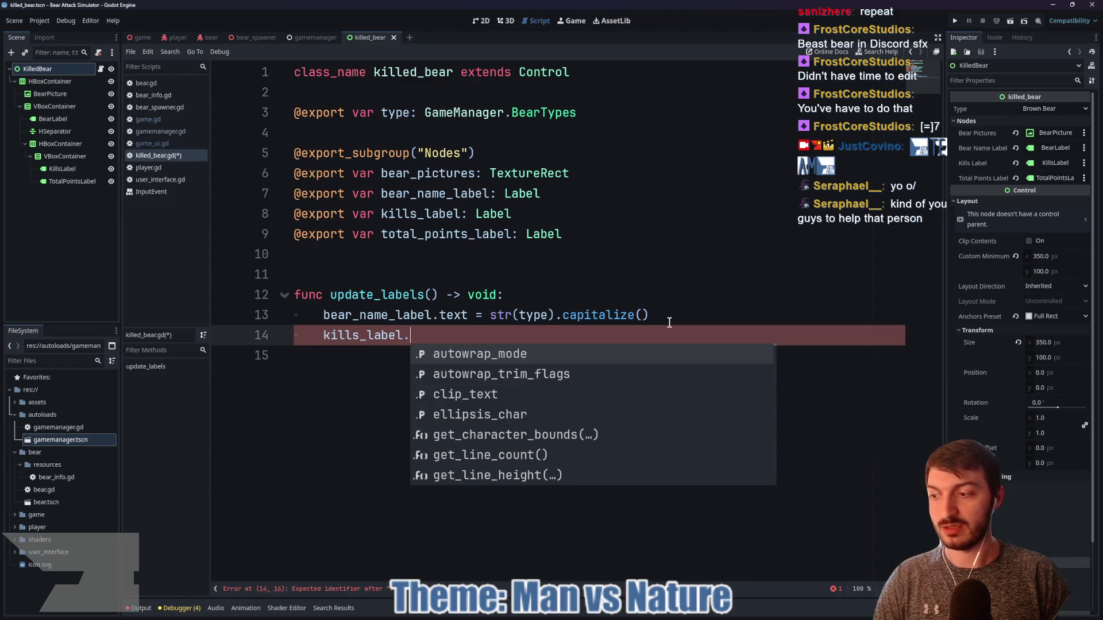
type("text =")
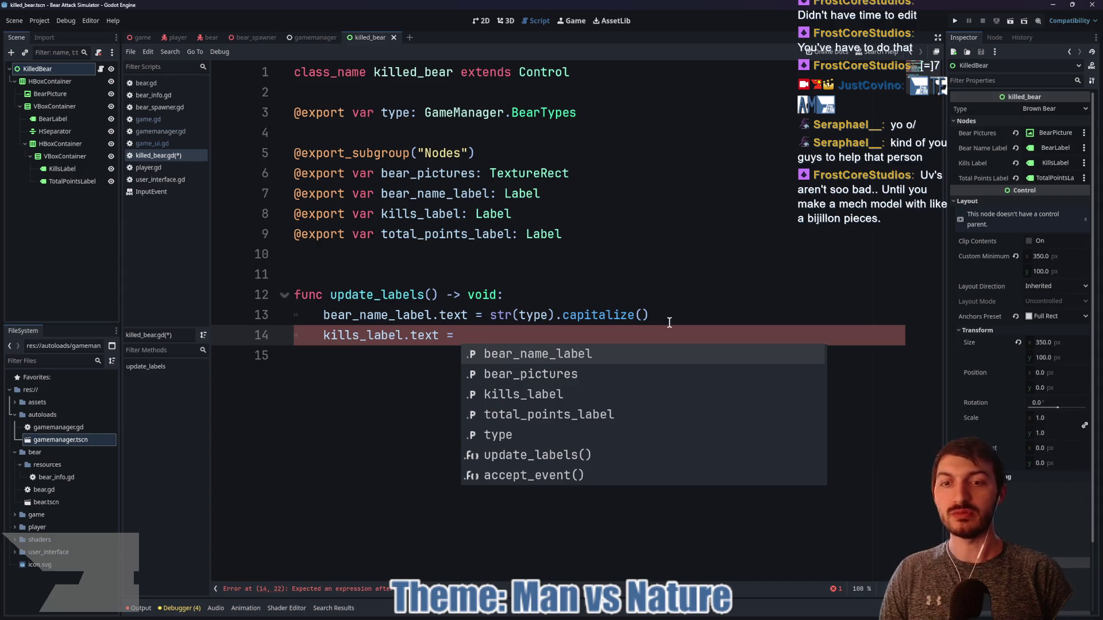
type("GameManager.")
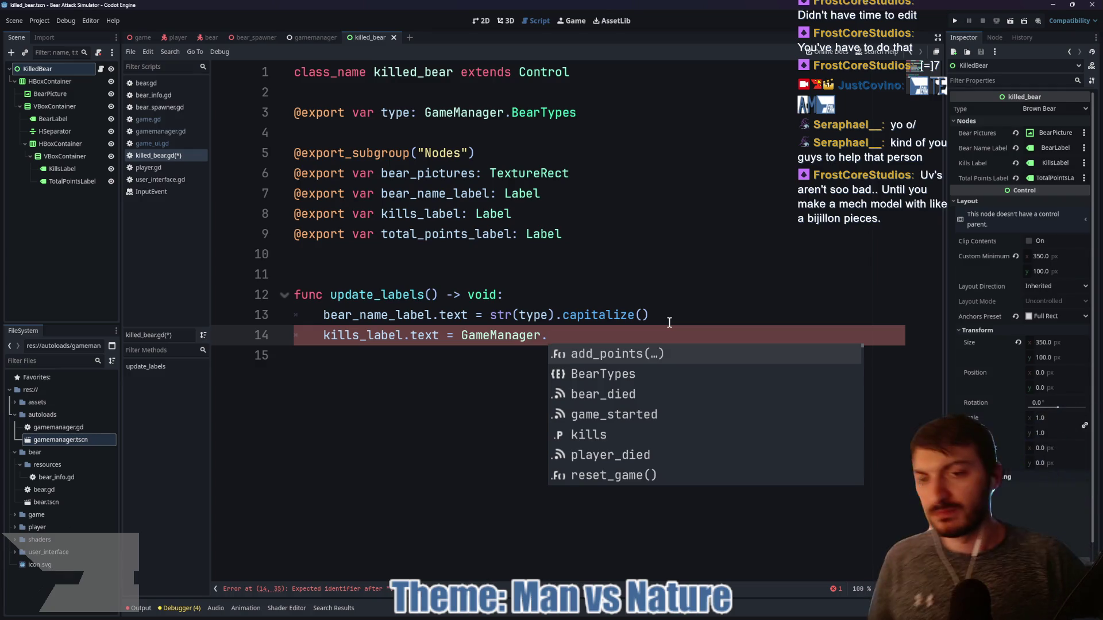
key("BackSpace")
key("BackSpace")
key("BackSpace")
key("BackSpace")
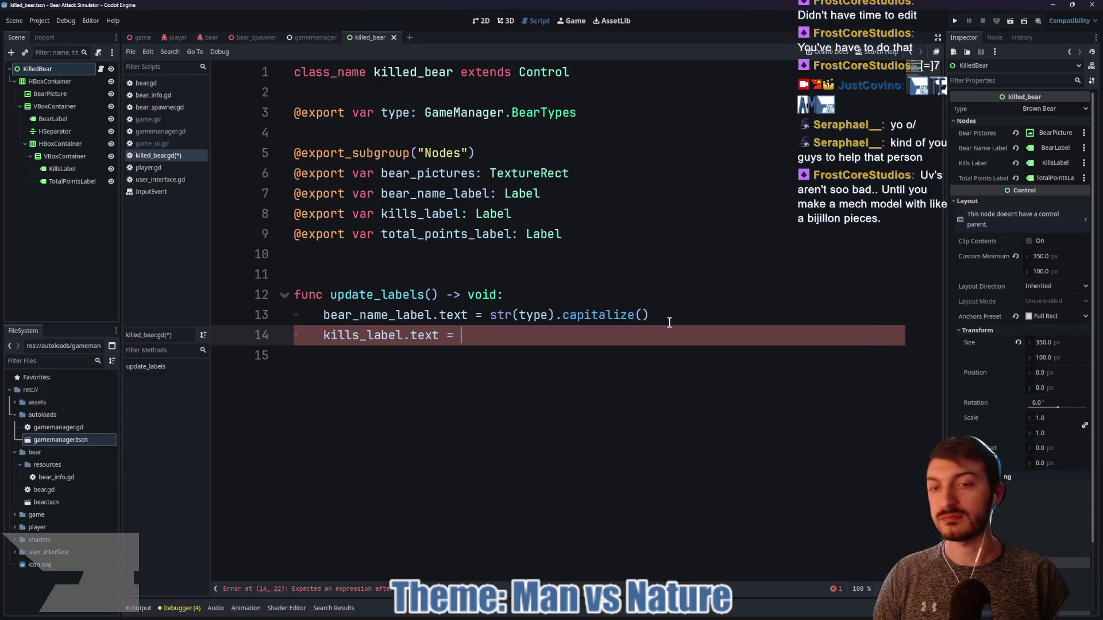
type("\"Ki")
type("lls: %")
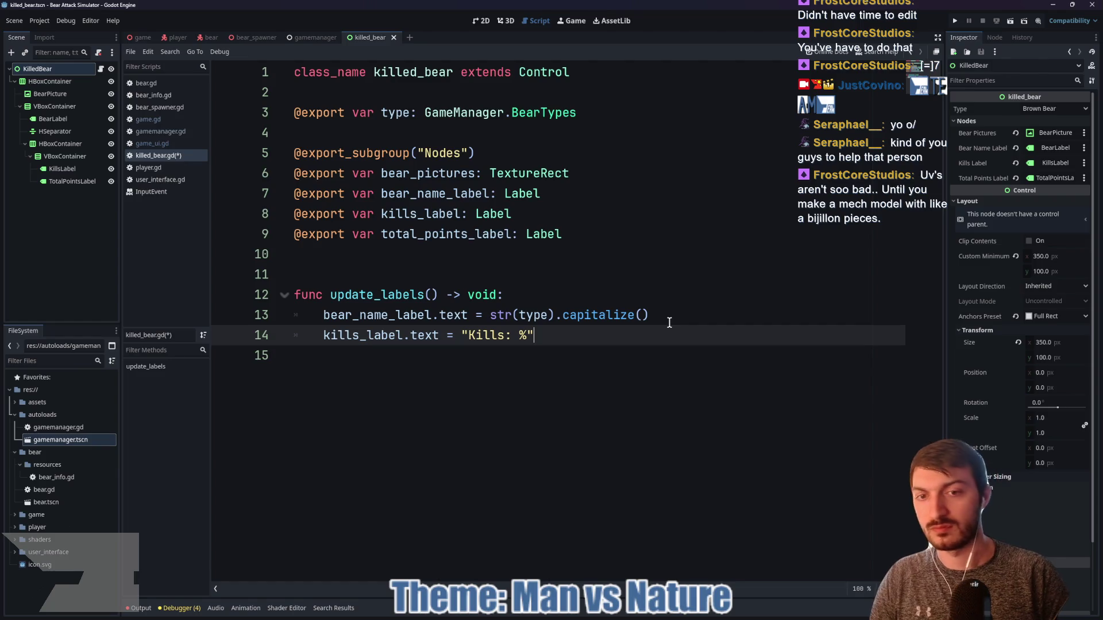
type("GameManager.")
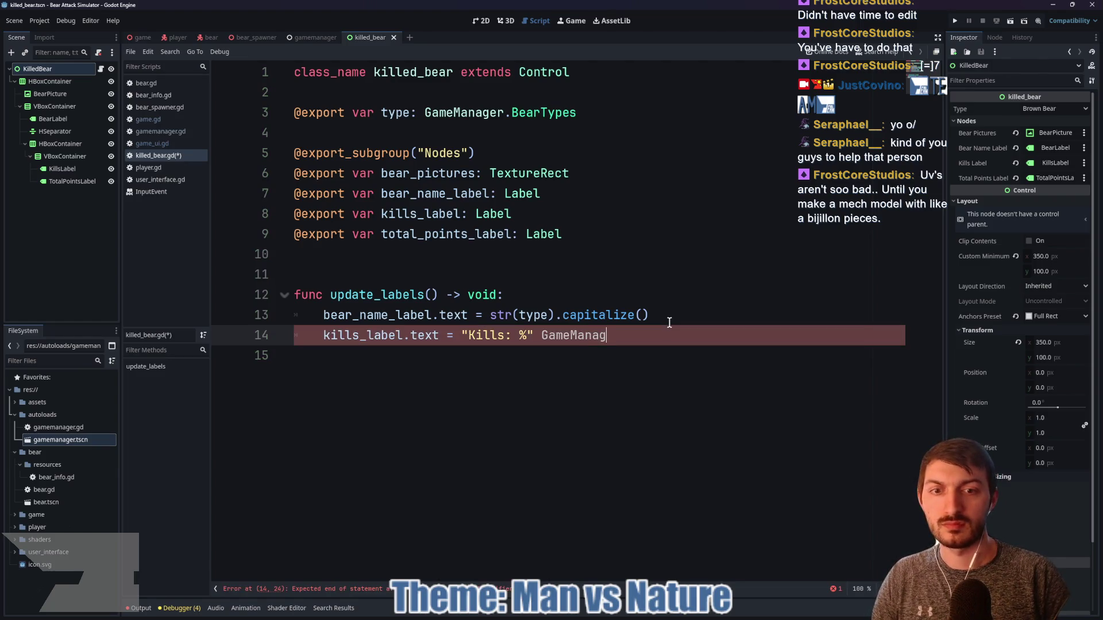
type("lls")
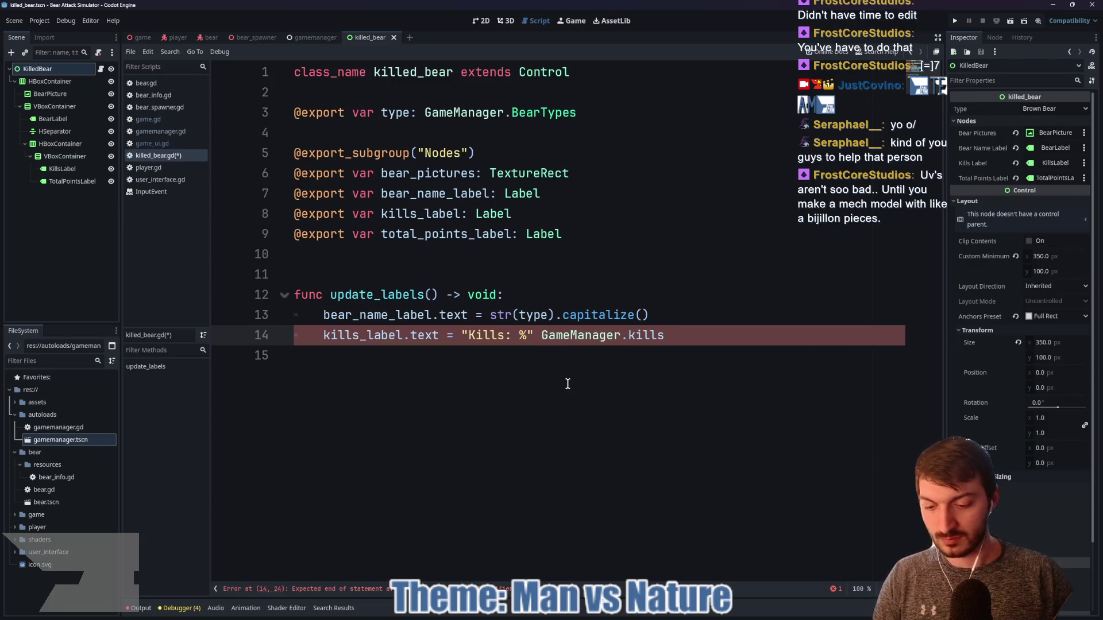
type("%")
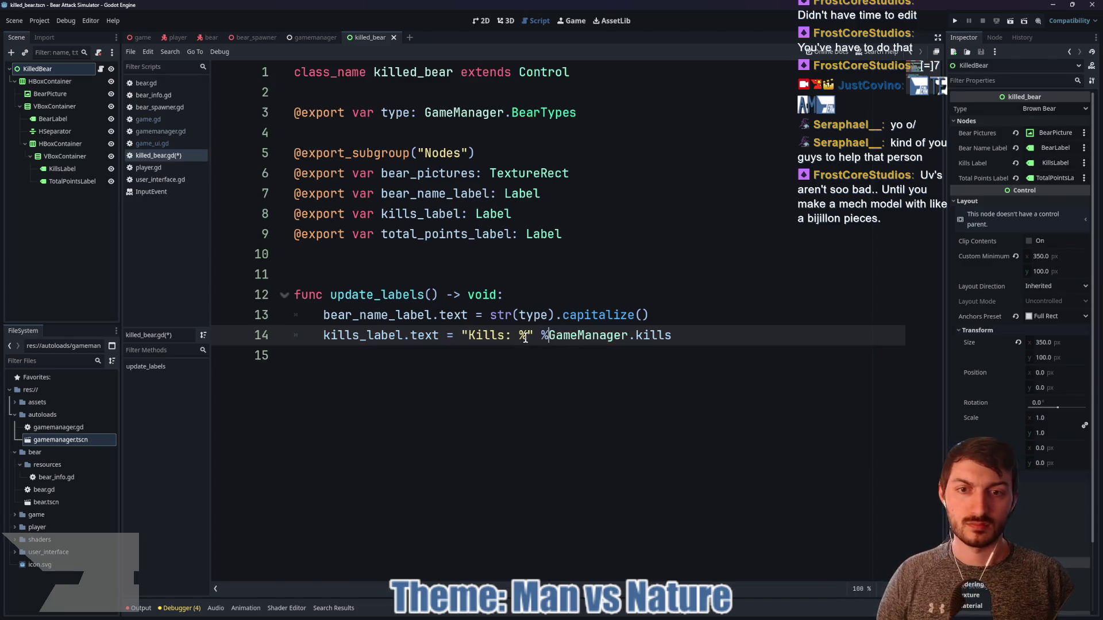
type("s")
key("ctrl+s")
key("Return")
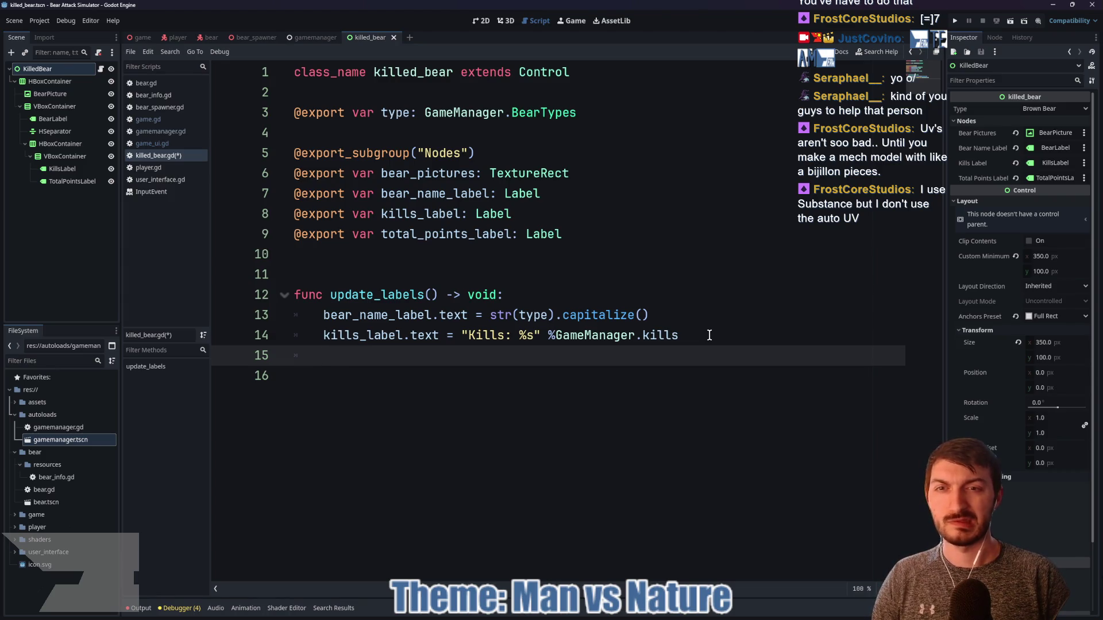
Step: Set total_points_label.text to "Score: %s" % GameManager.score and save
type("total_points_label")
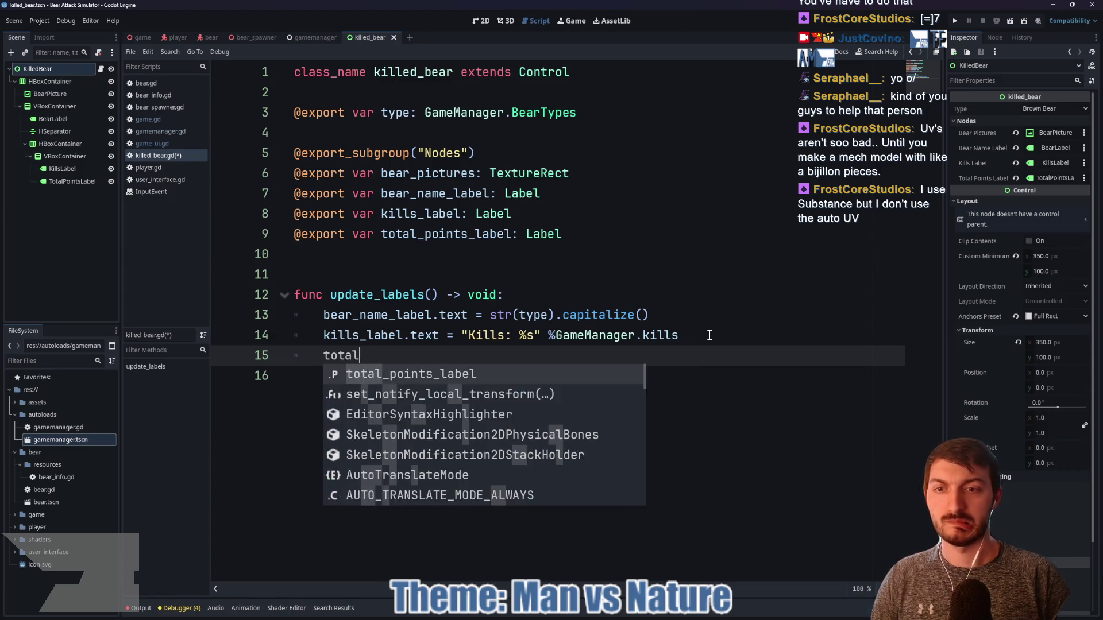
key("Return")
type(".te")
key("Return")
type("= \"")
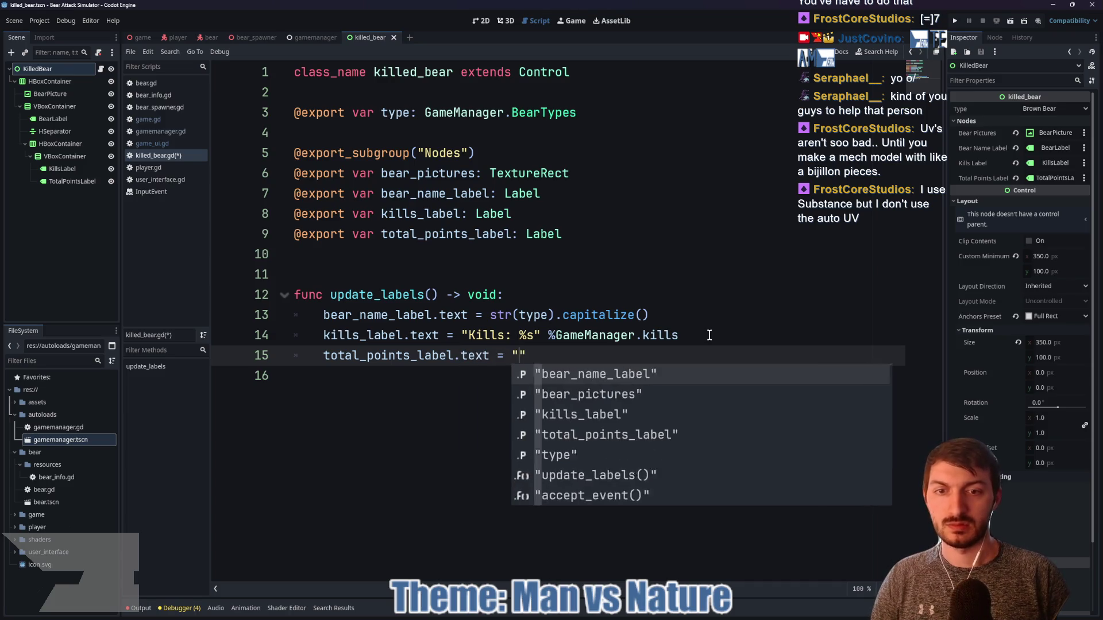
key("Escape")
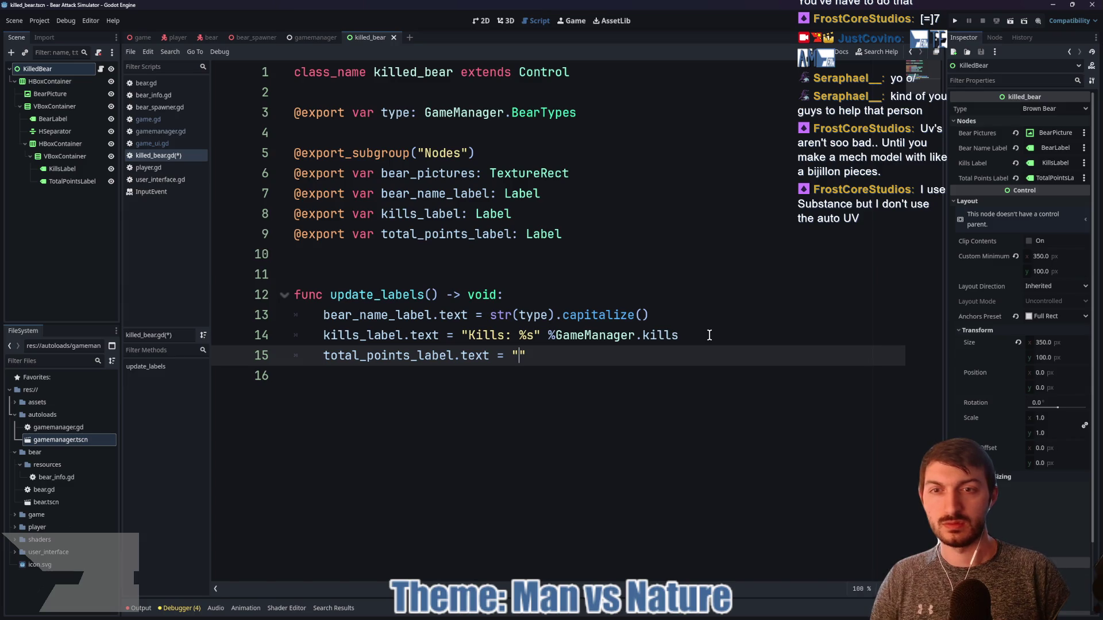
type("Score: ")
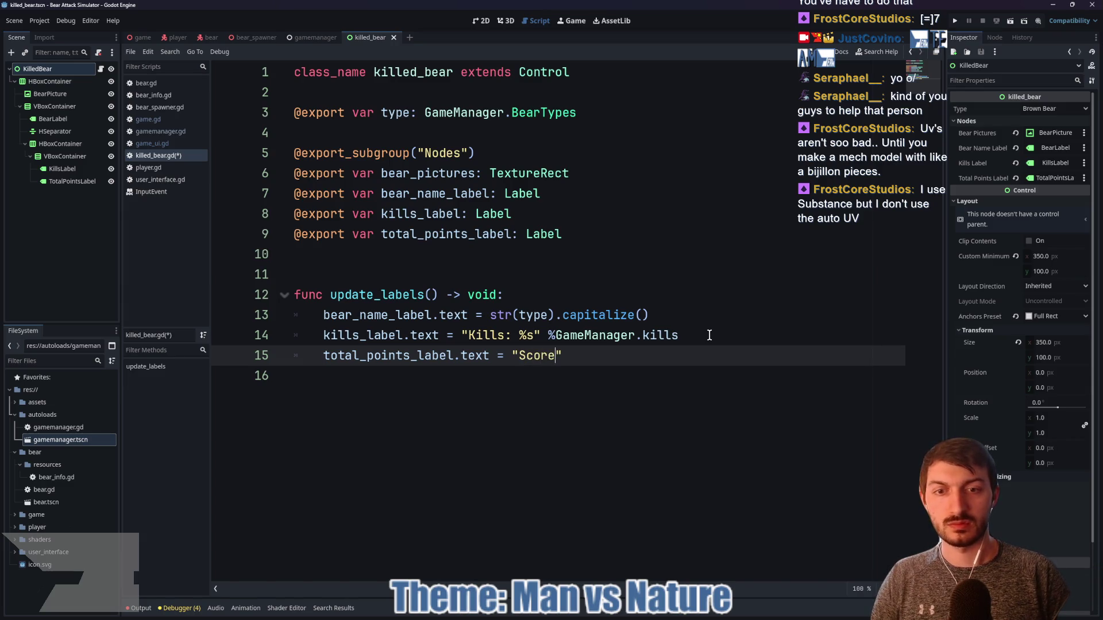
type("%s\"")
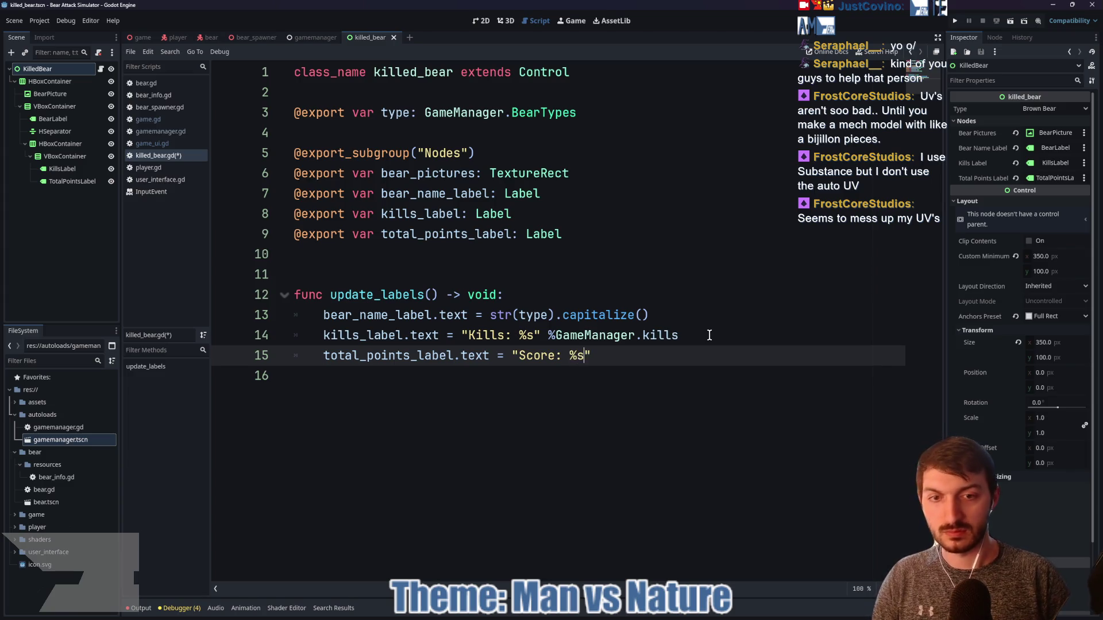
type(" %")
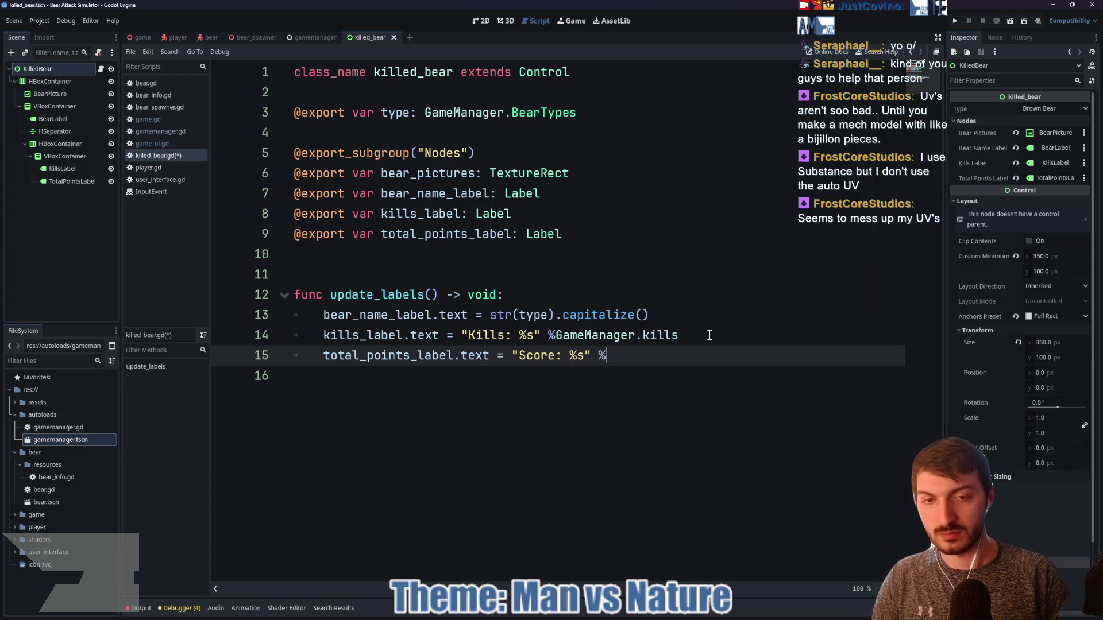
type("GameManager.sco")
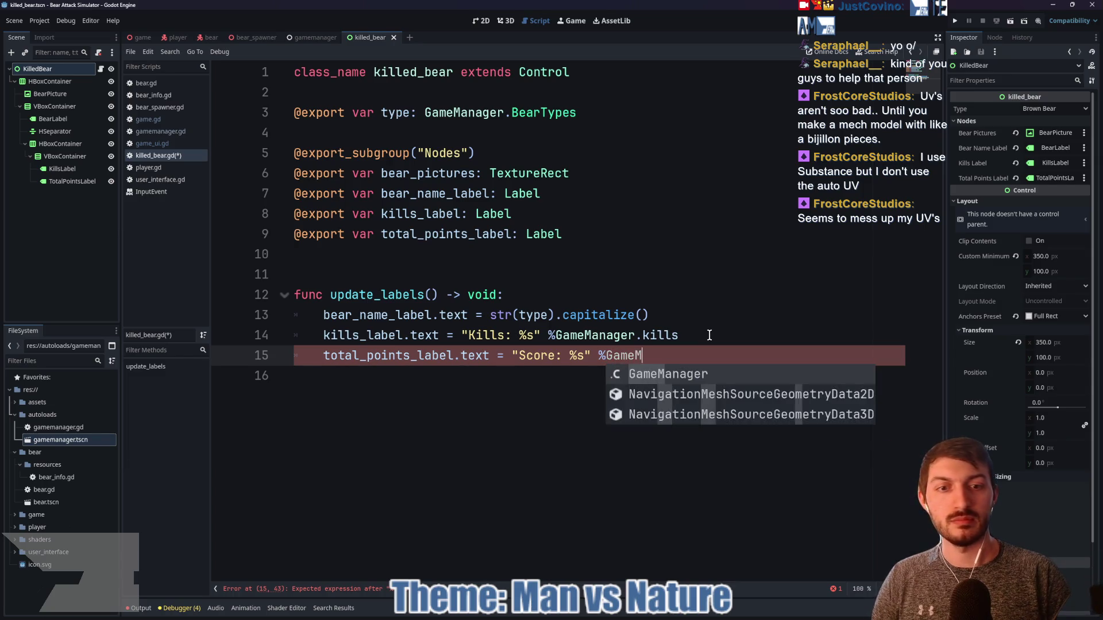
key("Return")
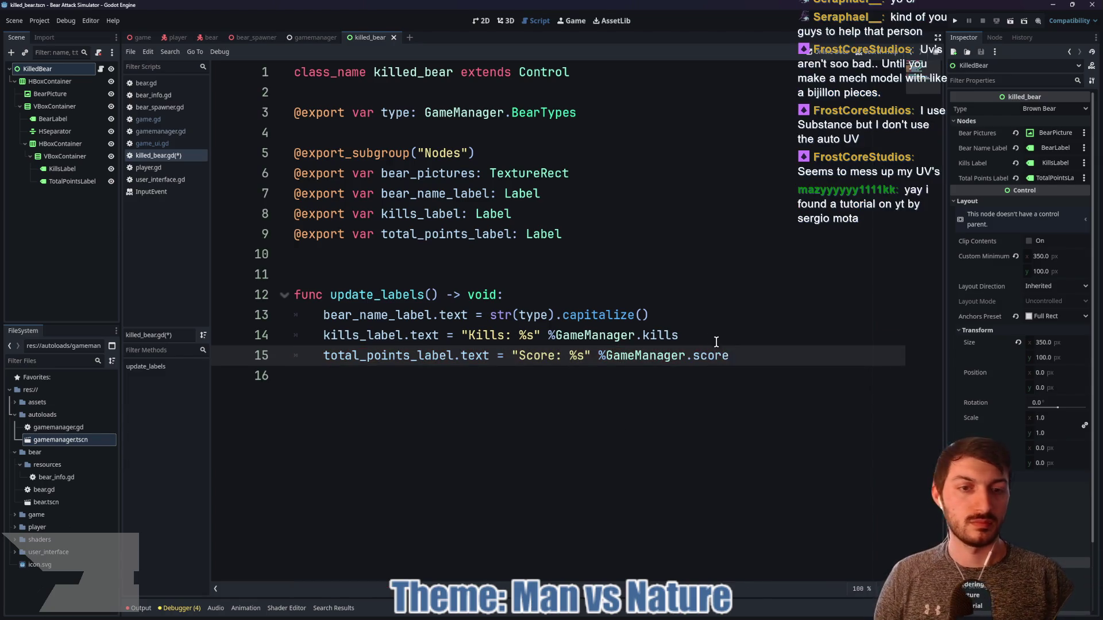
key("ctrl+s")
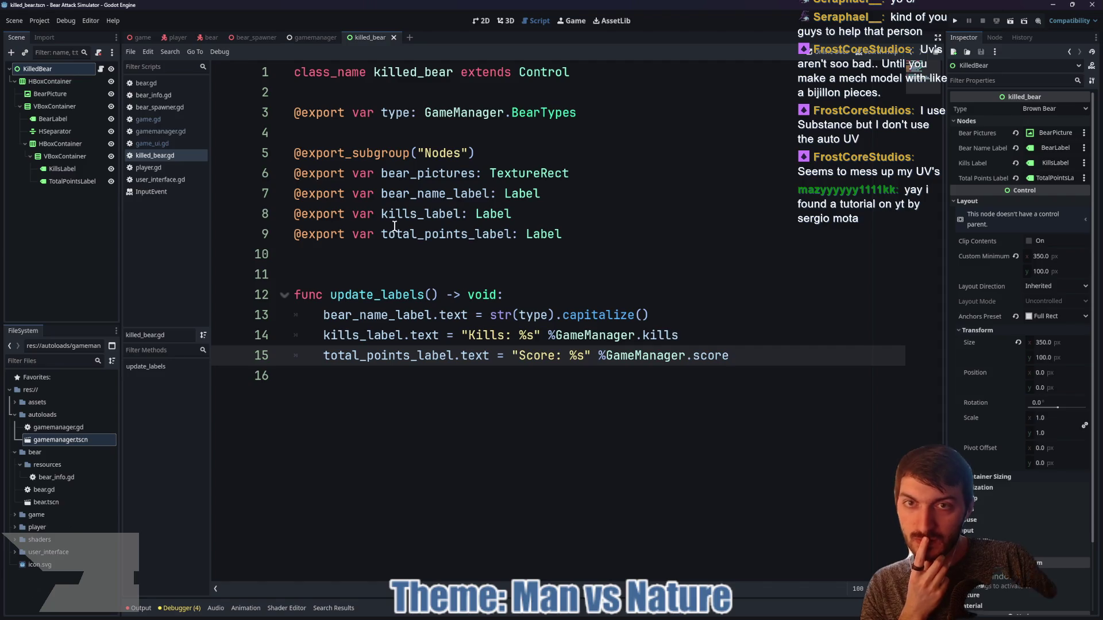
Step: Look up the add_bear_killed method name in the gamemanager script
left_click(315, 38)
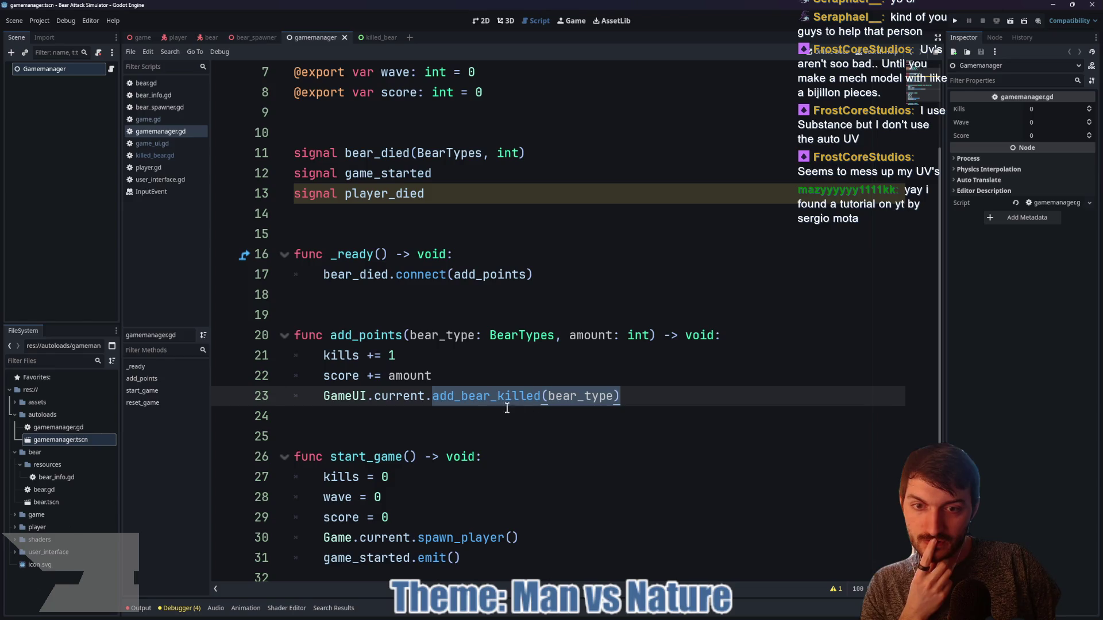
mouse_move(473, 400)
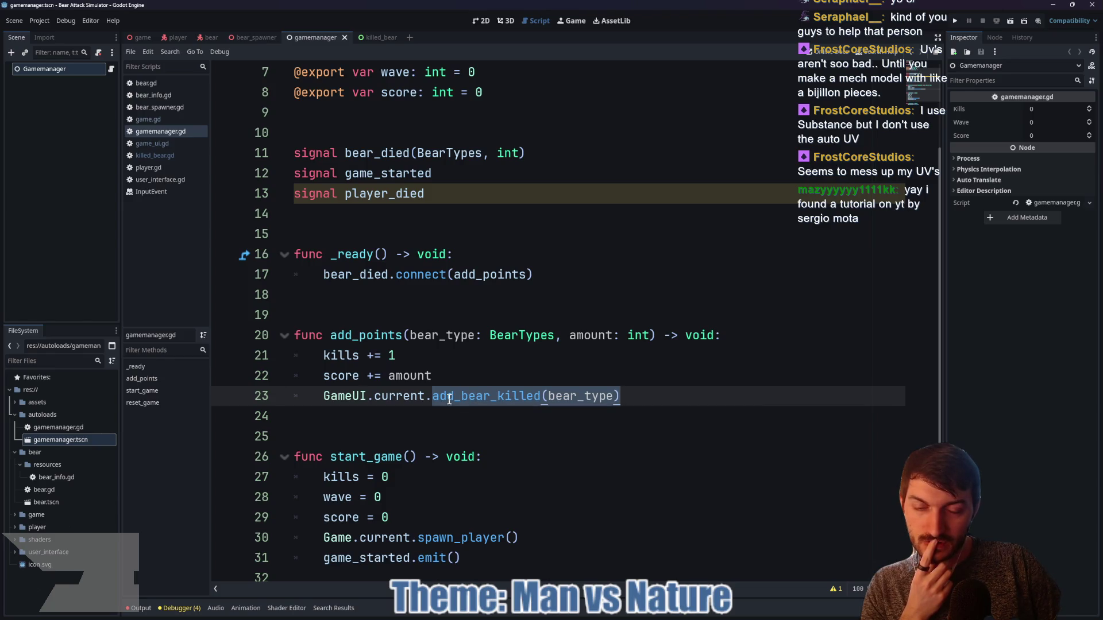
double_click(456, 397)
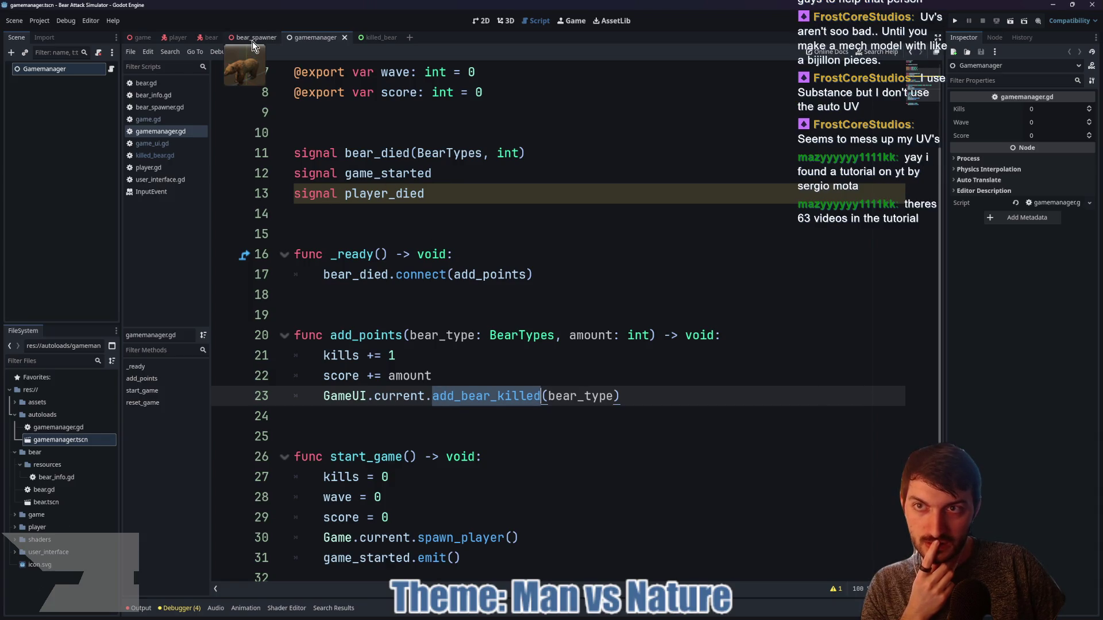
Step: Open GameUI's script from the game scene and delete pass from the BrownBear case
left_click(141, 38)
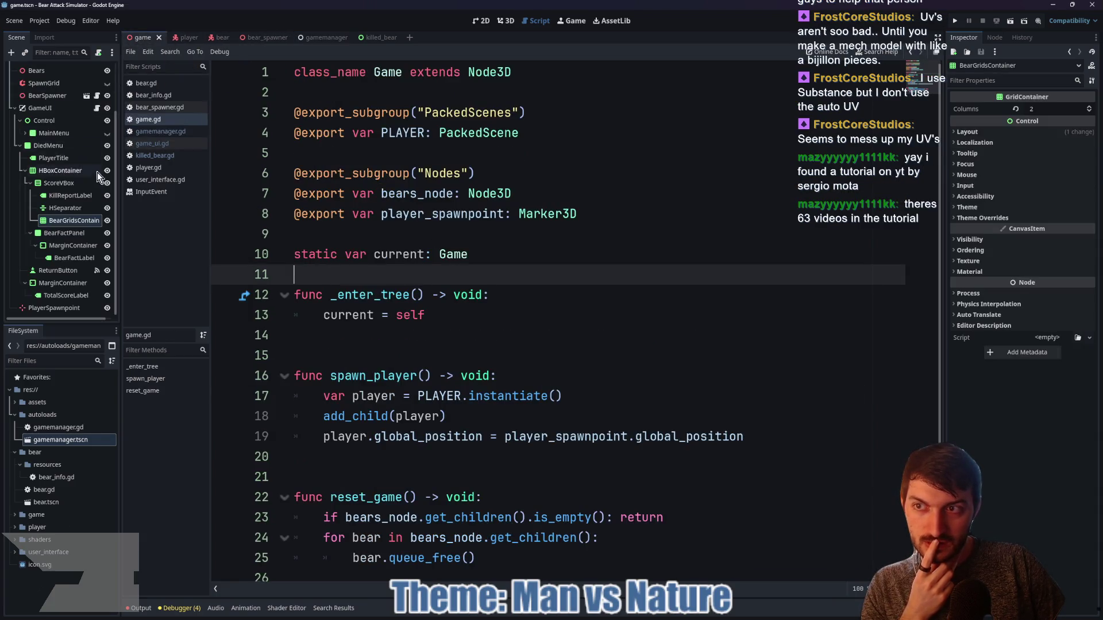
left_click(97, 109)
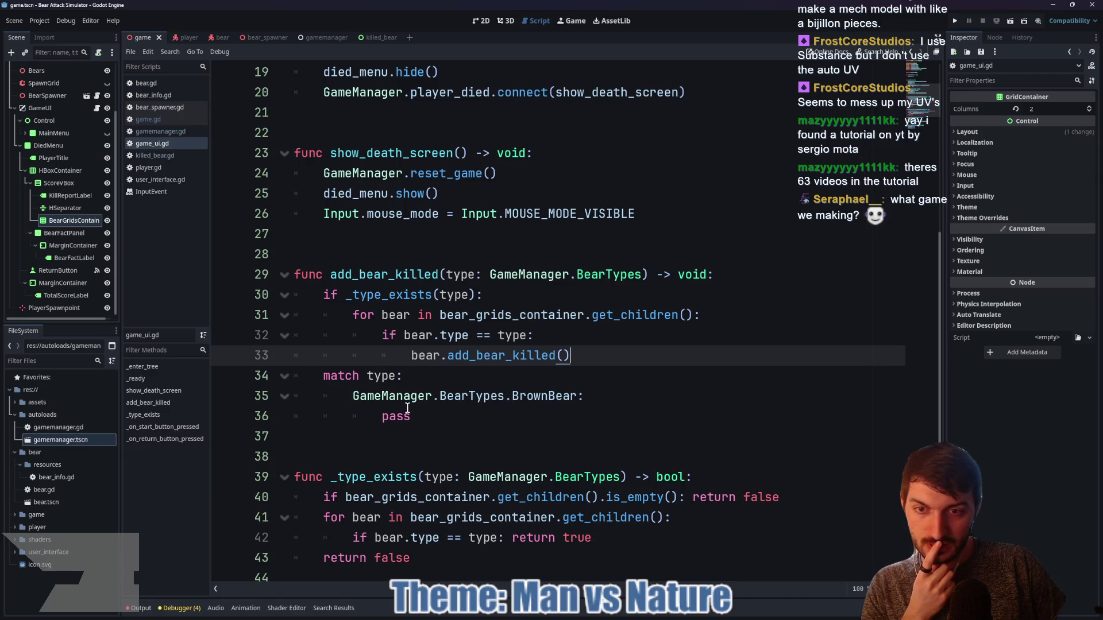
scroll(441, 412, "down", 1)
left_click(453, 357)
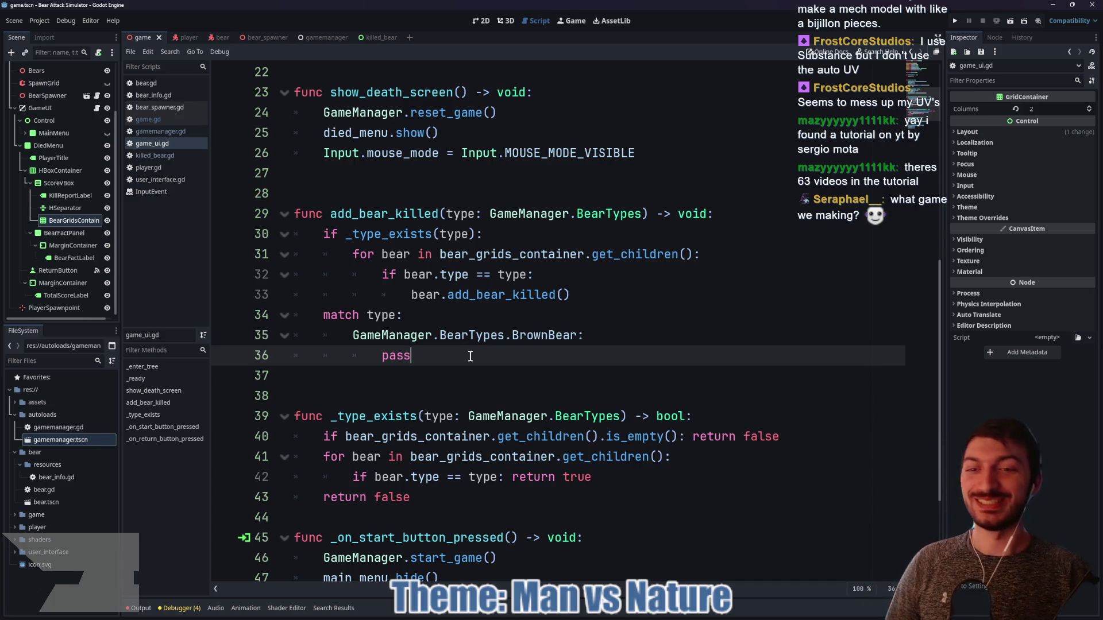
key("BackSpace")
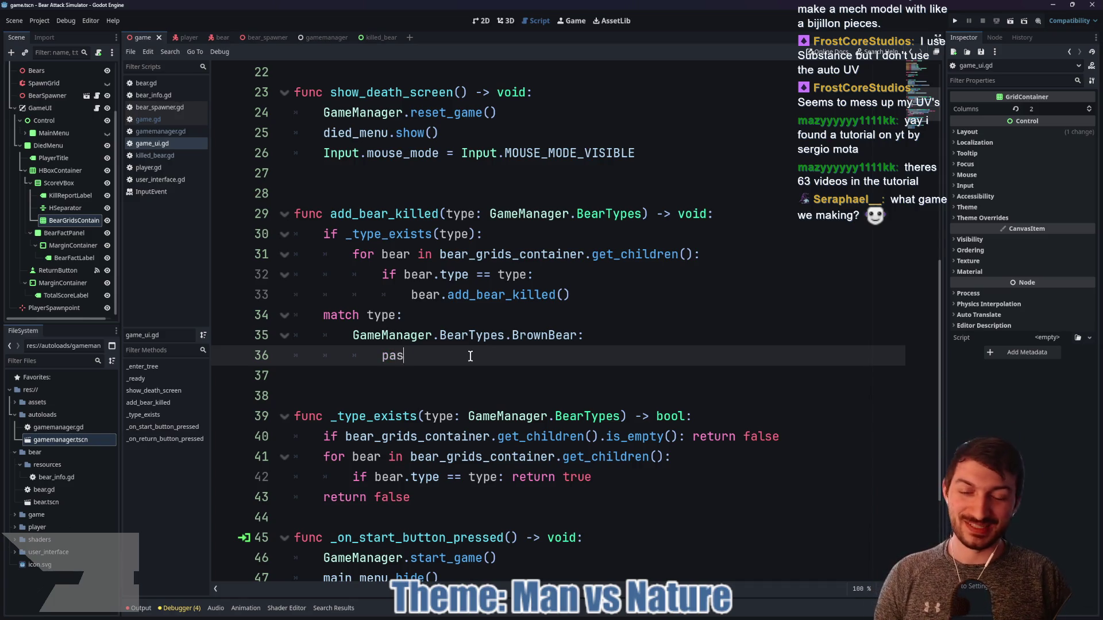
key("BackSpace")
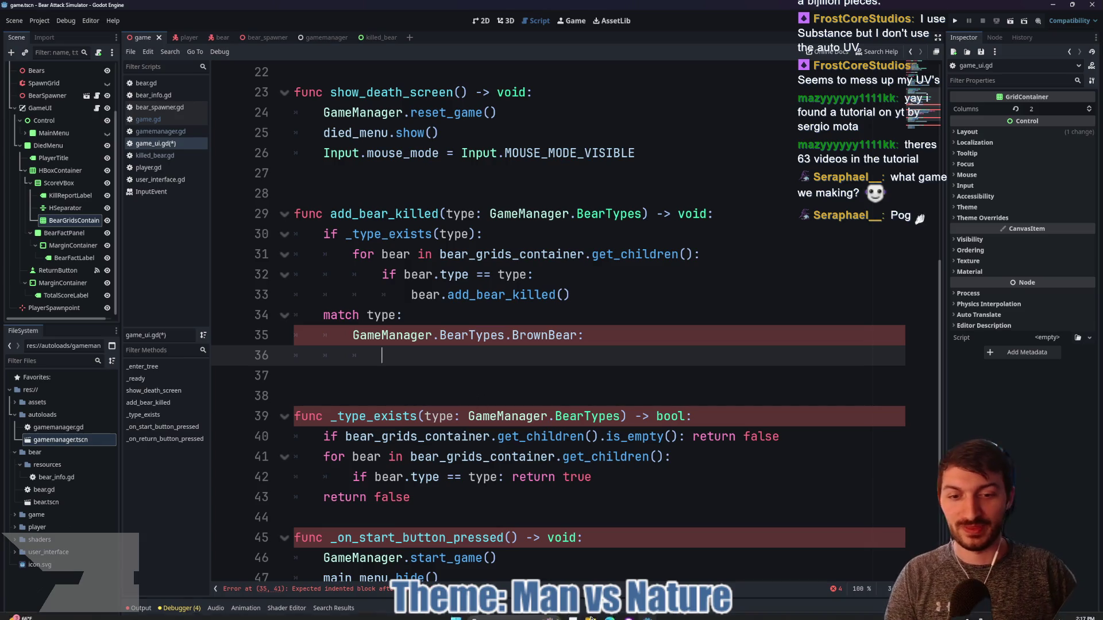
left_click(612, 616)
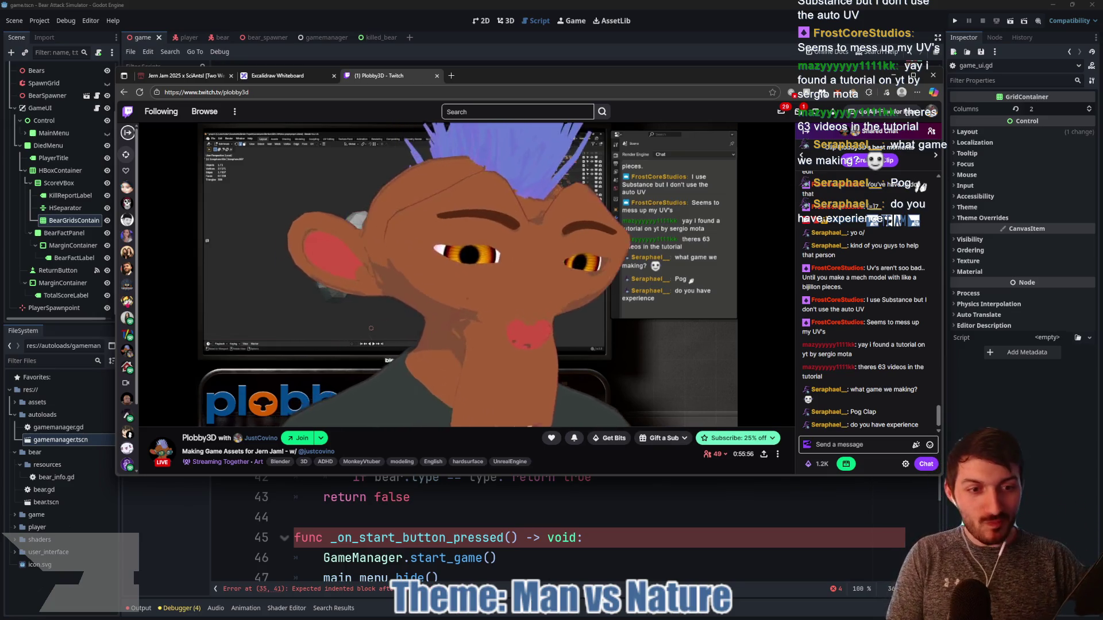
Step: Claim the channel-points bonus, redeem the Throw Blender reward, and close the Twitch window
left_click(846, 463)
left_click(826, 465)
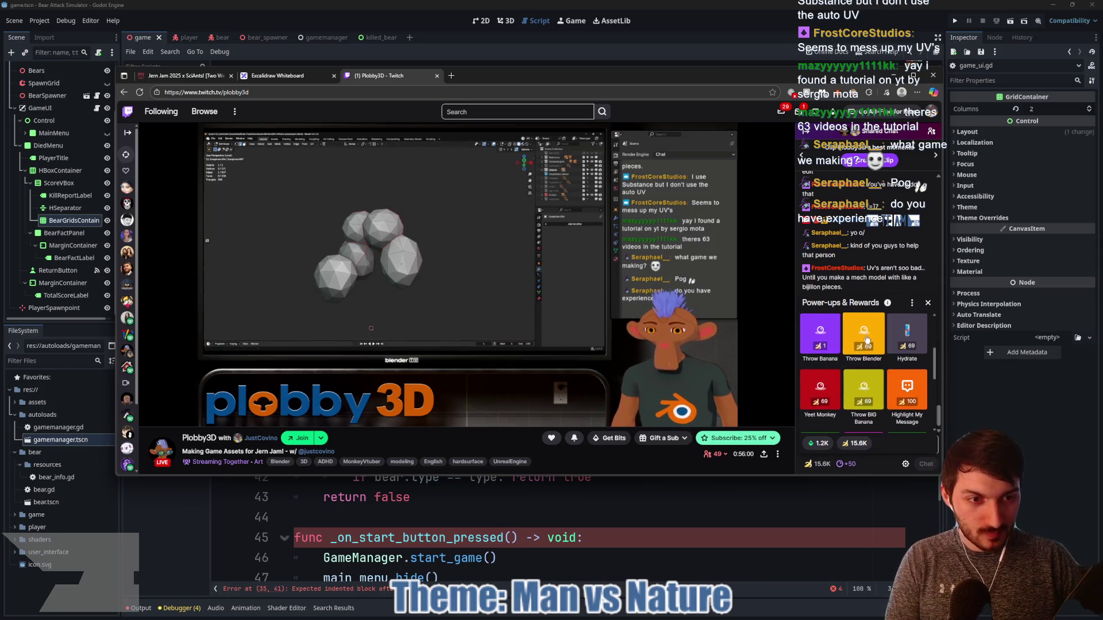
left_click(882, 357)
left_click(866, 424)
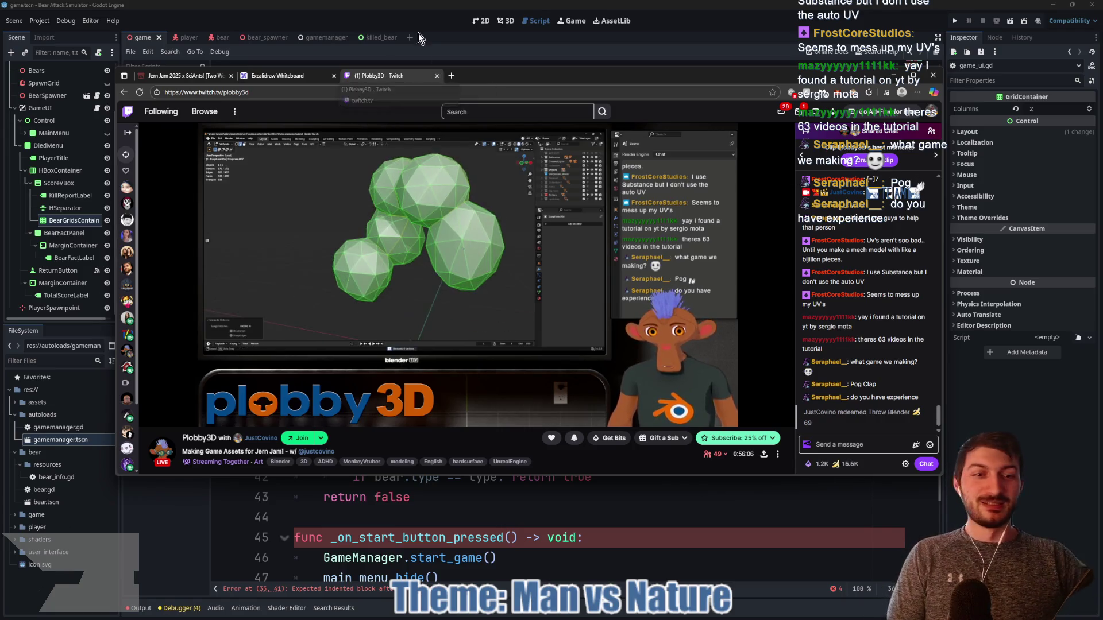
left_click(1021, 436)
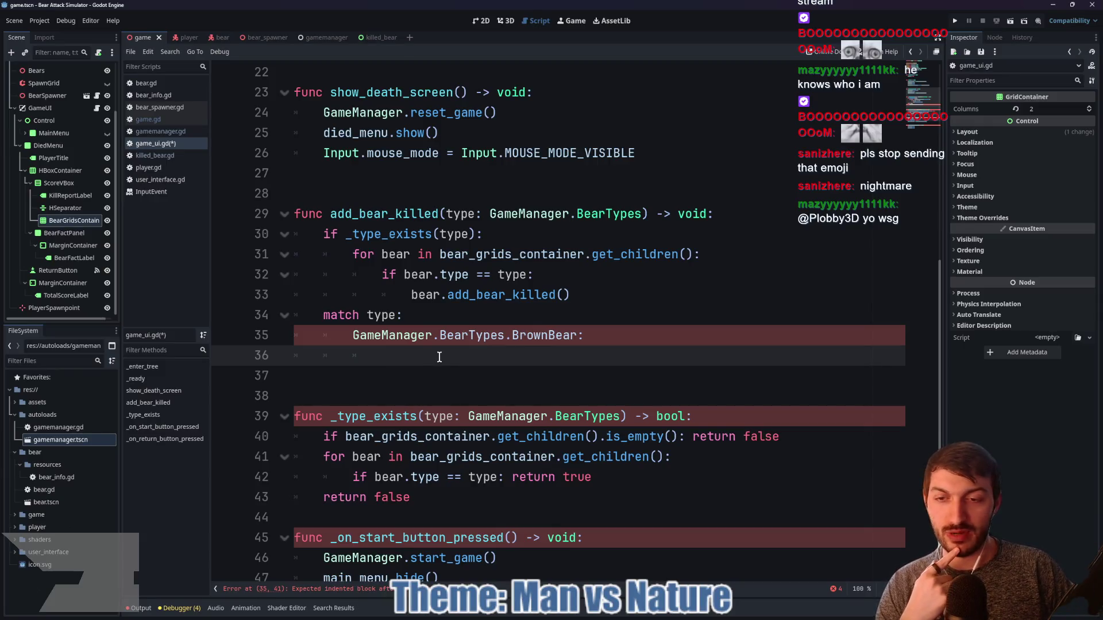
scroll(439, 357, "up", 7)
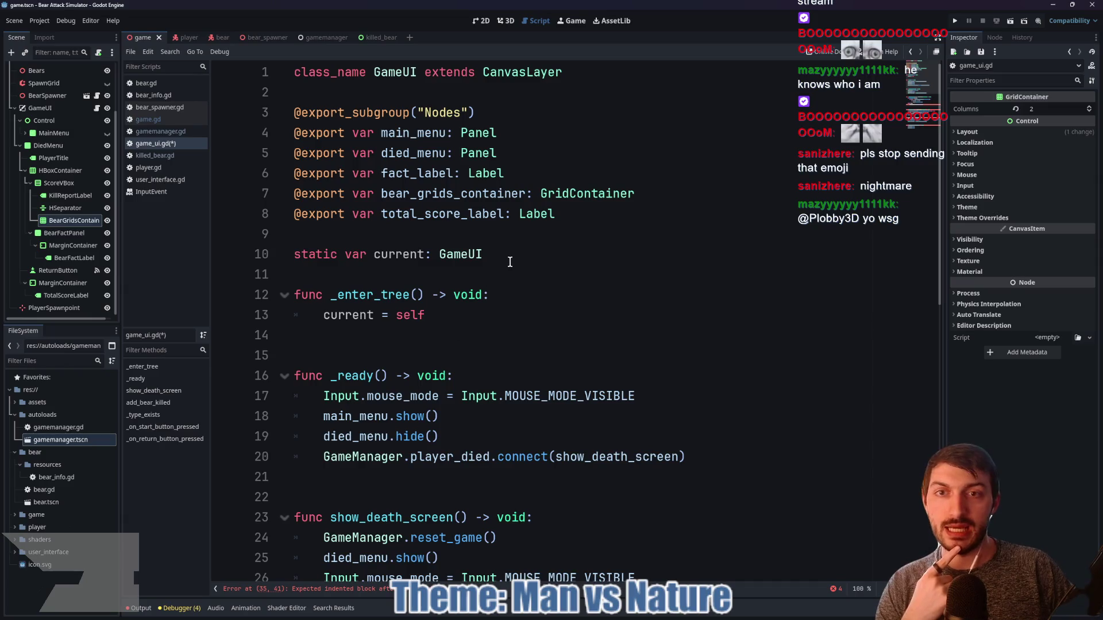
left_click(416, 87)
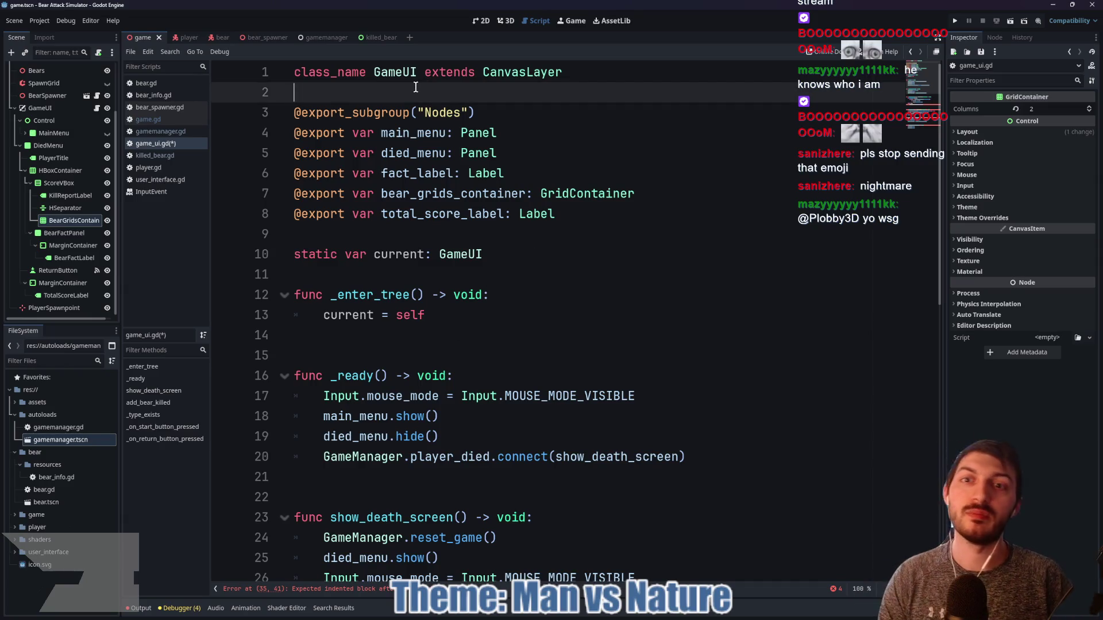
key("Return")
key("Return")
key("Up")
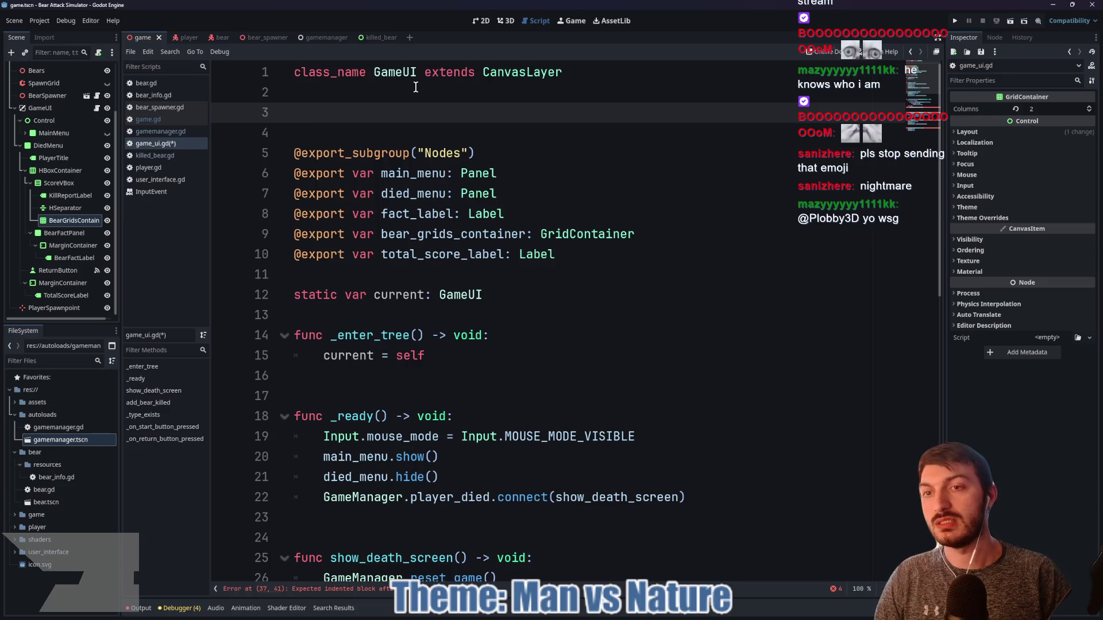
type("@export_ubs")
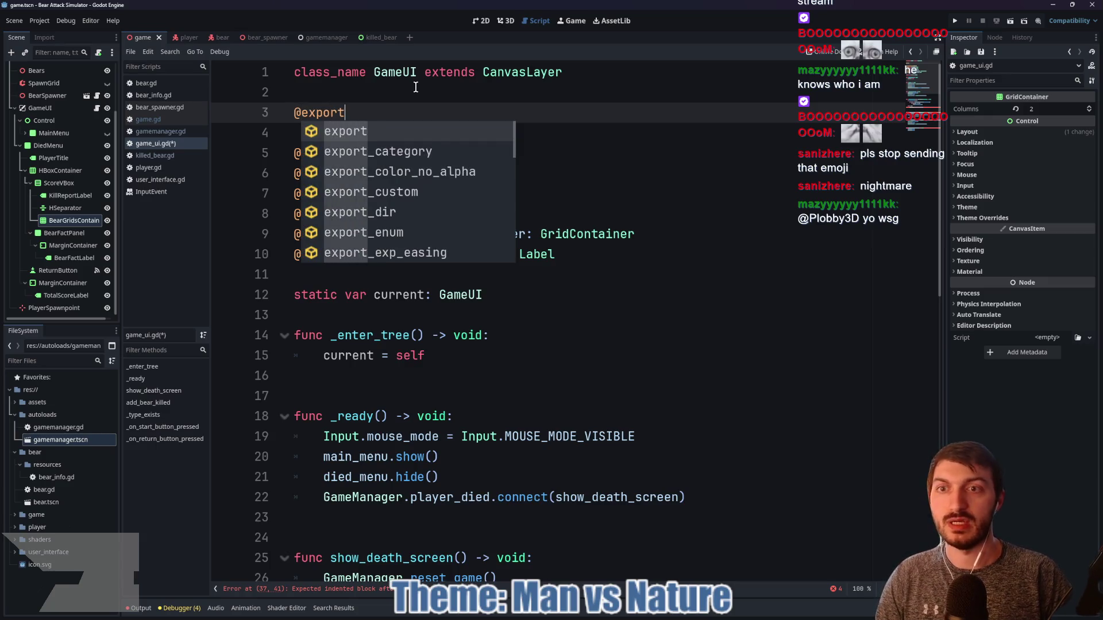
key("BackSpace")
key("BackSpace")
key("BackSpace")
type("su")
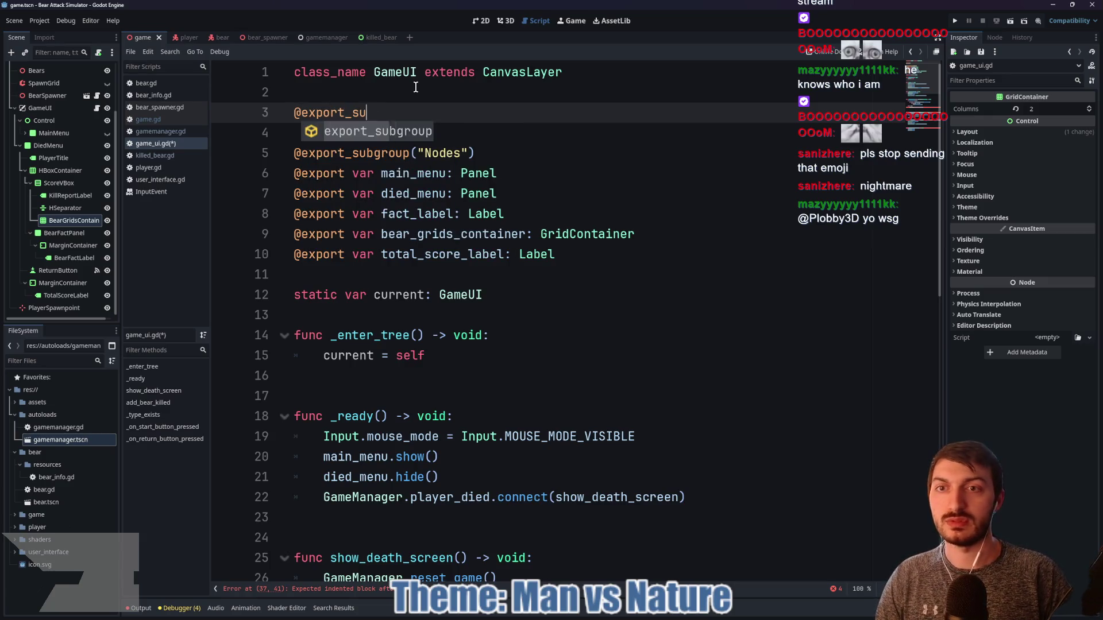
key("Return")
type("\"")
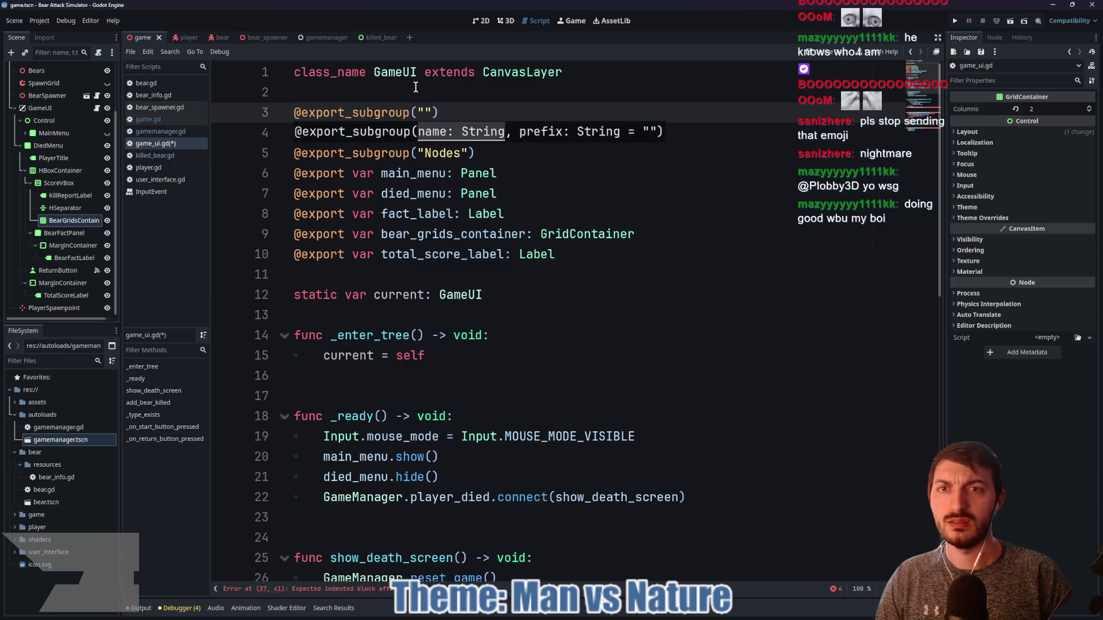
type("PackedScenes")
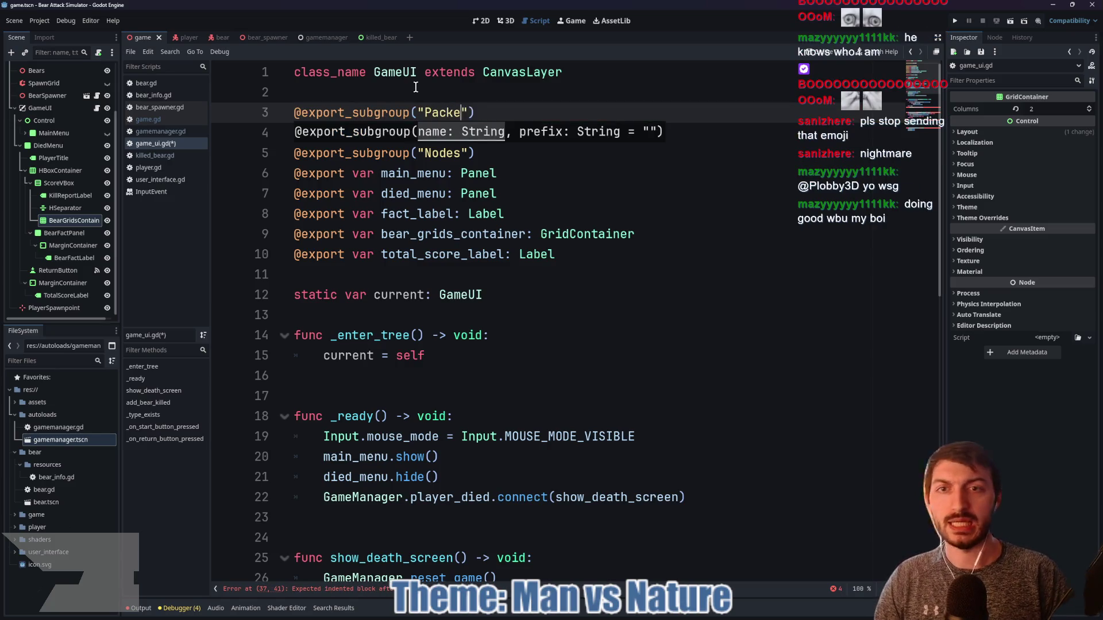
left_click(598, 106)
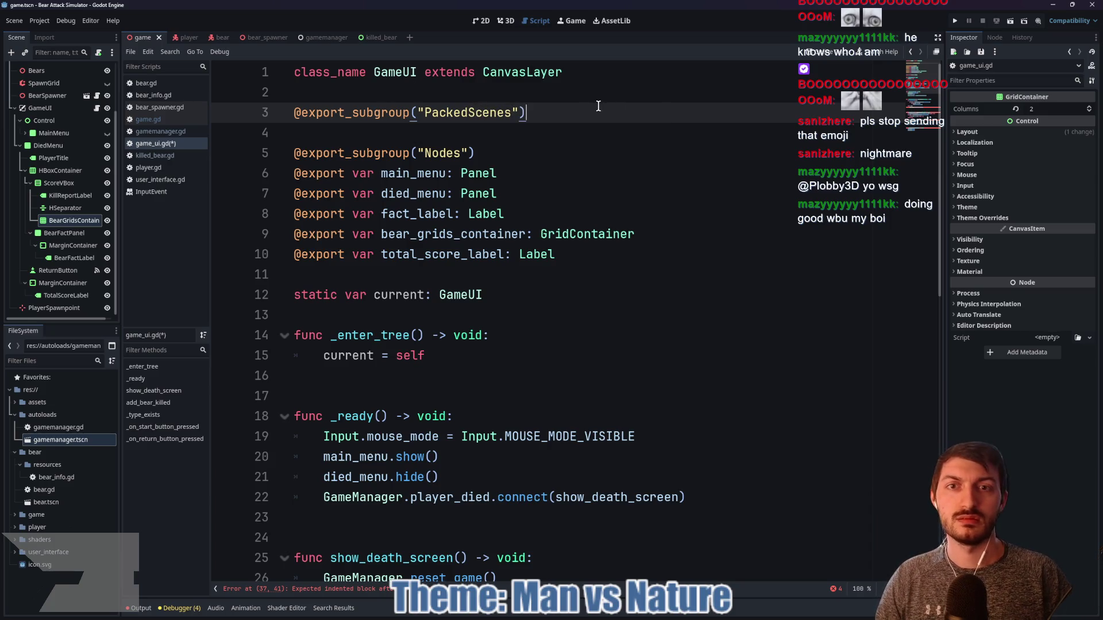
key("Return")
type("@exp")
key("Return")
type("var")
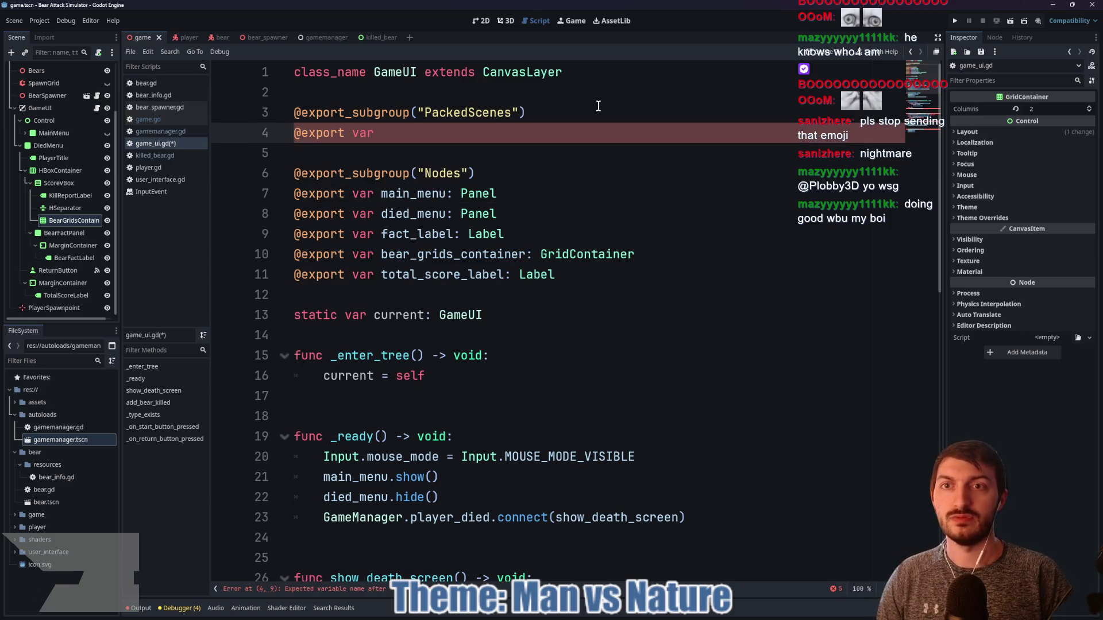
type(" killed_")
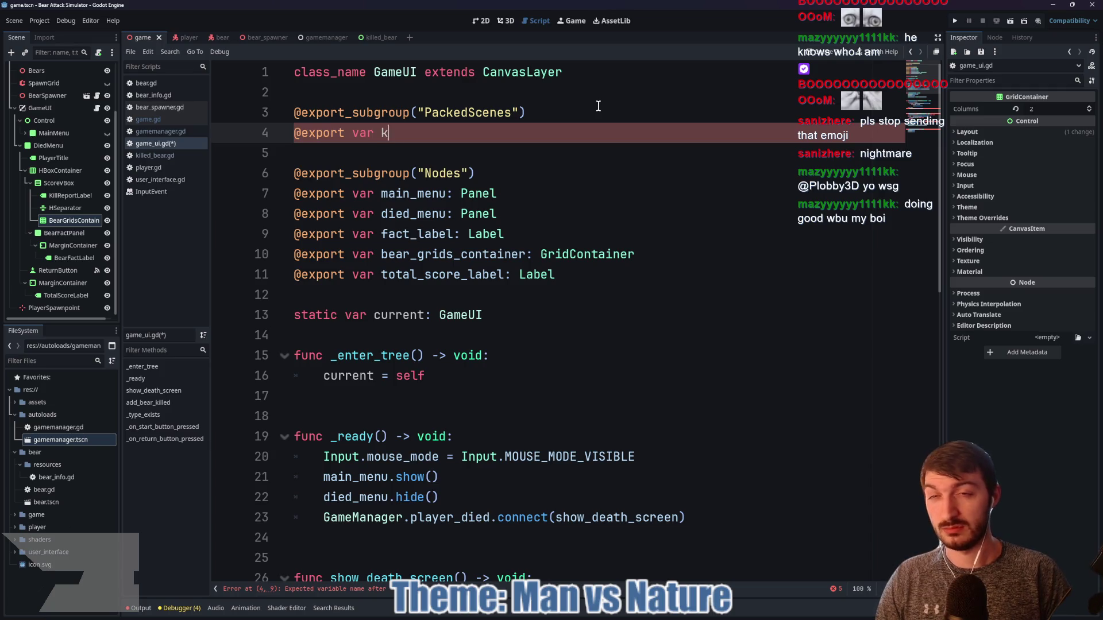
type("bear_panel")
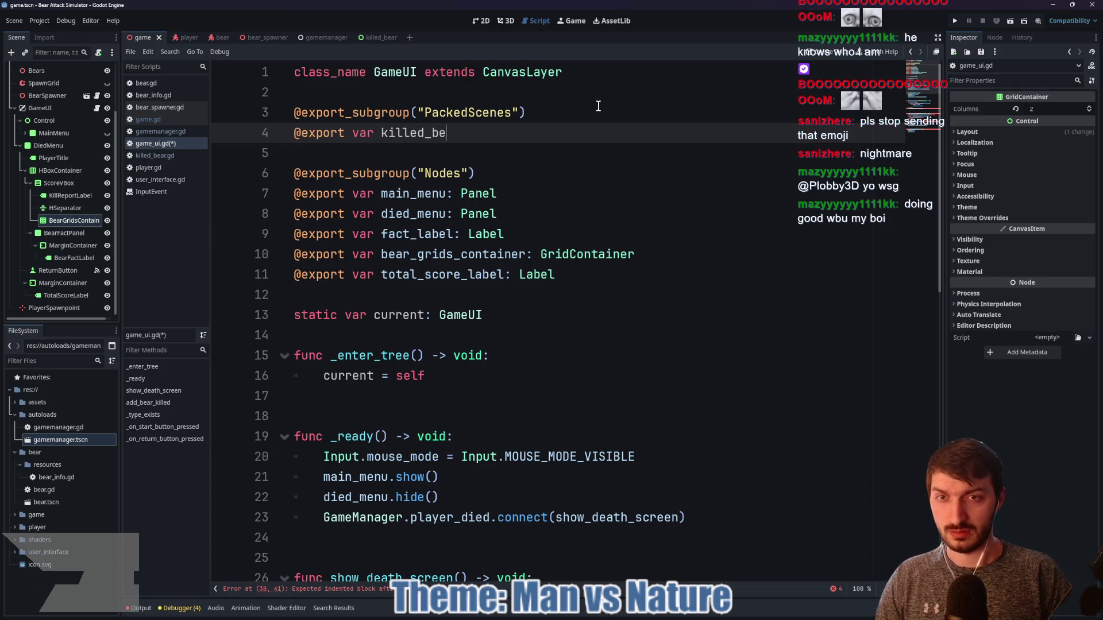
type(": Packed")
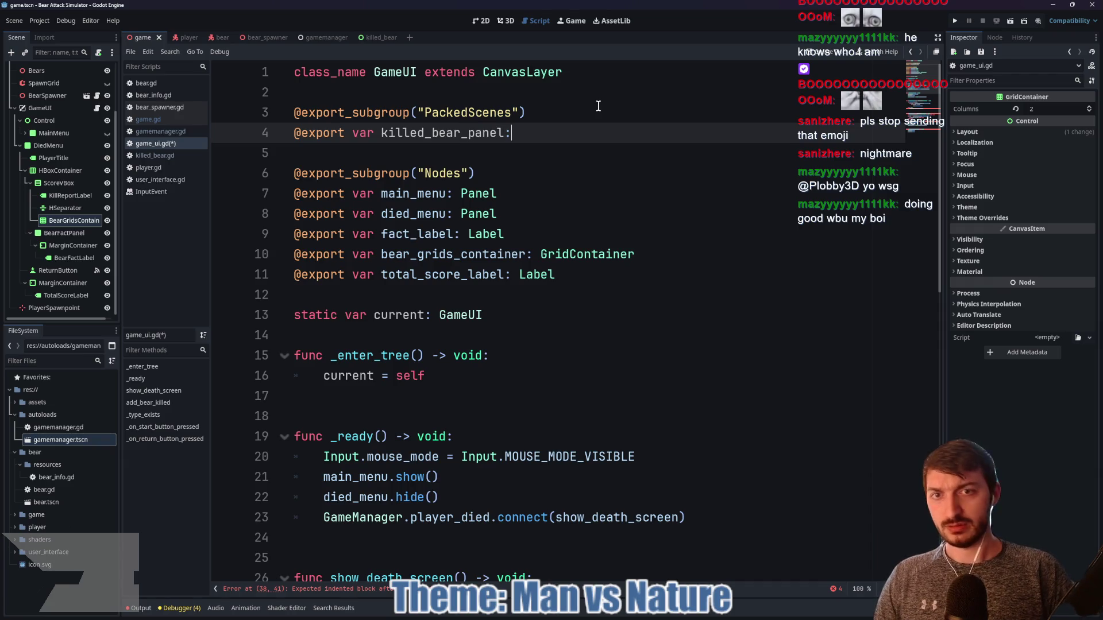
key("Return")
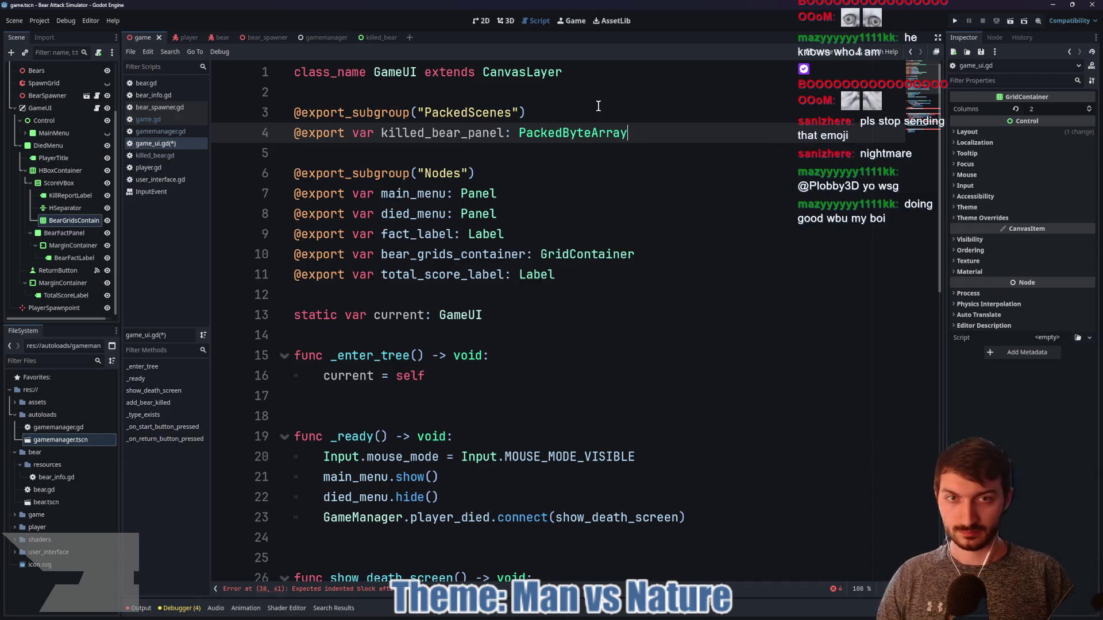
left_click_drag(628, 132, 564, 127)
key("BackSpace")
type("Scene")
mouse_move(504, 132)
left_mouse_down()
mouse_move(371, 133)
mouse_move(380, 133)
left_mouse_up()
key("BackSpace")
type("KILLED")
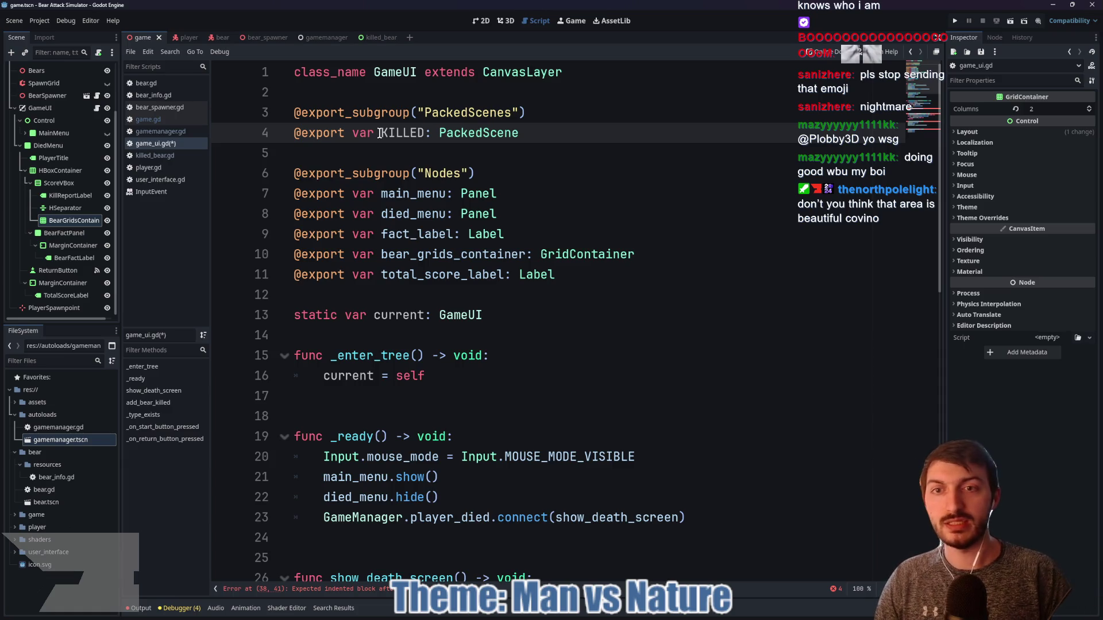
type("_")
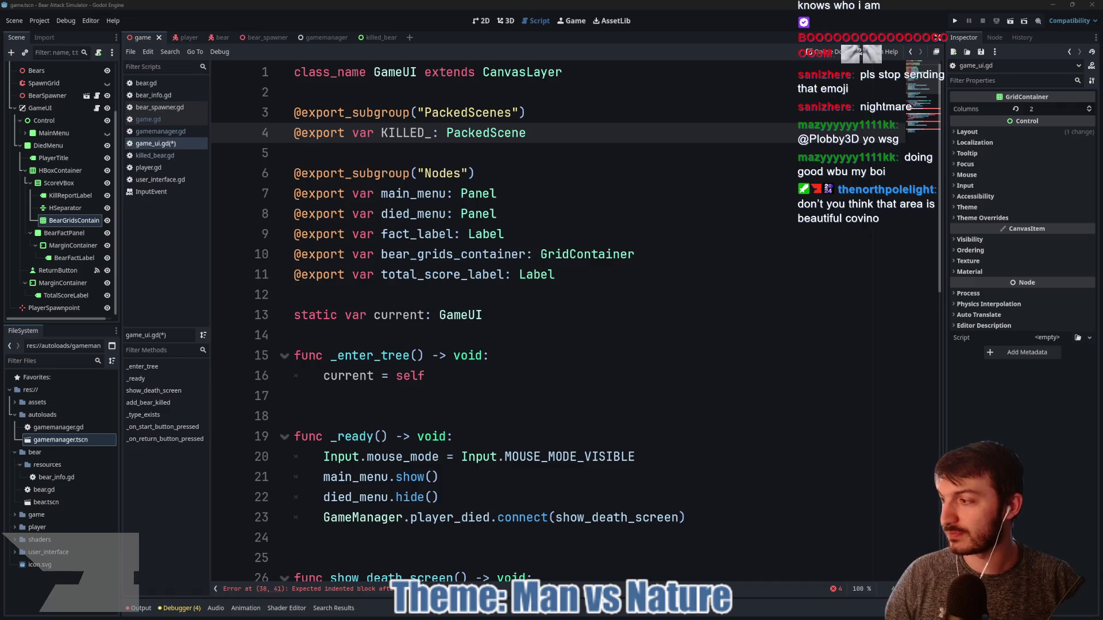
key("alt+Tab")
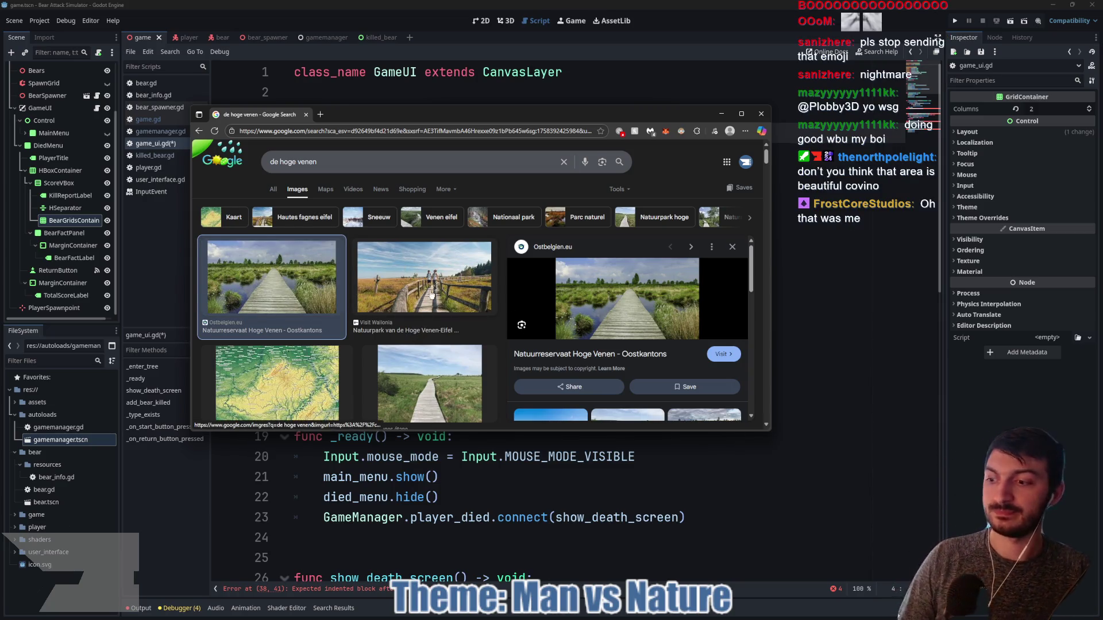
Step: Scroll the 'de hoge venen' image results, then close Chrome to return to game_ui.gd
scroll(432, 294, "down", 4)
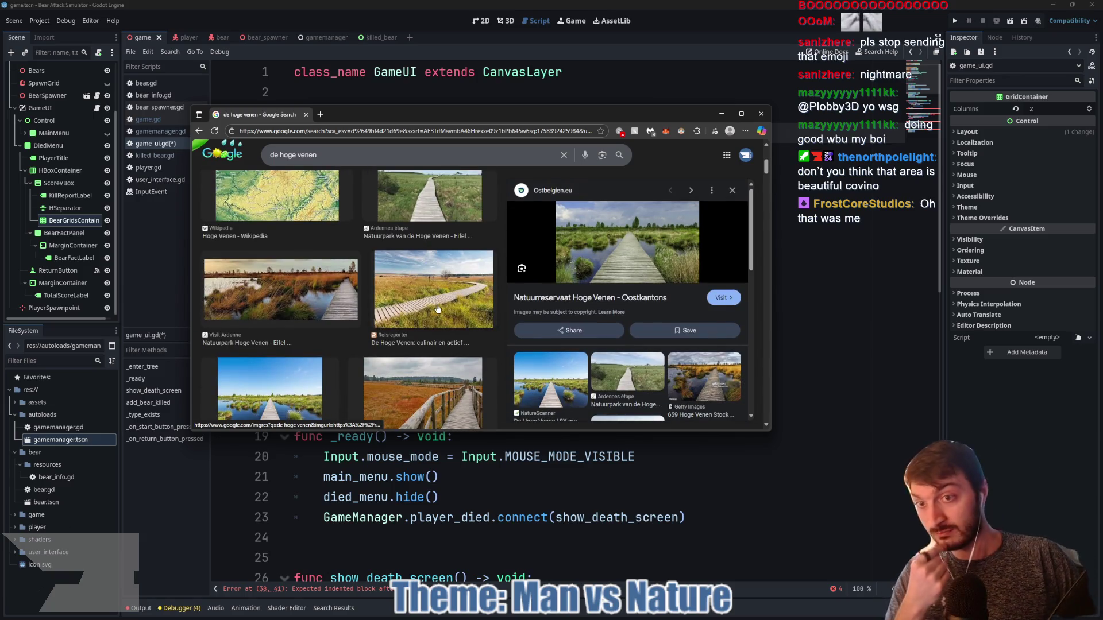
scroll(437, 309, "down", 2)
scroll(436, 311, "down", 2)
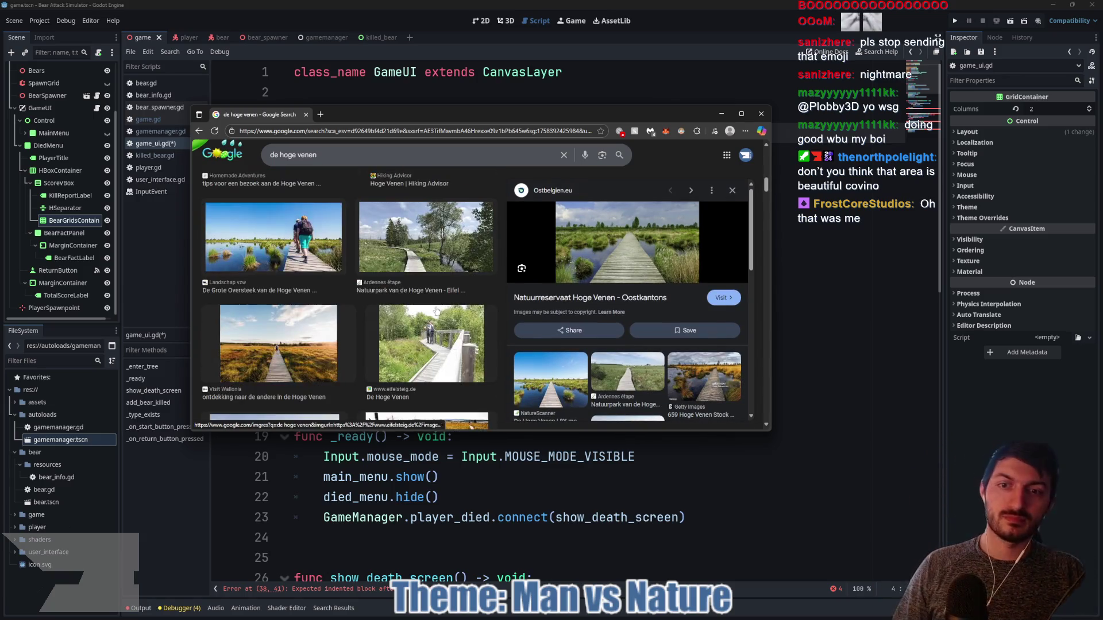
left_click(761, 113)
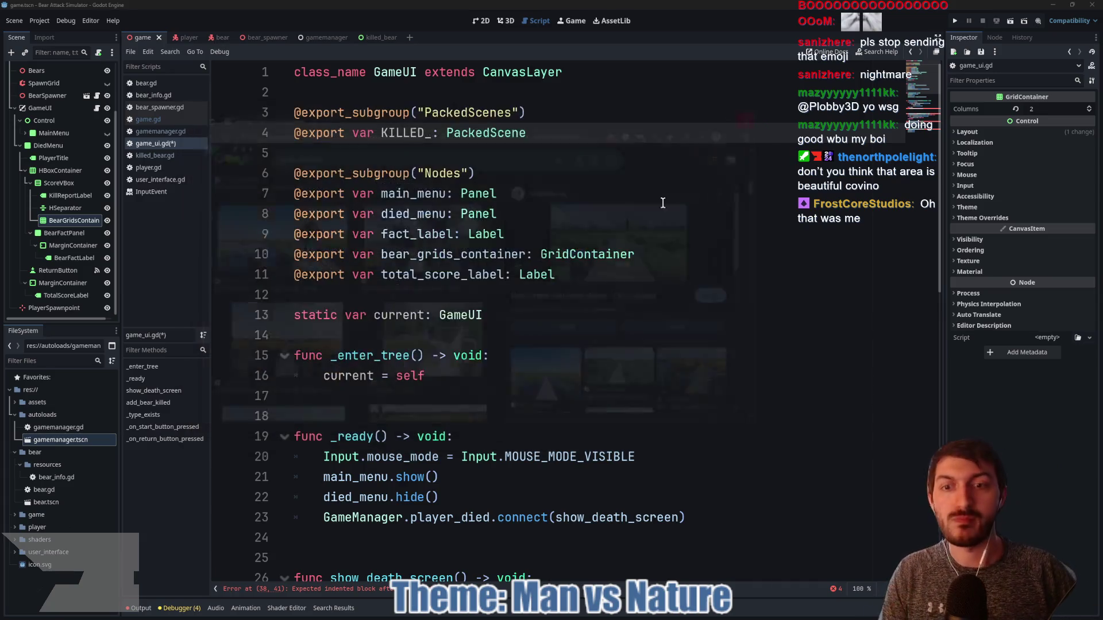
Step: Complete the line 4 export name as KILLED_BEAR_PANEL and save game_ui.gd
left_click(432, 135)
type("BEAR")
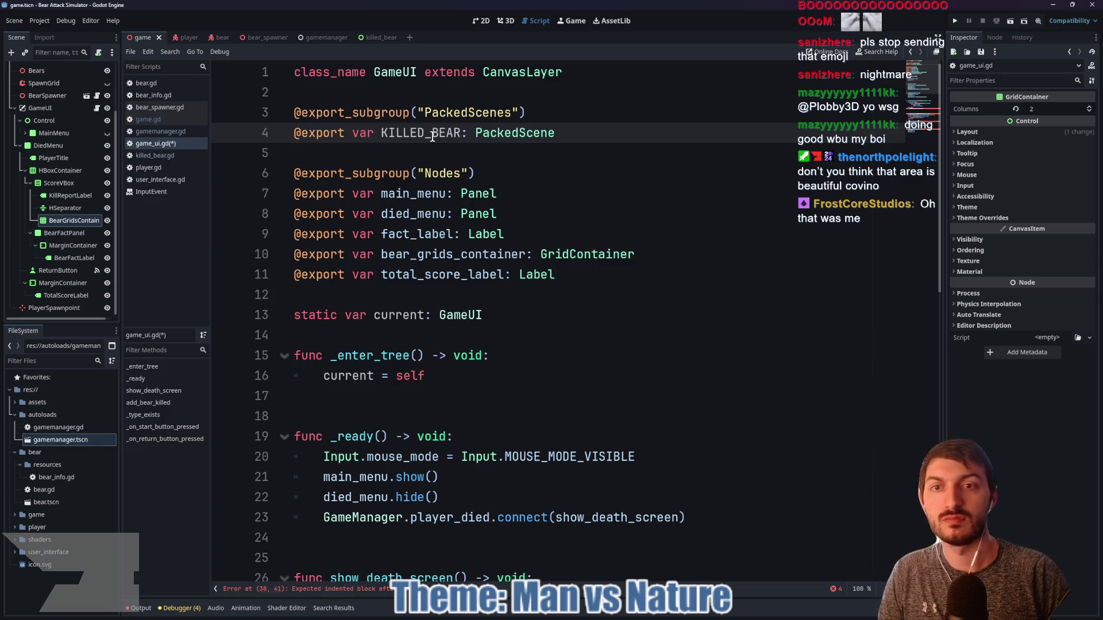
type("_PANEL")
left_click(414, 148)
key("ctrl+s")
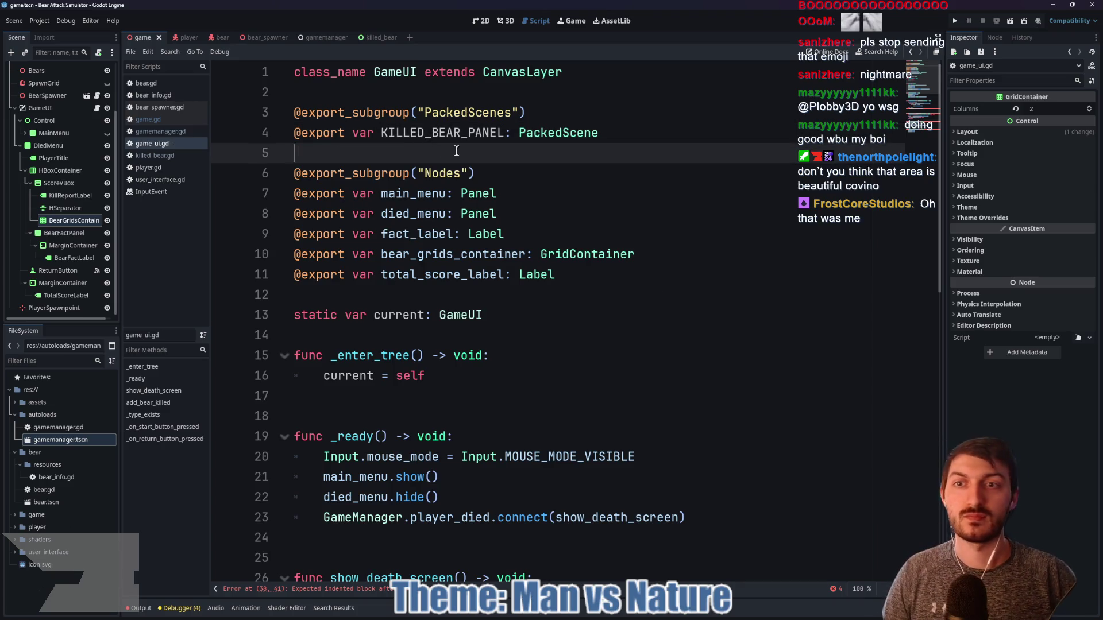
Step: Check GameUI's exported Nodes group in the Inspector and move the caret under the BrownBear case
left_click(41, 109)
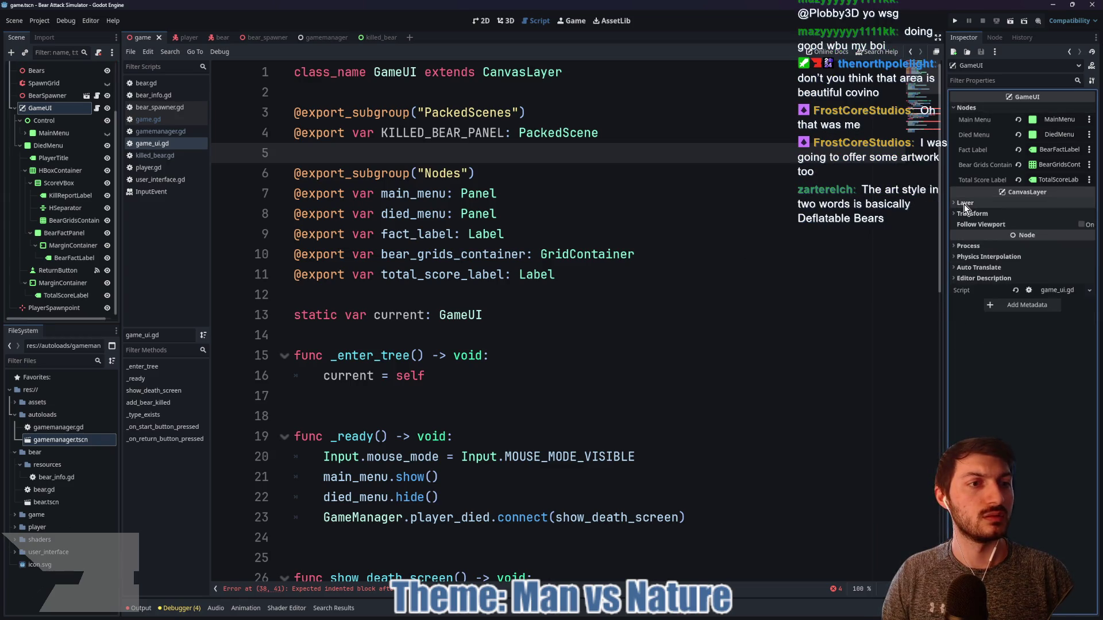
left_click(967, 109)
left_click(540, 197)
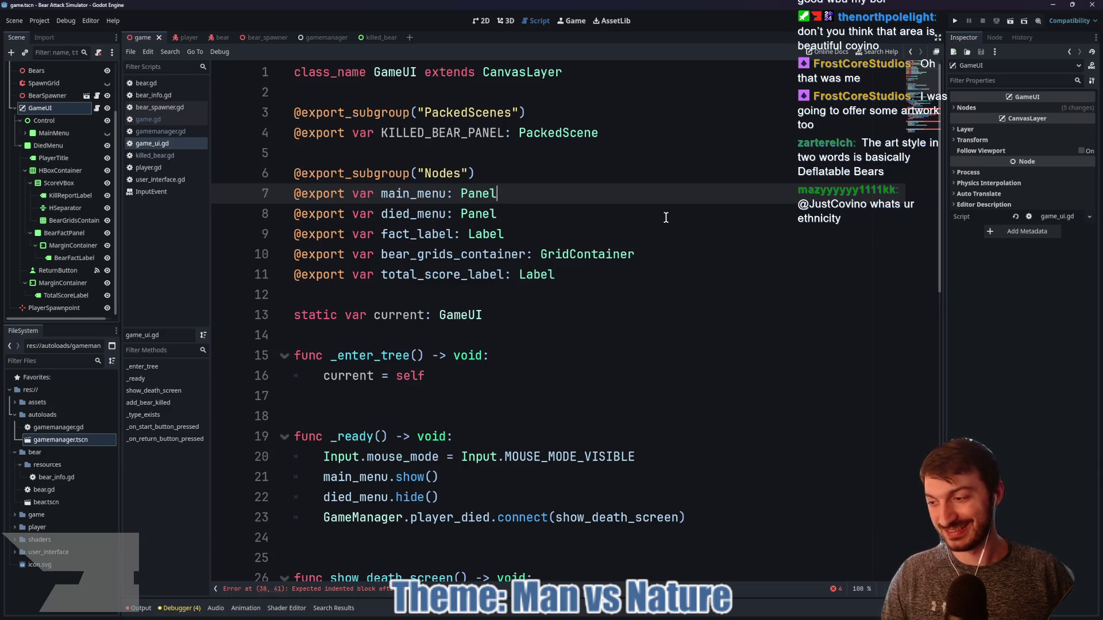
left_click(431, 133)
left_click(396, 158)
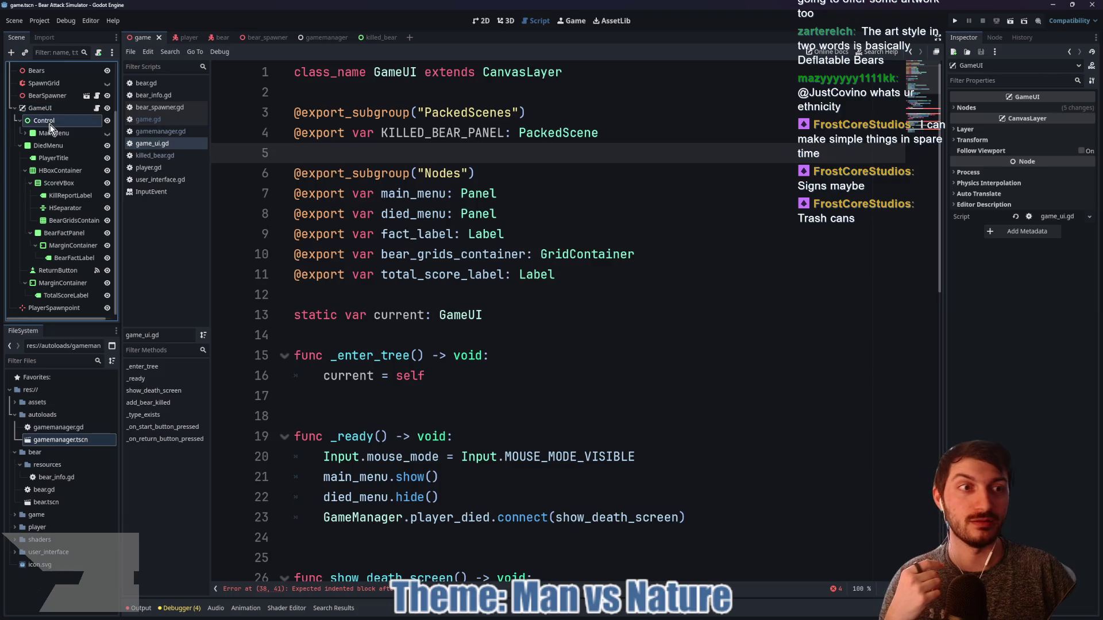
left_click(965, 109)
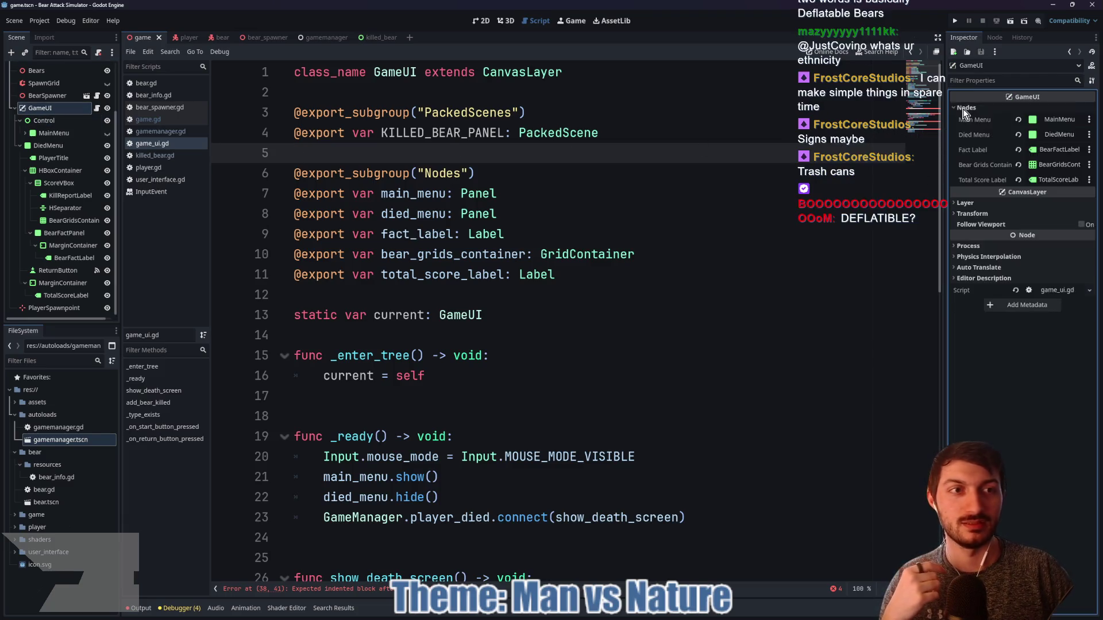
left_click(964, 109)
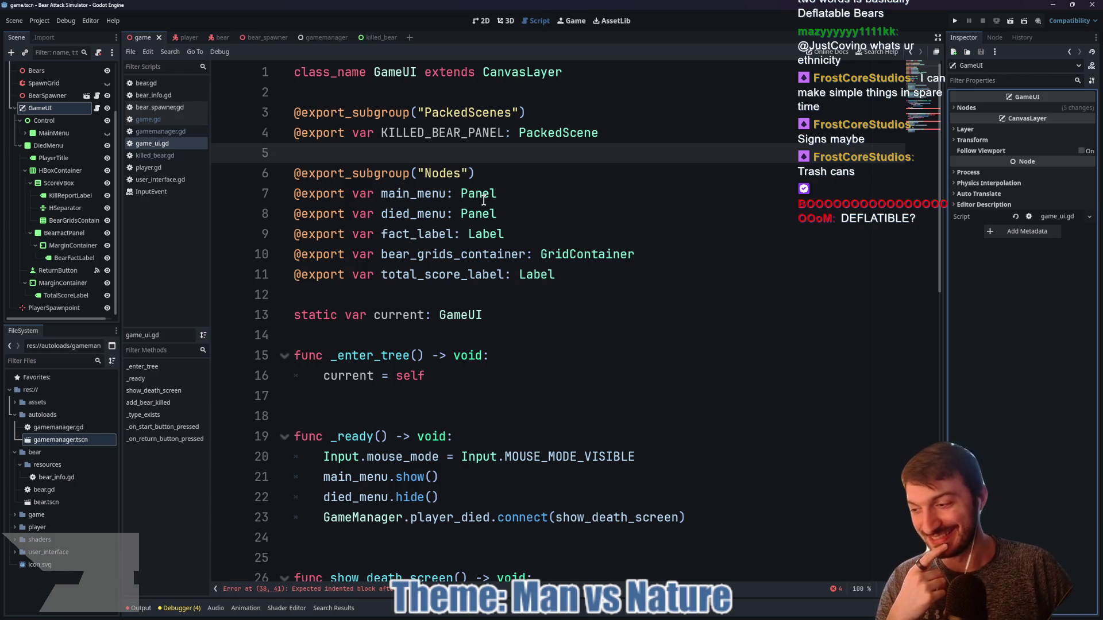
left_click(428, 174)
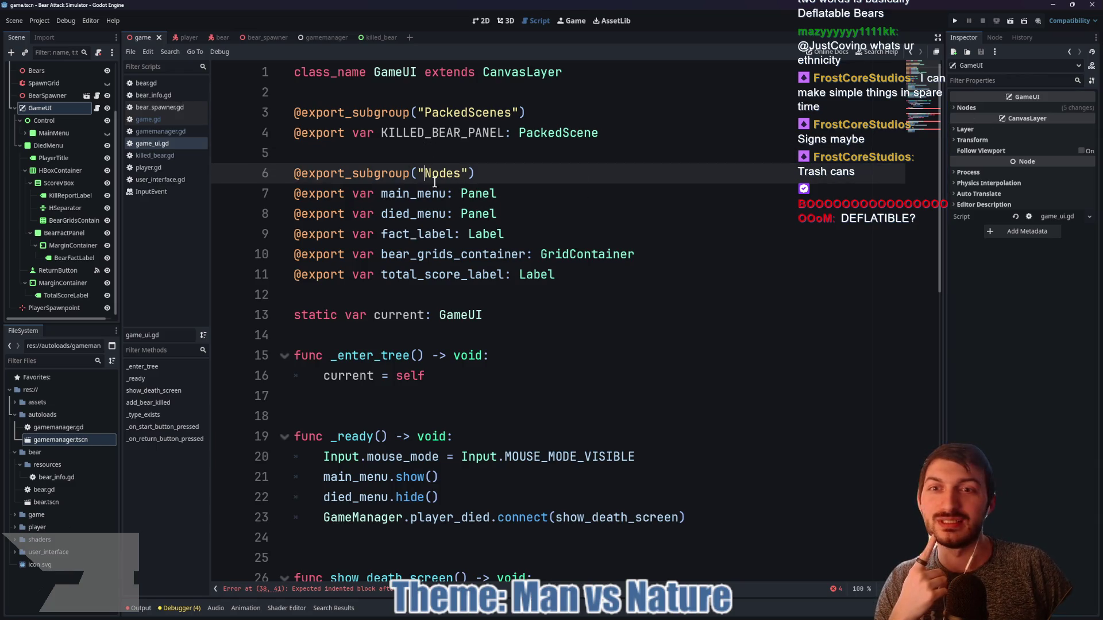
scroll(483, 293, "down", 9)
left_click(484, 297)
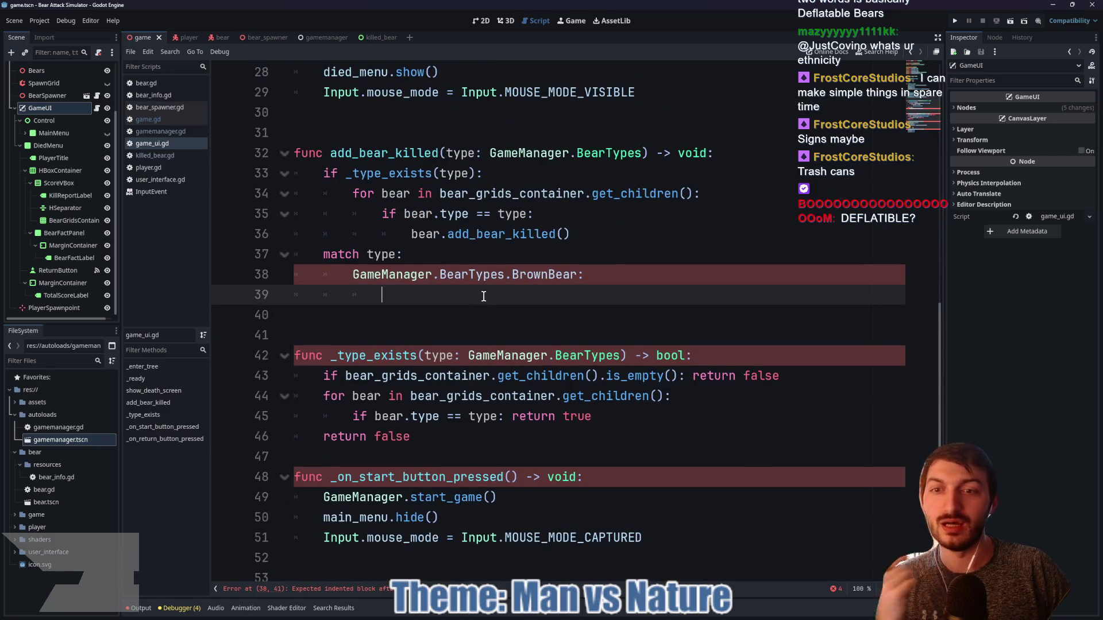
Step: Put a placeholder pass in the BrownBear case and save the script
type("pass")
key("Escape")
key("ctrl+s")
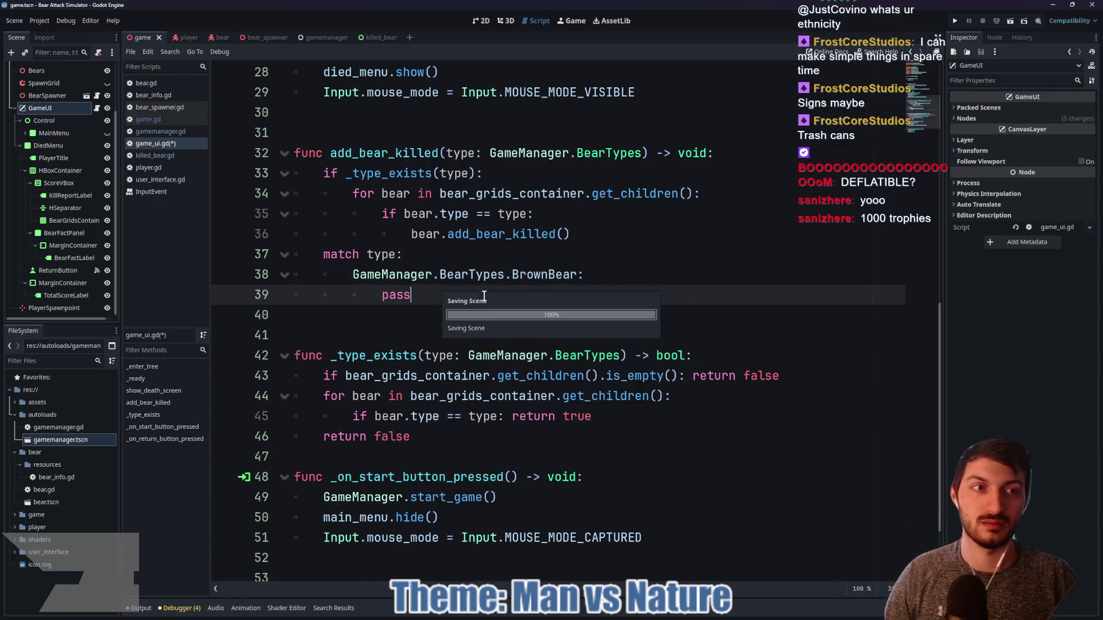
Step: Quick-load killed_bear.tscn into GameUI's Killed Bear Panel under Packed Scenes
left_click(979, 107)
left_click(1041, 120)
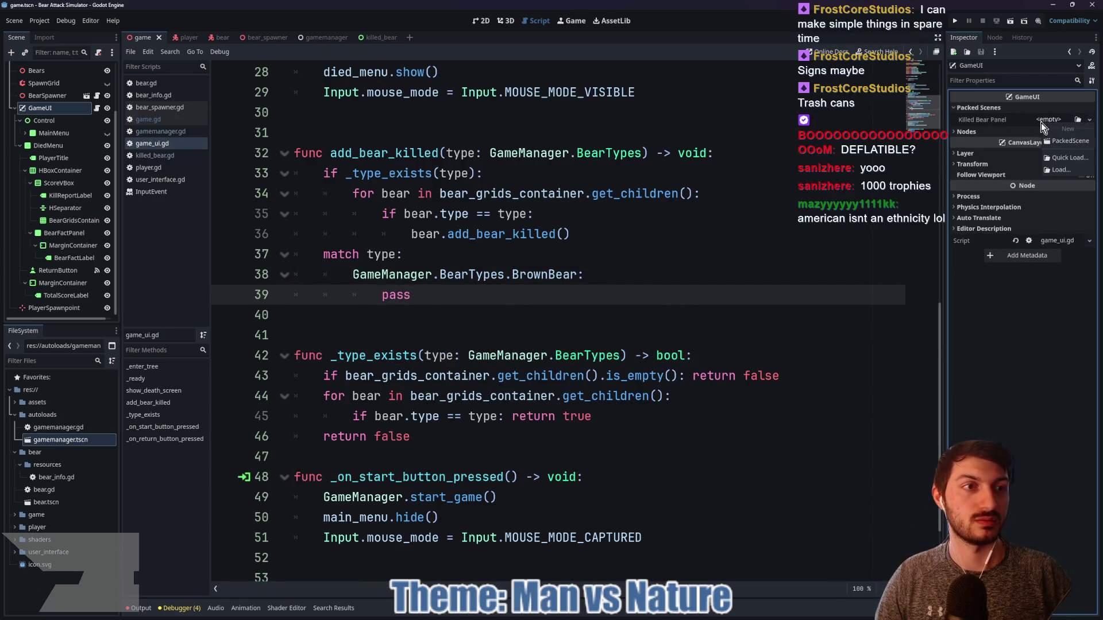
left_click(1057, 159)
type("killed")
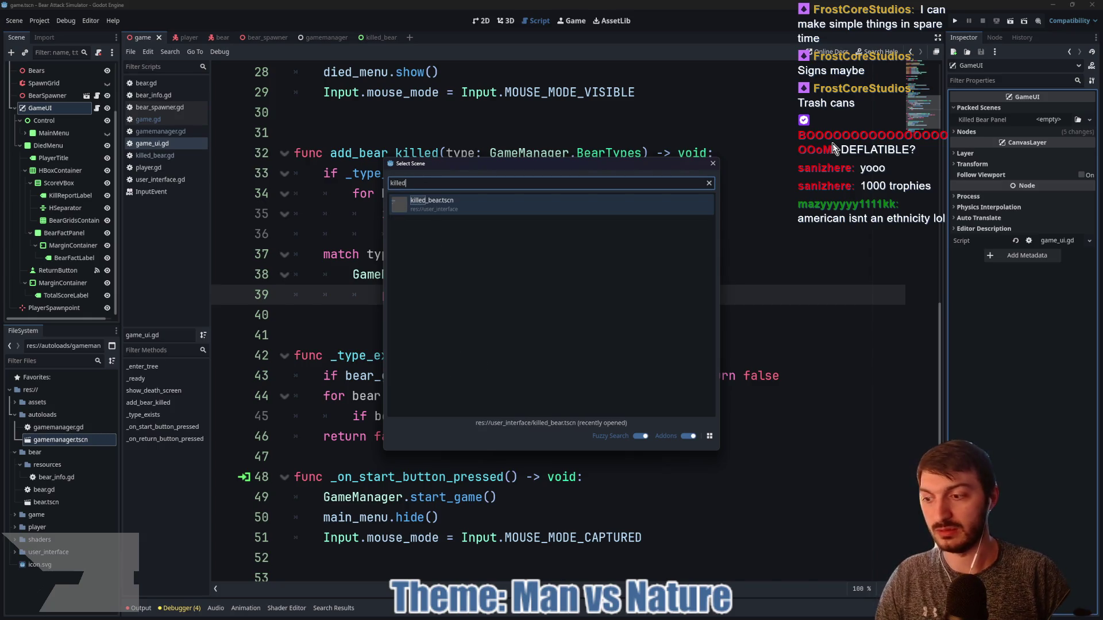
double_click(449, 206)
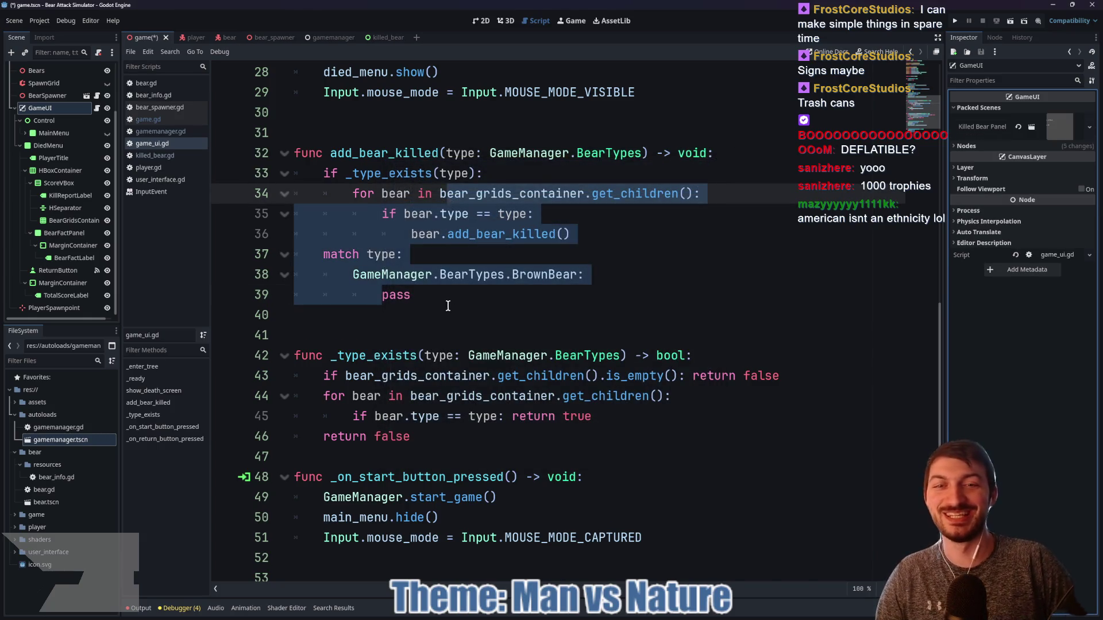
Step: Delete the placeholder pass on line 39 of the BrownBear case
left_click(452, 308)
left_click(439, 276)
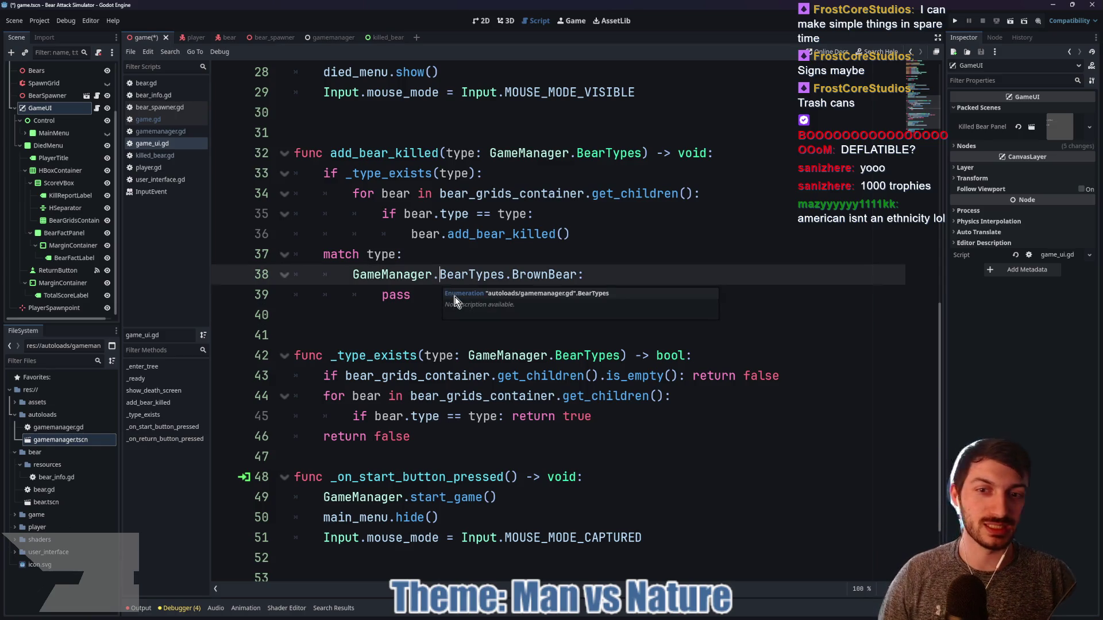
left_click(427, 298)
key("BackSpace")
key("BackSpace")
key("BackSpace")
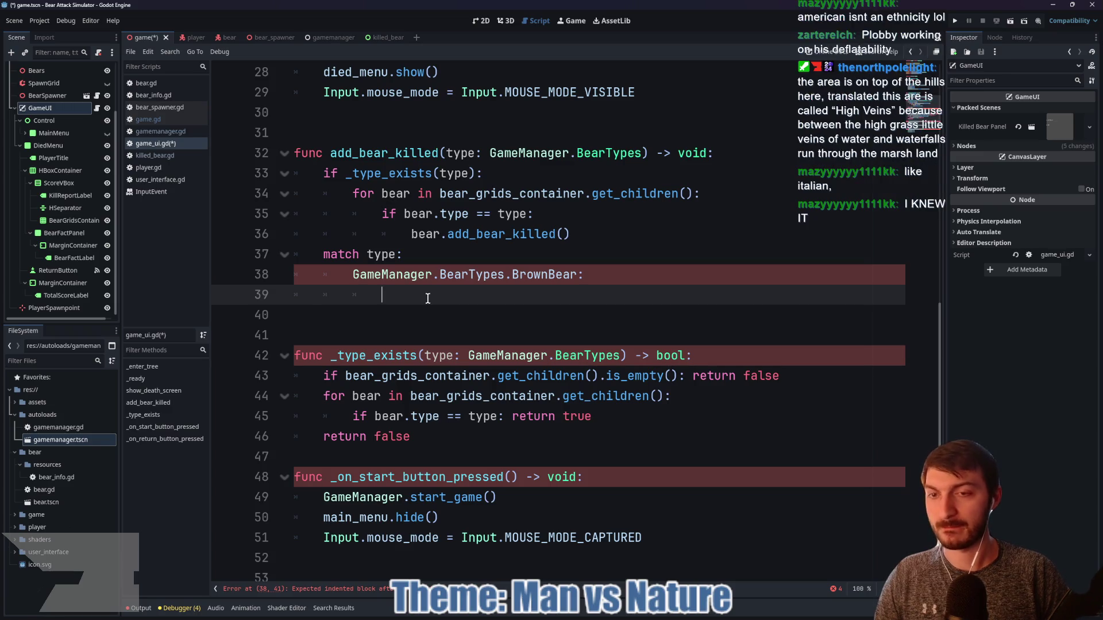
Step: Write var bear_panel = KILLED_BEAR_PANEL.instantiate() in the BrownBear case
type("pass")
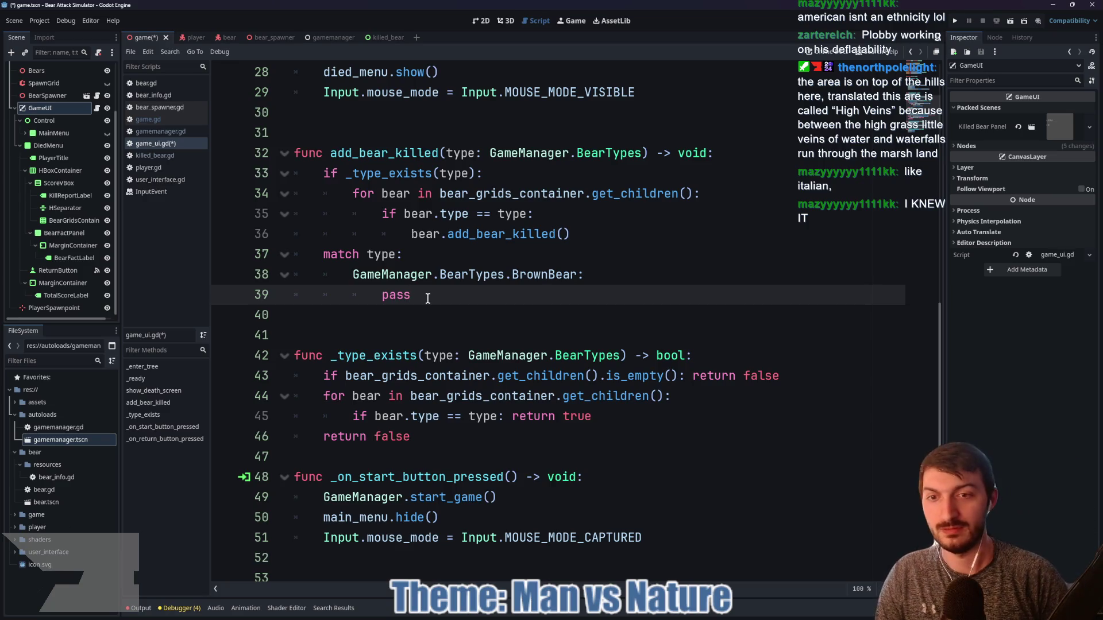
key("BackSpace")
key("BackSpace")
key("BackSpace")
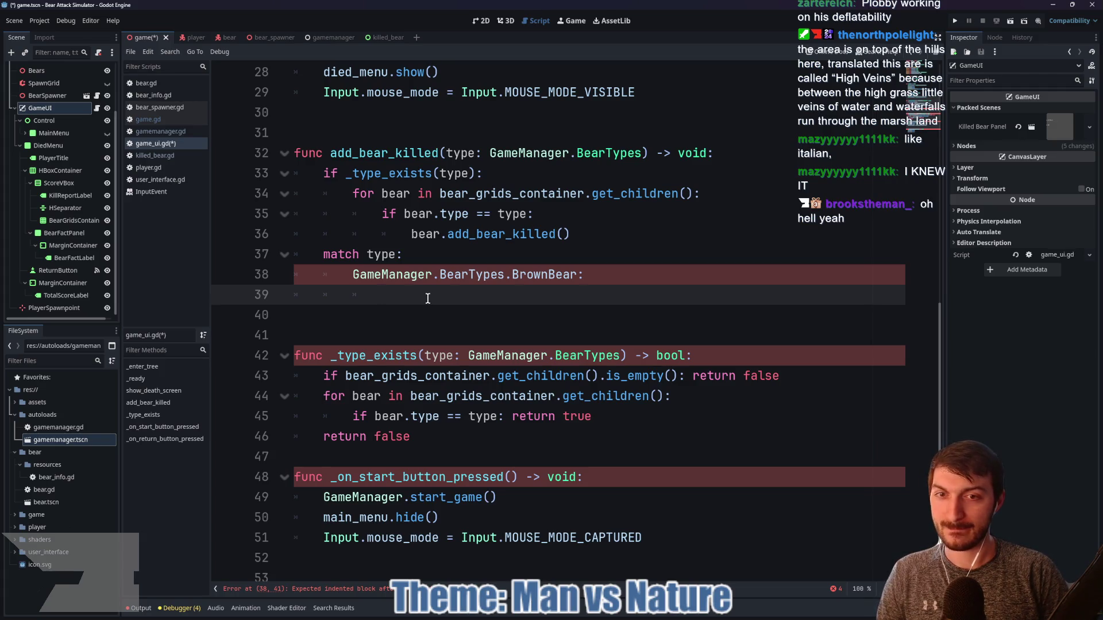
type("var ")
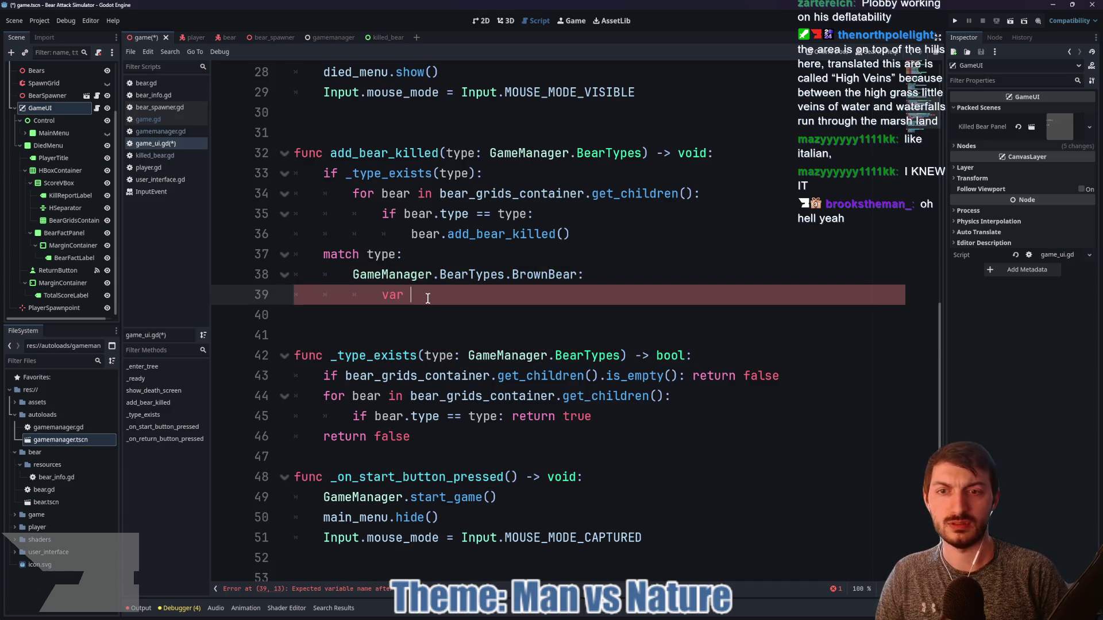
type("bear")
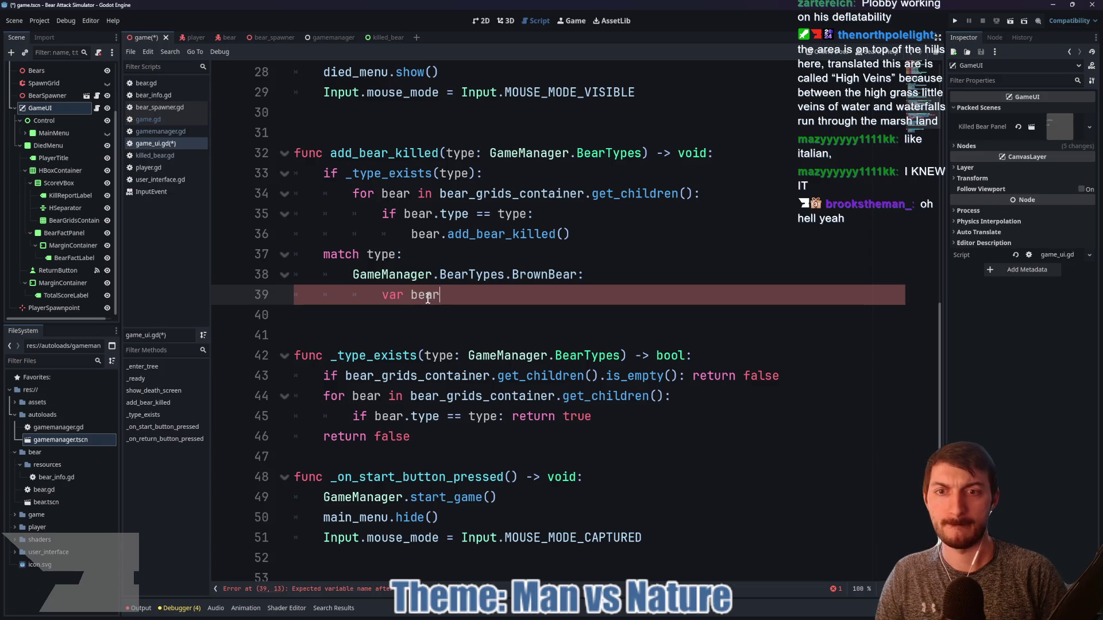
type("_pa")
key("BackSpace")
key("BackSpace")
key("BackSpace")
type("_panel ")
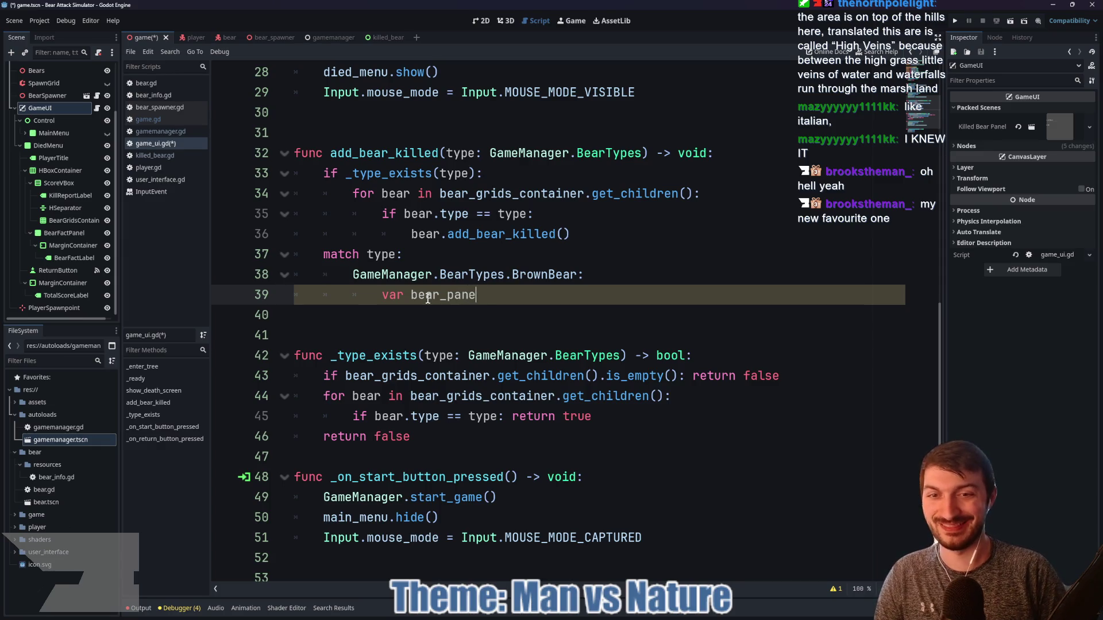
type("= K")
key("Return")
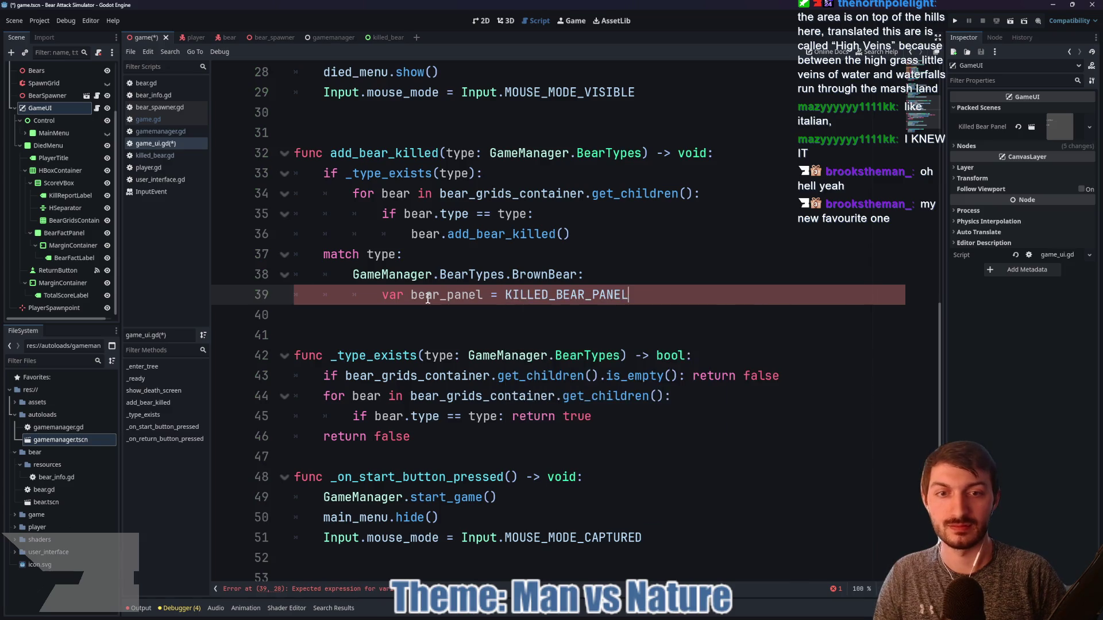
type(".inst")
key("Return")
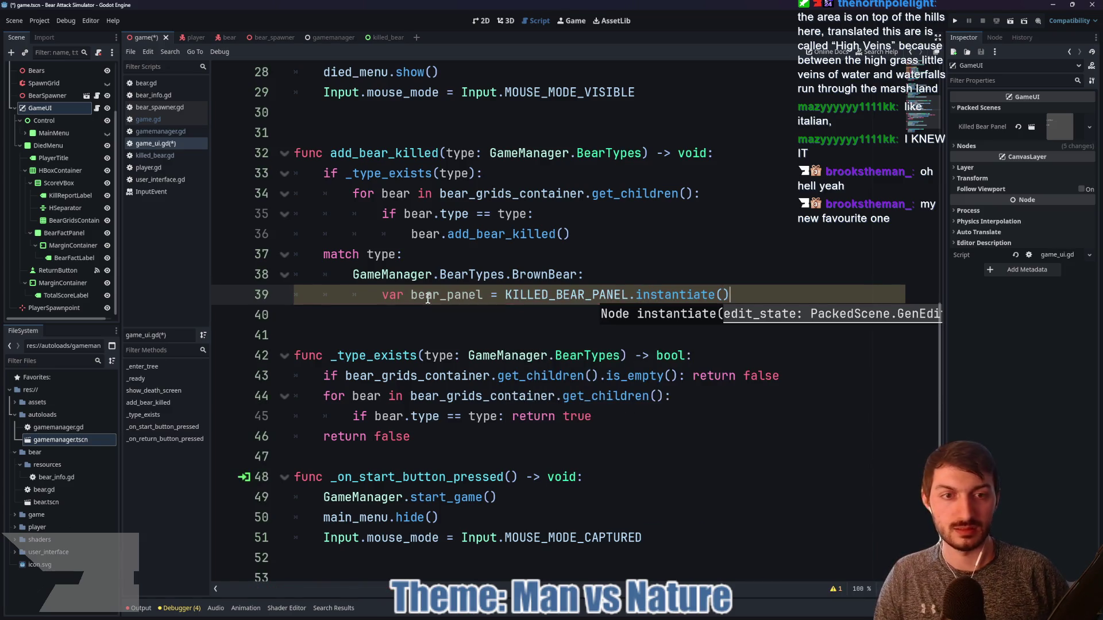
key("Return")
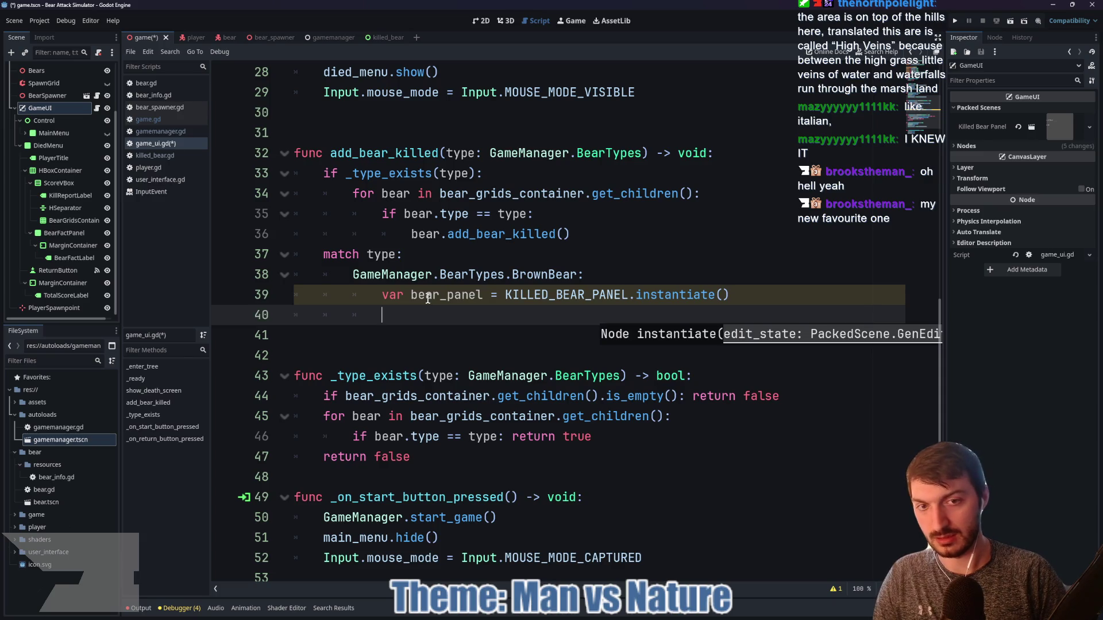
Step: Add bear_panel.type = type on the following line
type("bear_panel.")
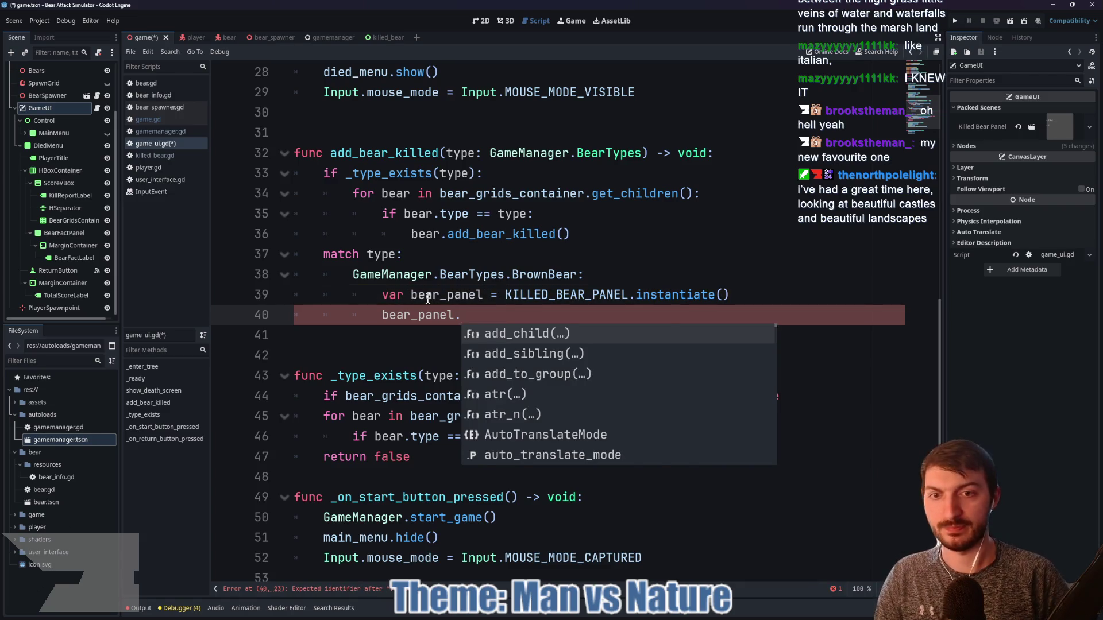
type("type = type")
key("Escape")
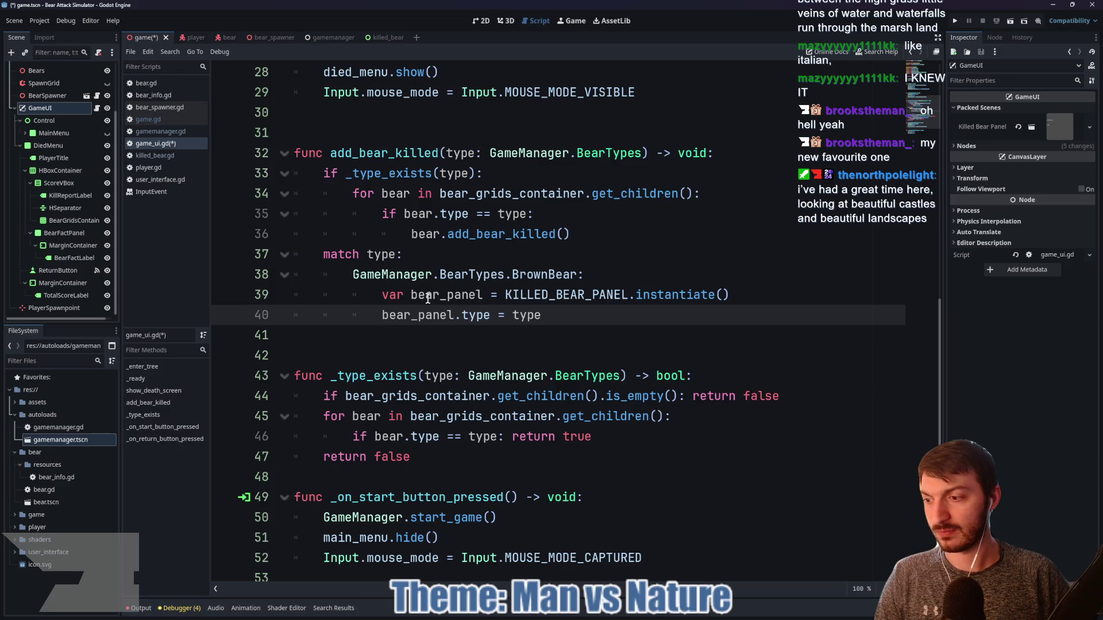
key("Return")
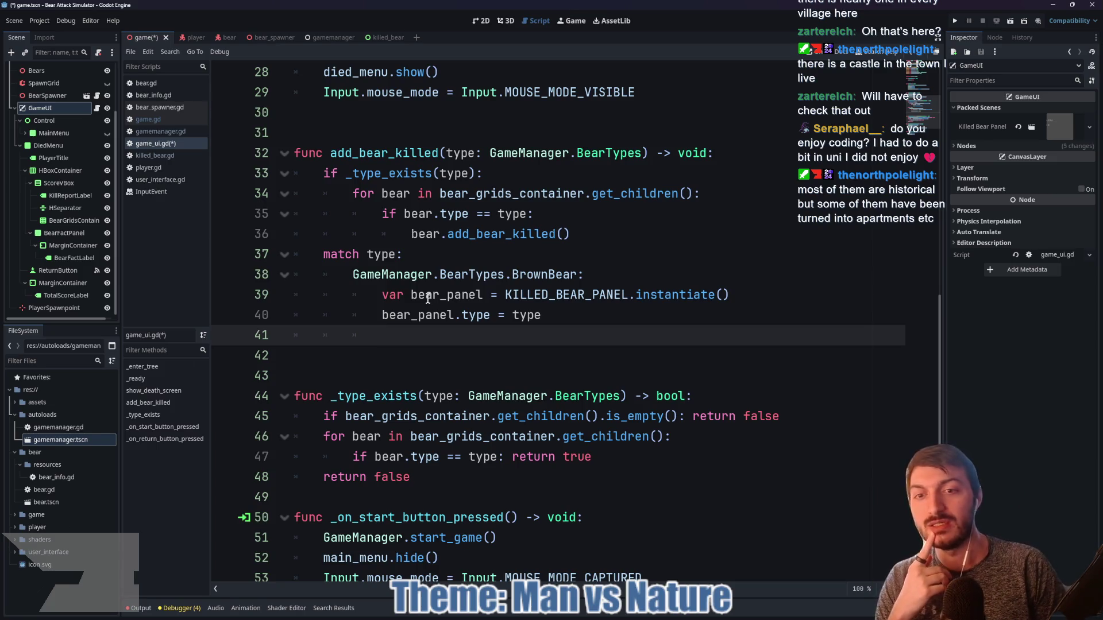
left_click(377, 38)
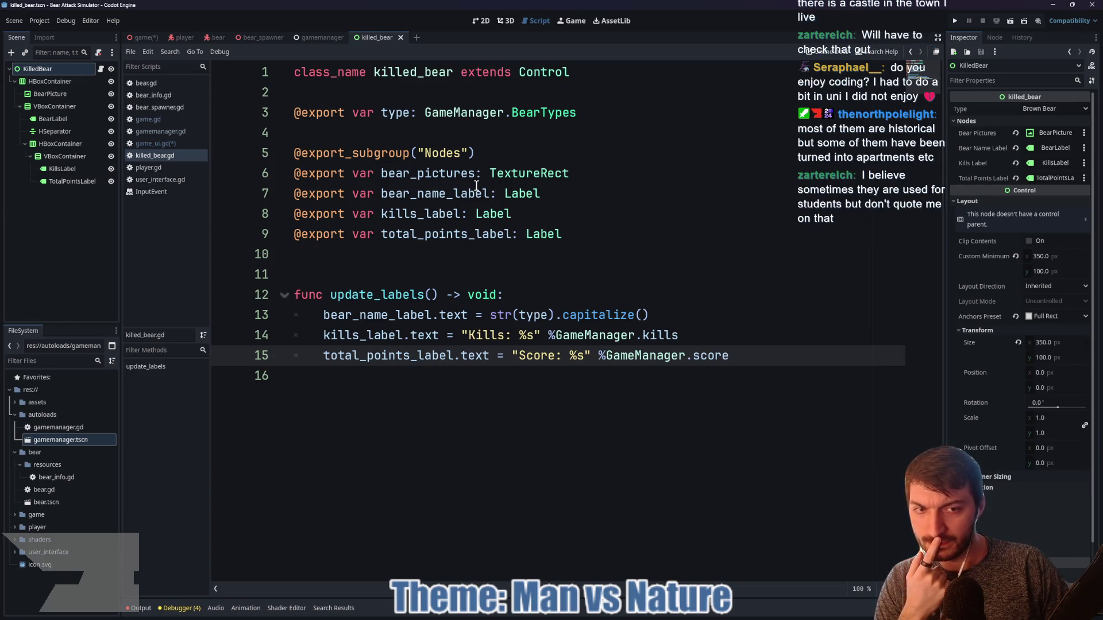
Step: Move through the gamemanager and bear_spawner tabs to game.gd, placing the caret on line 20
left_click(322, 38)
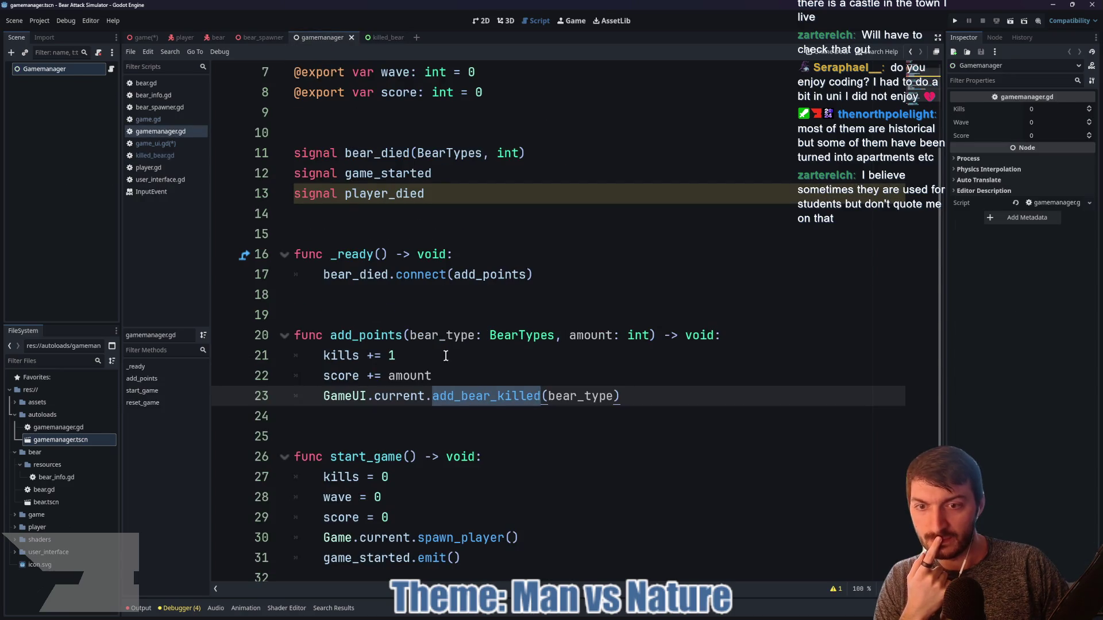
left_click(262, 37)
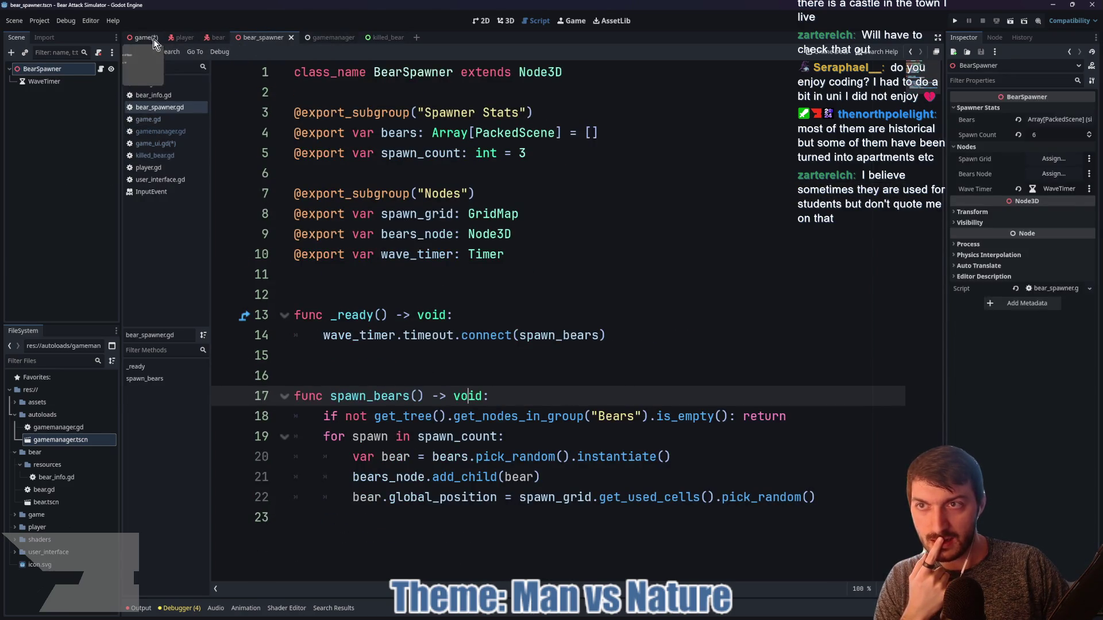
left_click(146, 38)
scroll(516, 390, "down", 1)
left_click(447, 432)
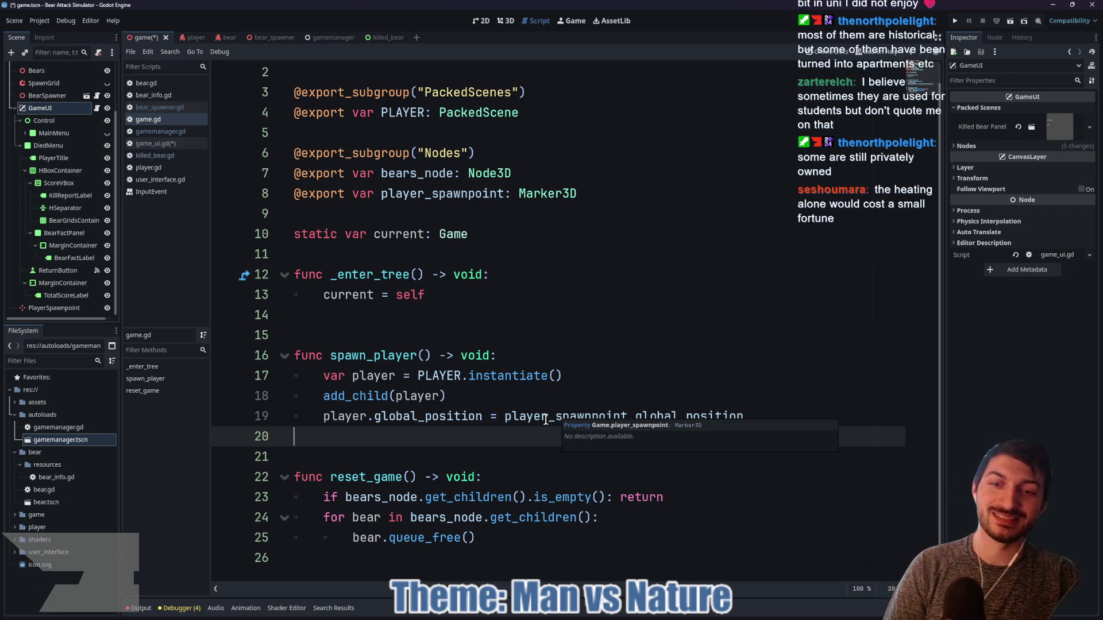
Step: Indent empty line 20 of game.gd, then switch to game_ui.gd from the script list
key("Tab")
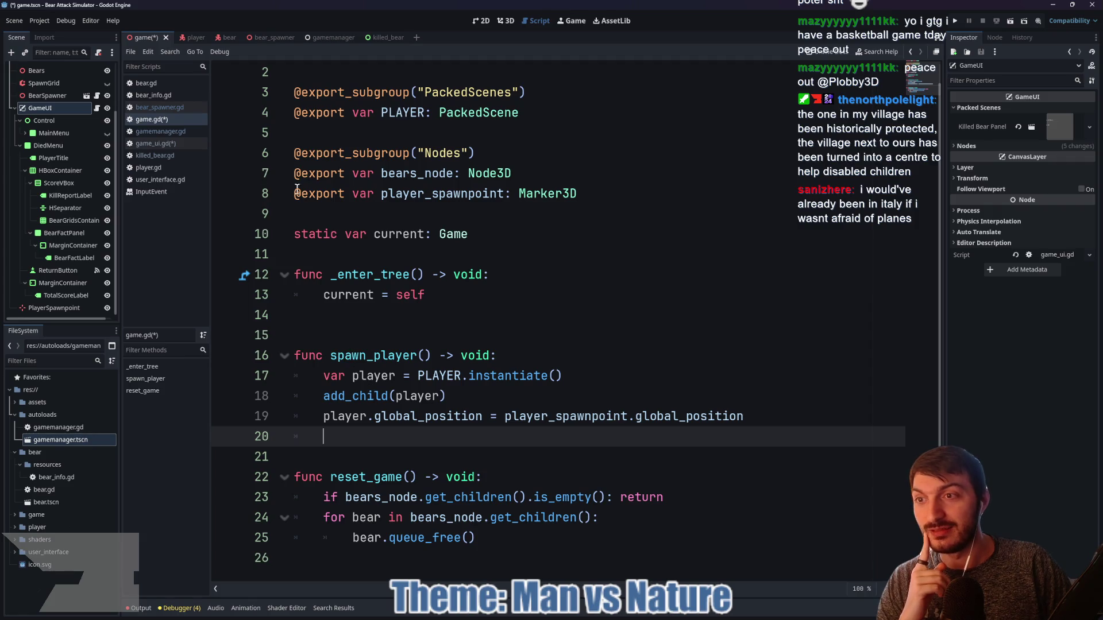
left_click(97, 109)
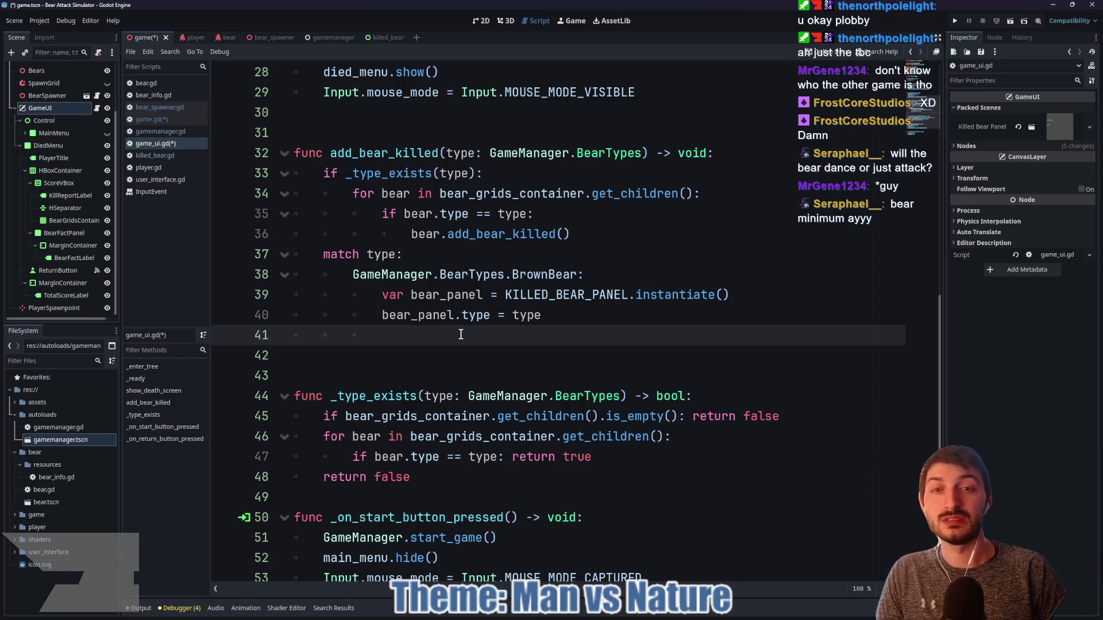
Step: Add bear_grids_container.add_child(bear_panel) to the BrownBear case and save game_ui.gd
type("bear")
key("Return")
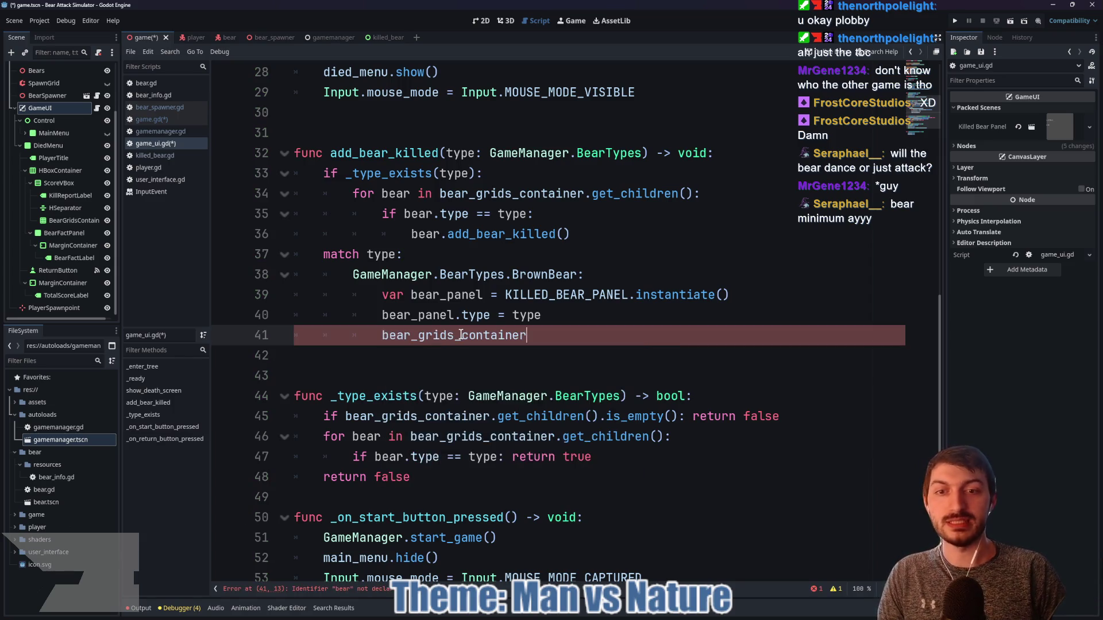
type(".add_child")
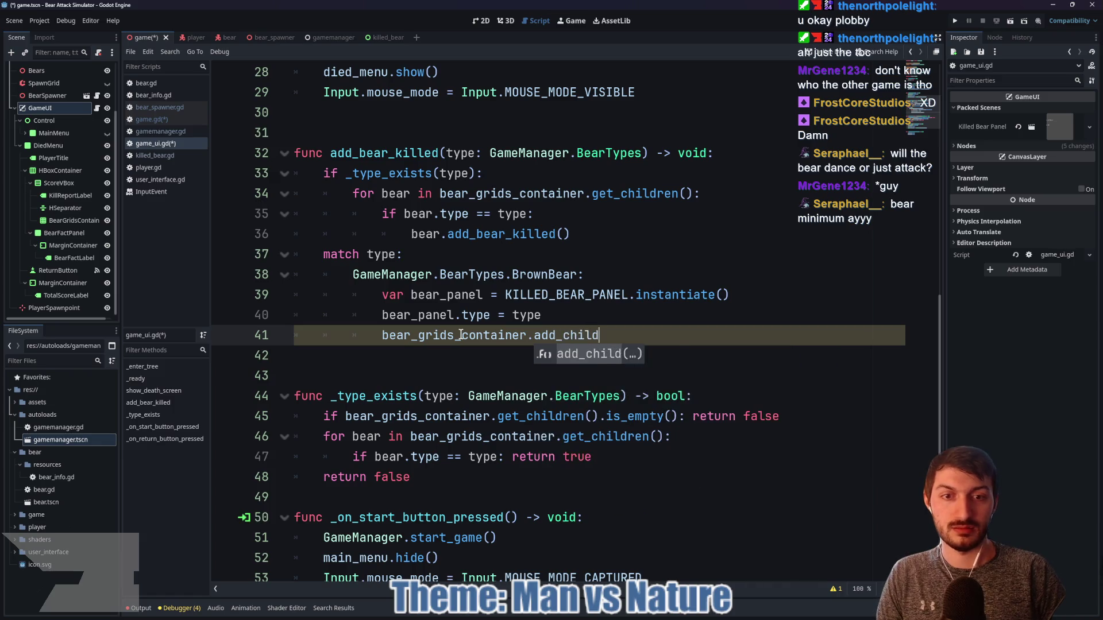
key("Return")
type("bear_panel")
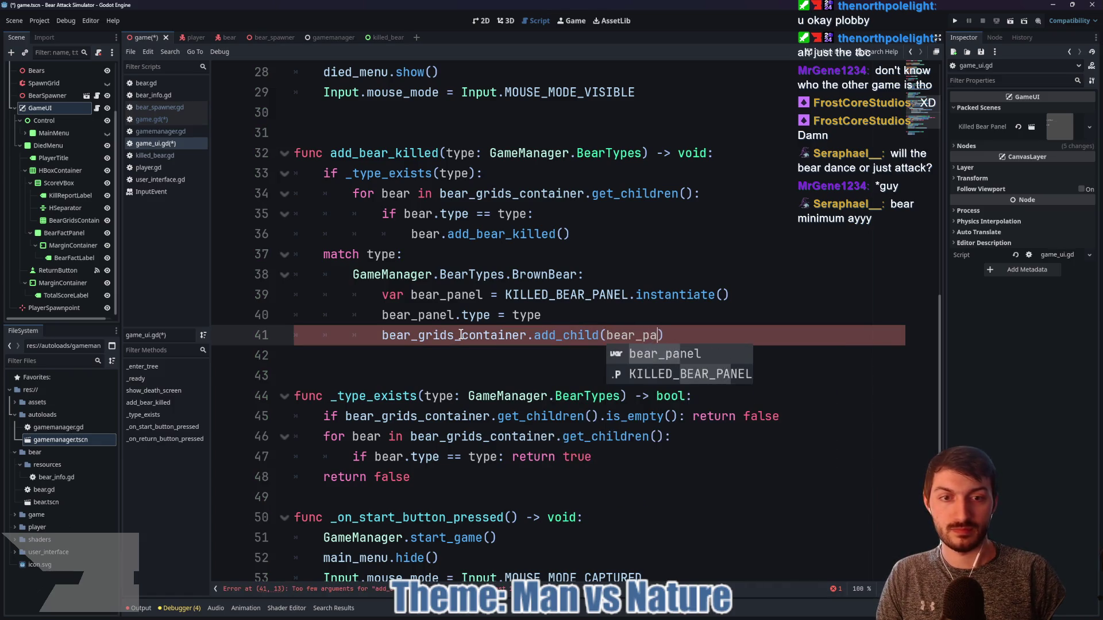
key("ctrl+s")
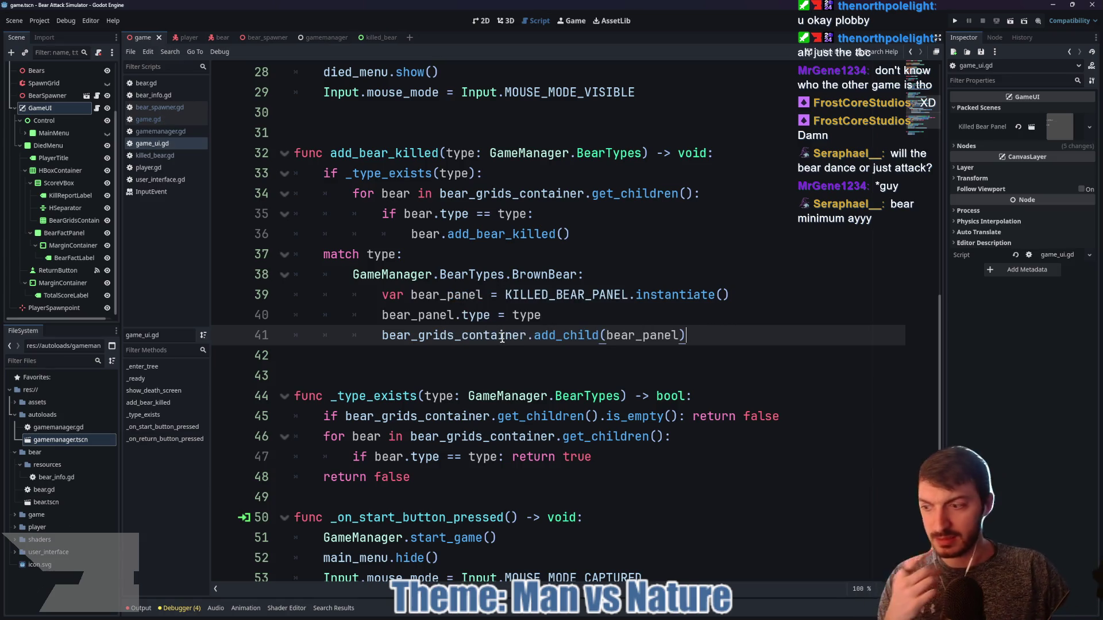
Step: Run the project with F5 to test it
key("Up")
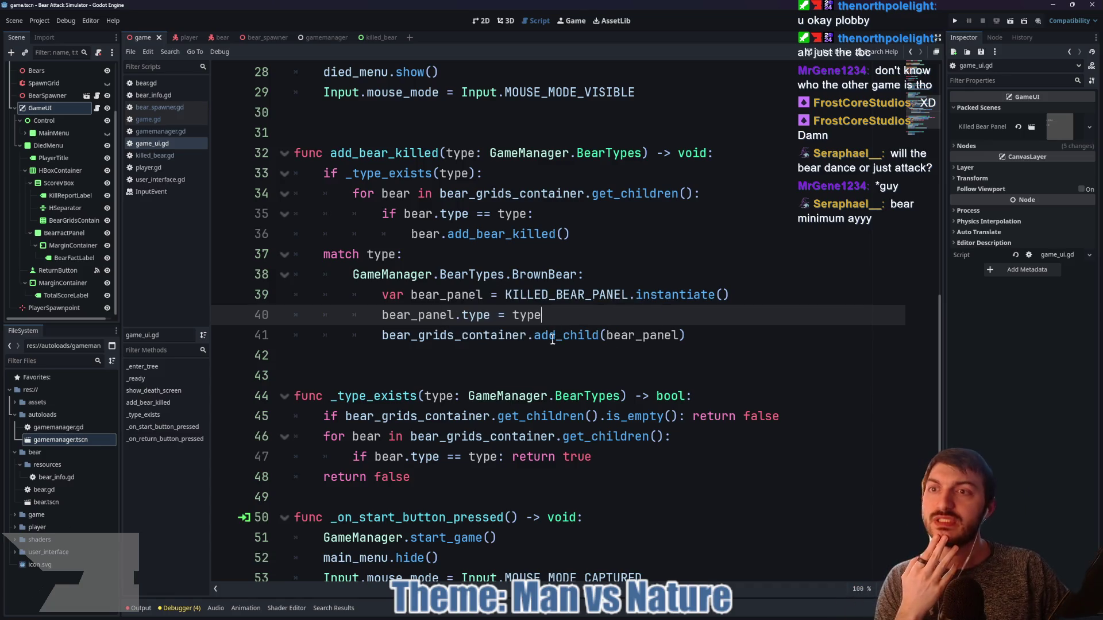
scroll(545, 315, "up", 4)
key("F5")
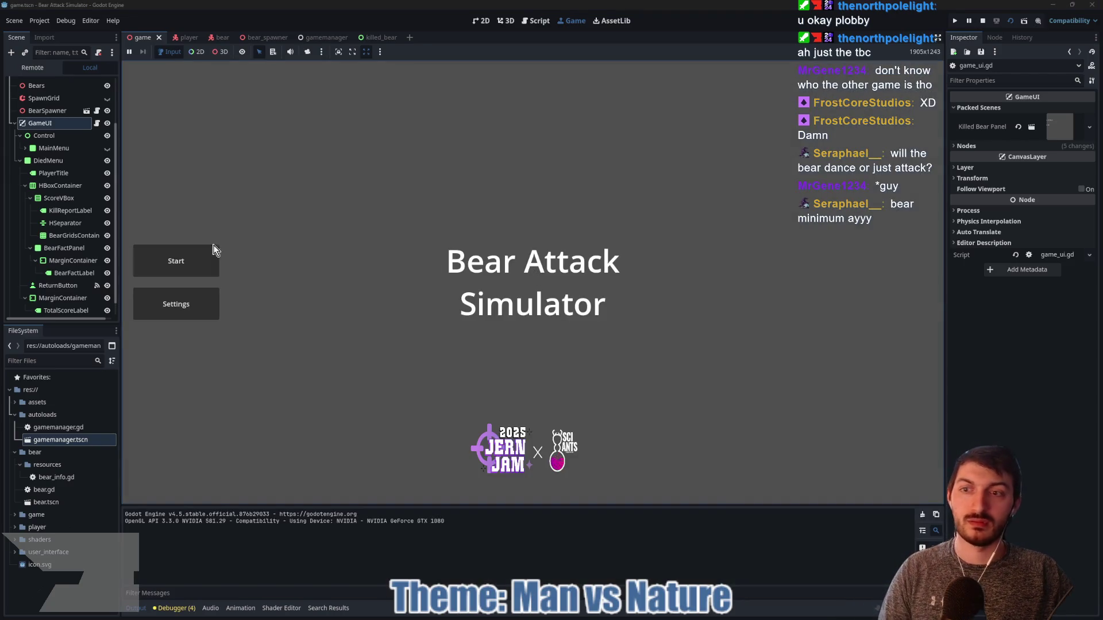
Step: Start a game, play until the add_bear_killed error, remove a stray 's', and switch to Chrome
left_click(213, 248)
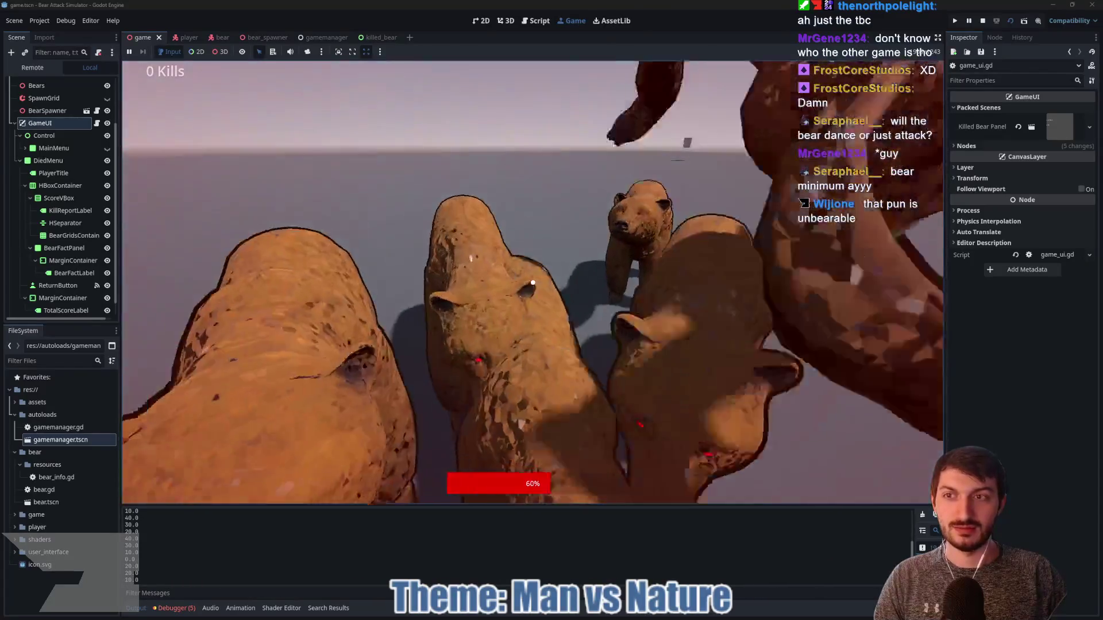
type("s")
key("BackSpace")
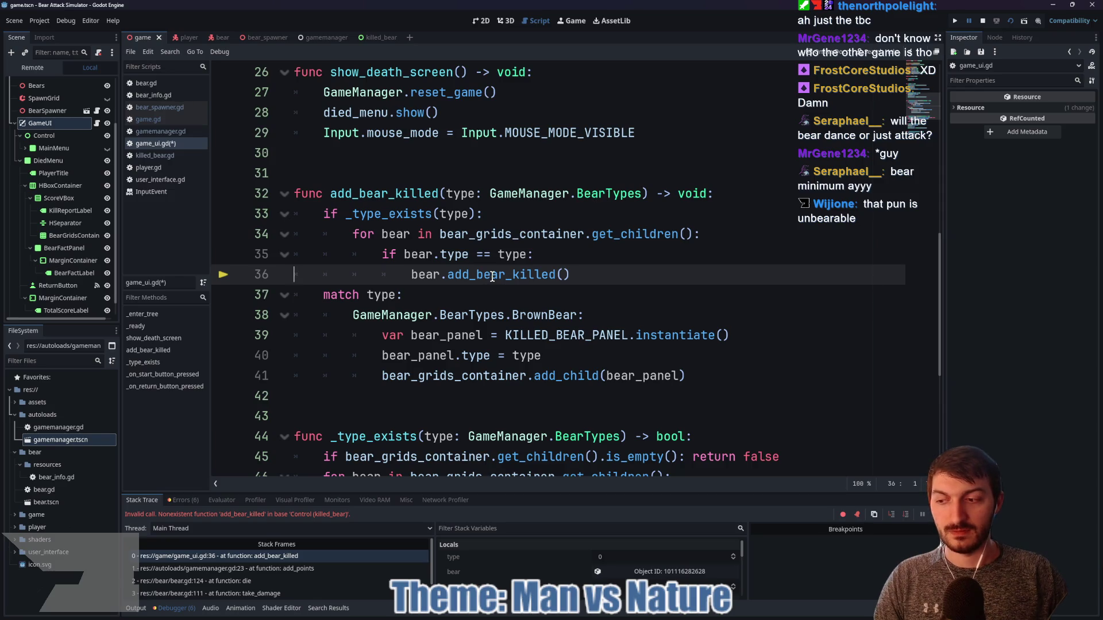
key("alt+Tab")
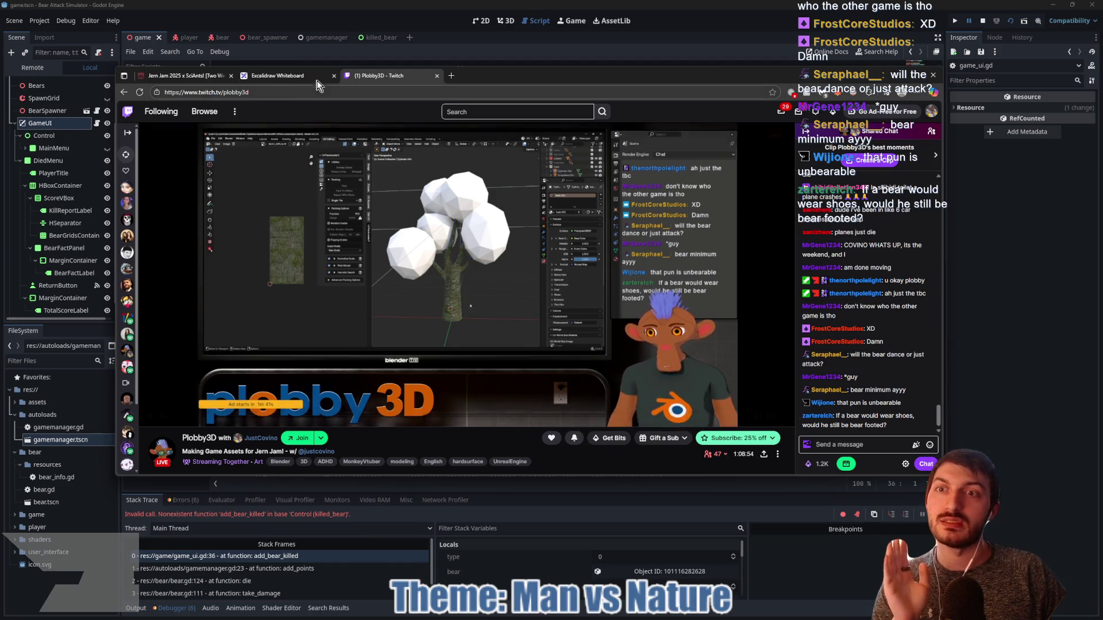
Step: Go to itch.io in a new tab and browse the Freedom Forge Studios page and Doodle Safari
left_click(453, 77)
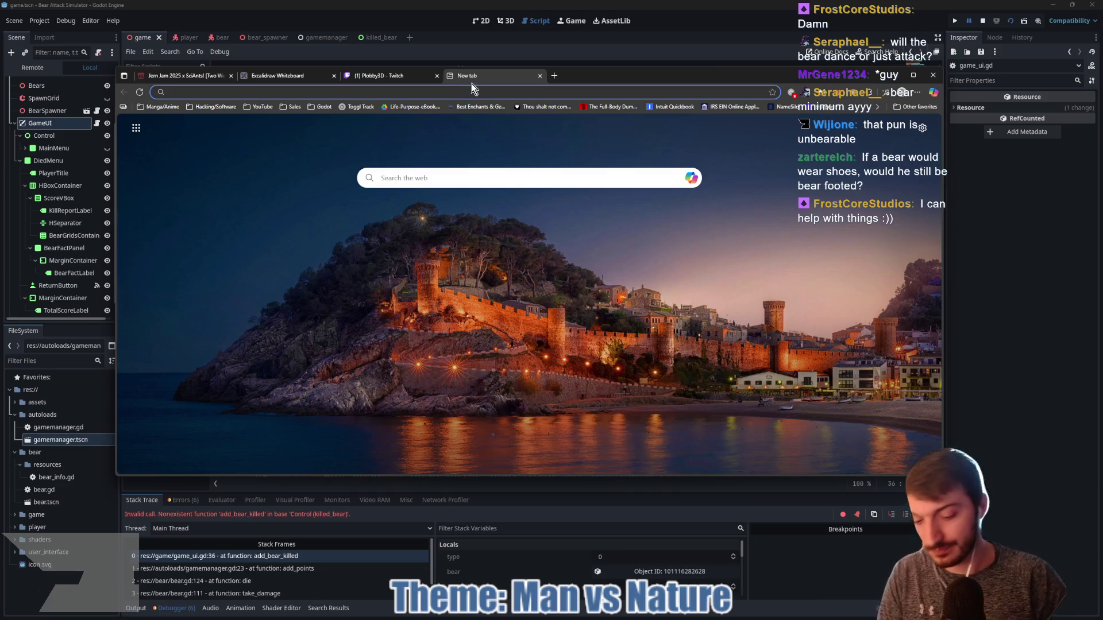
type("itch")
key("Return")
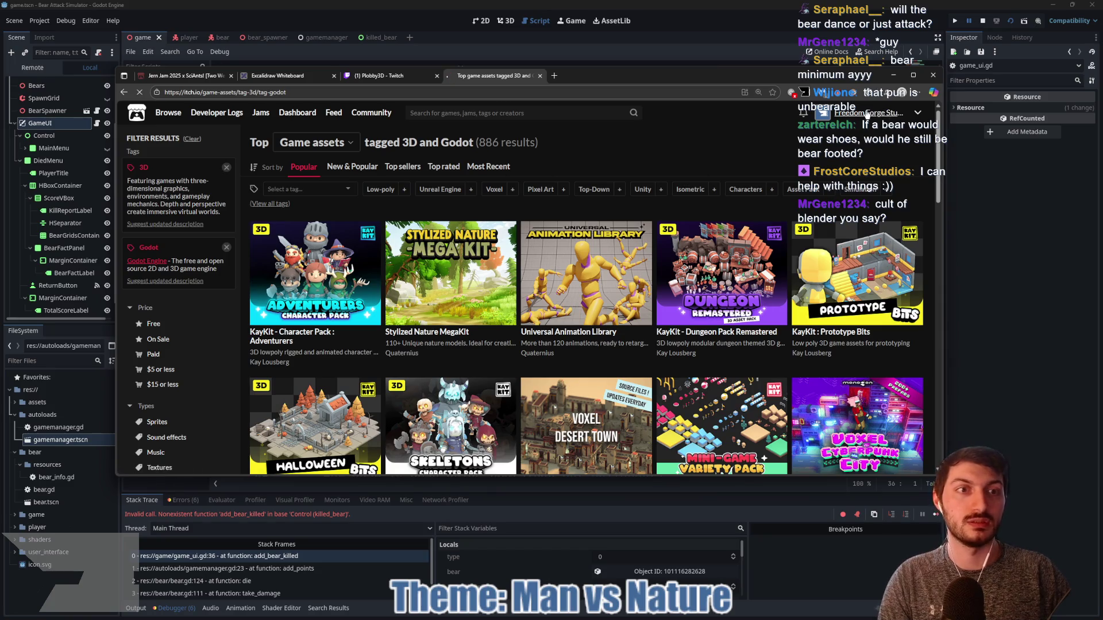
left_click(869, 115)
scroll(719, 255, "down", 5)
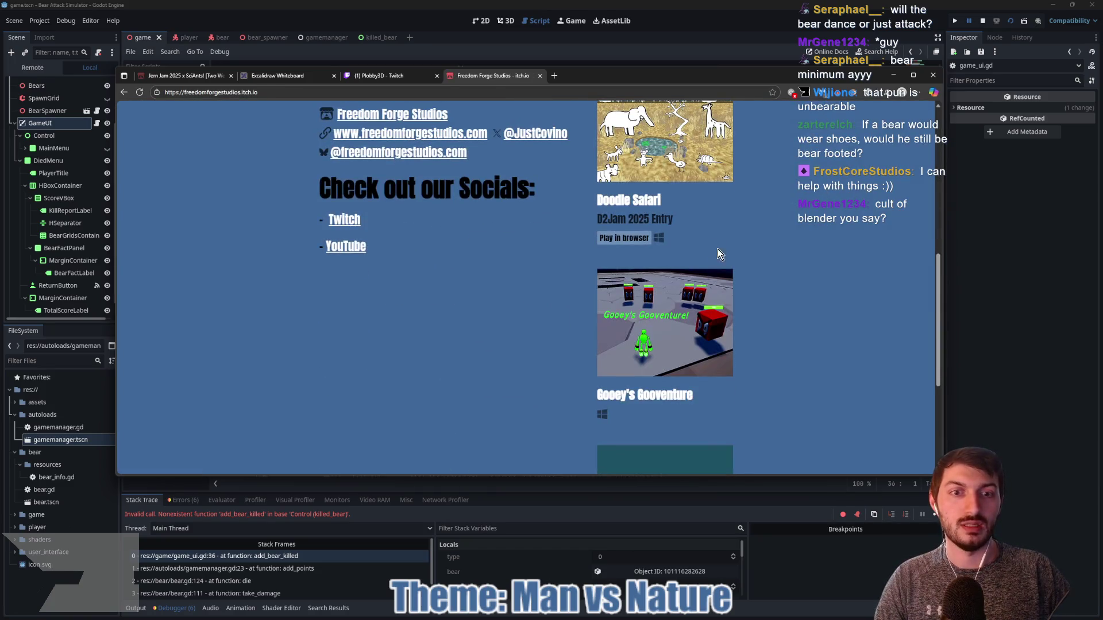
left_click(633, 203)
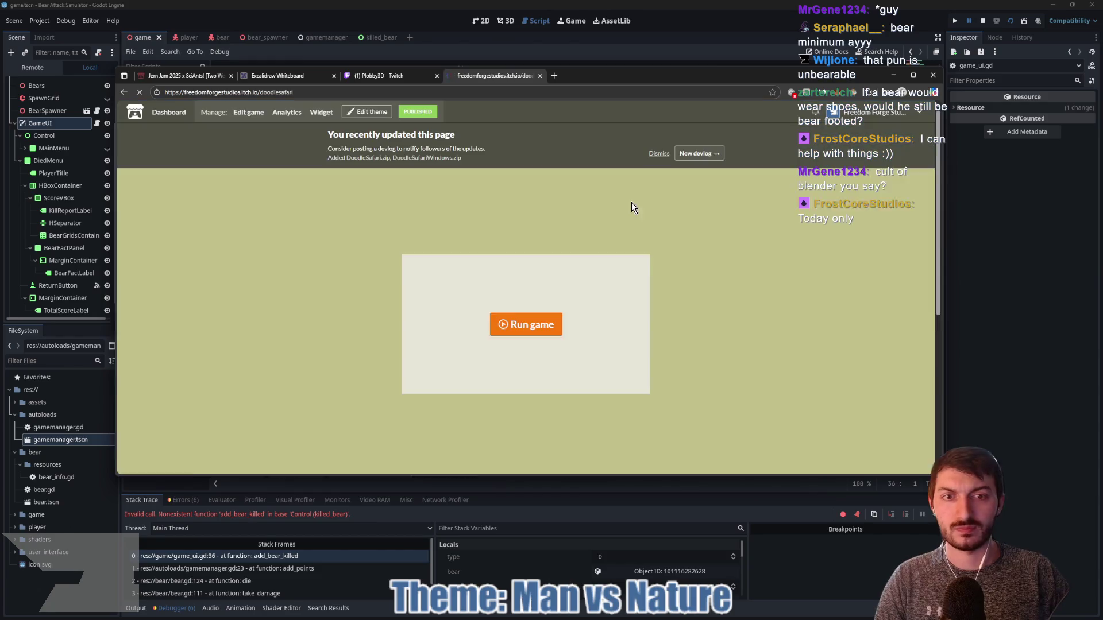
scroll(811, 269, "down", 3)
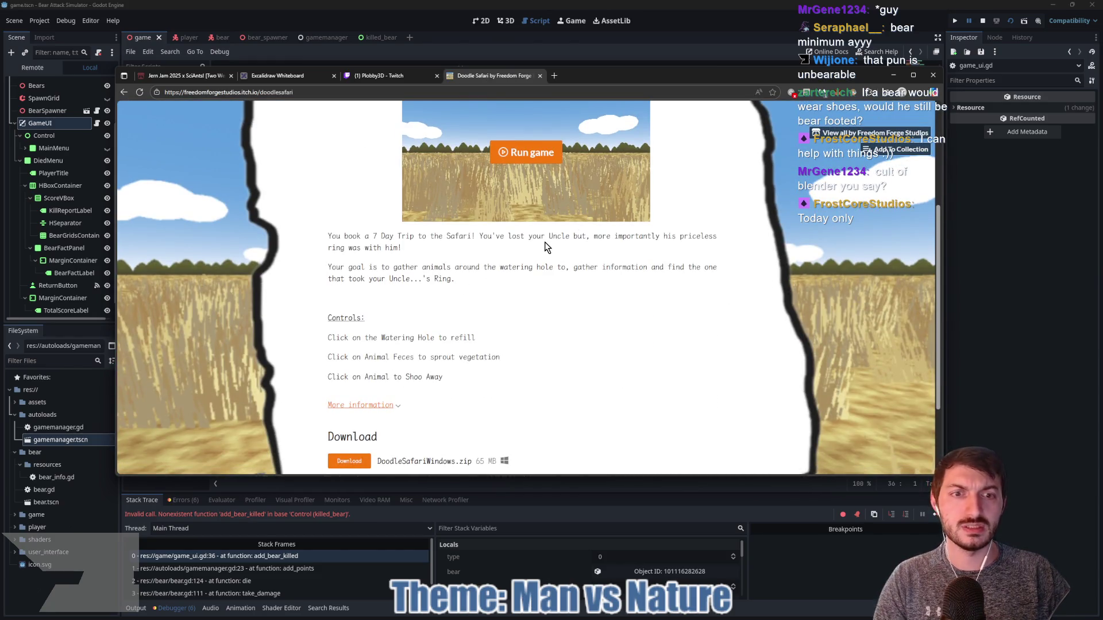
scroll(545, 243, "up", 3)
Step: Return to the studio profile and open the Creator Dashboard from the account menu
left_click(875, 114)
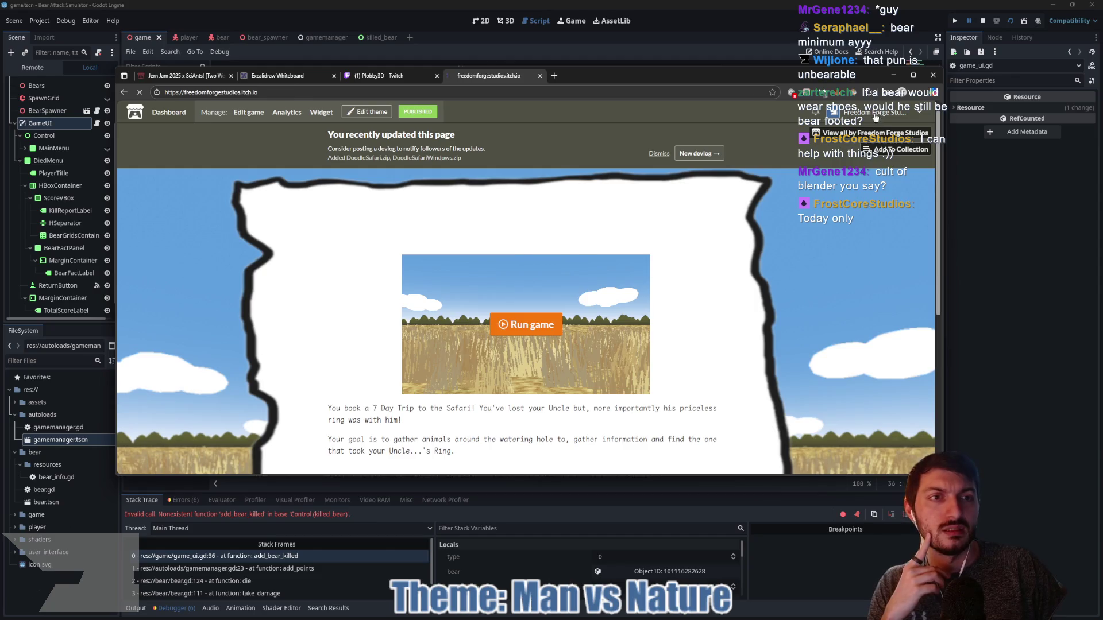
scroll(760, 264, "down", 5)
scroll(759, 264, "down", 4)
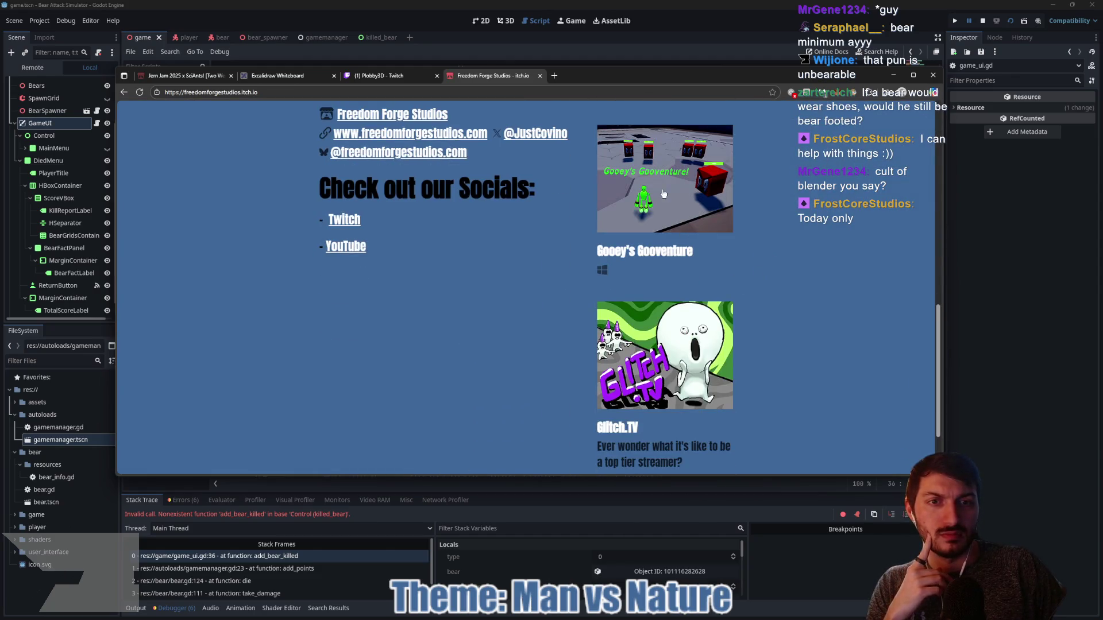
scroll(719, 271, "down", 1)
scroll(708, 242, "up", 10)
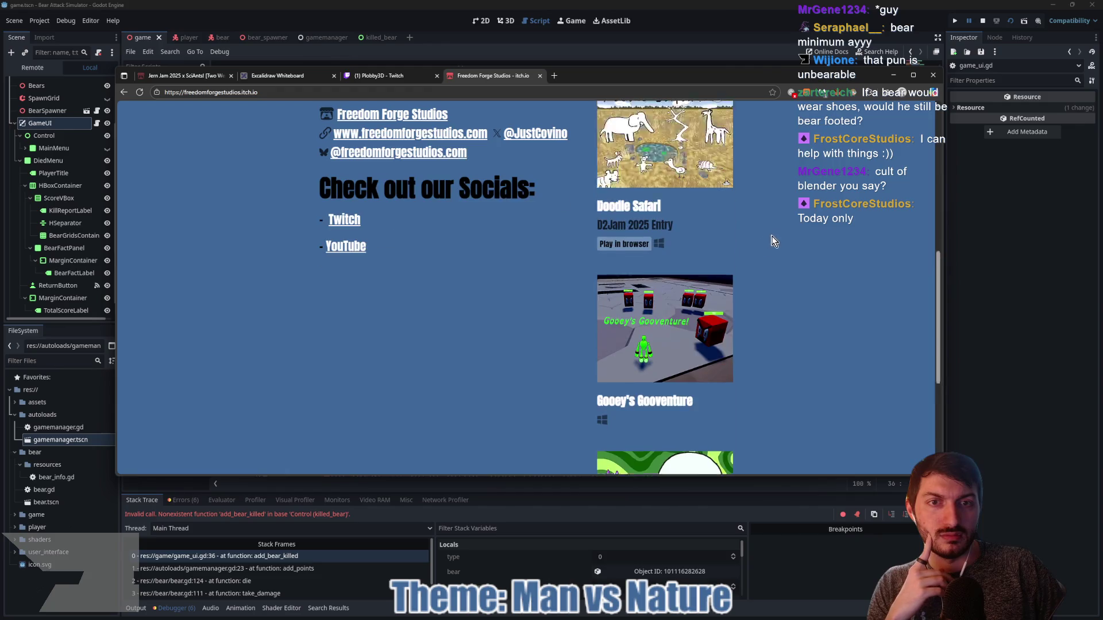
left_click(914, 116)
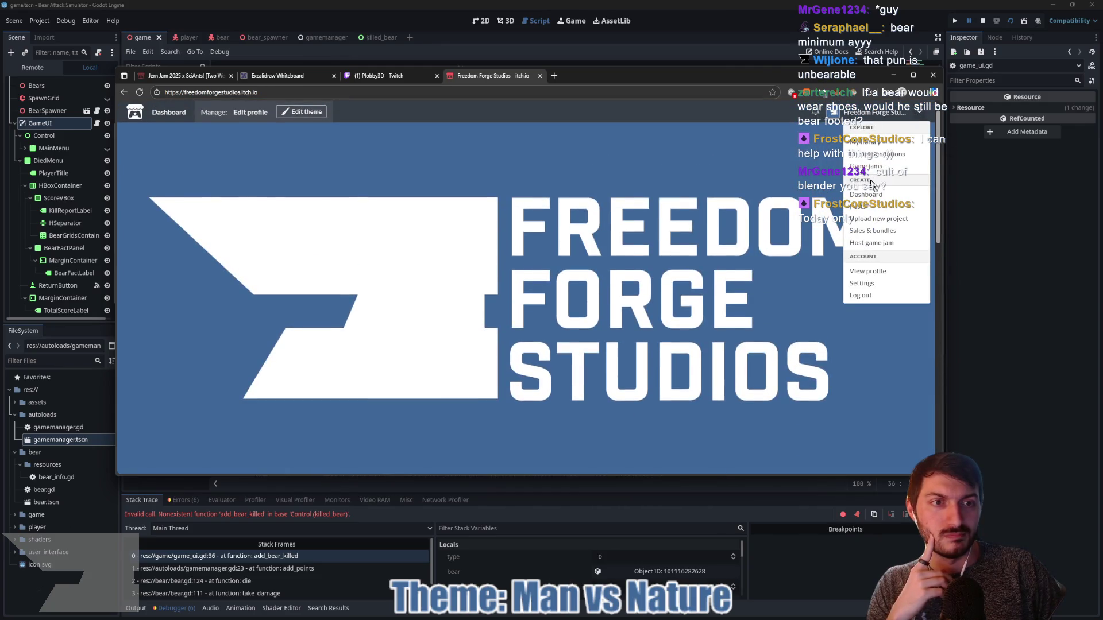
left_click(876, 196)
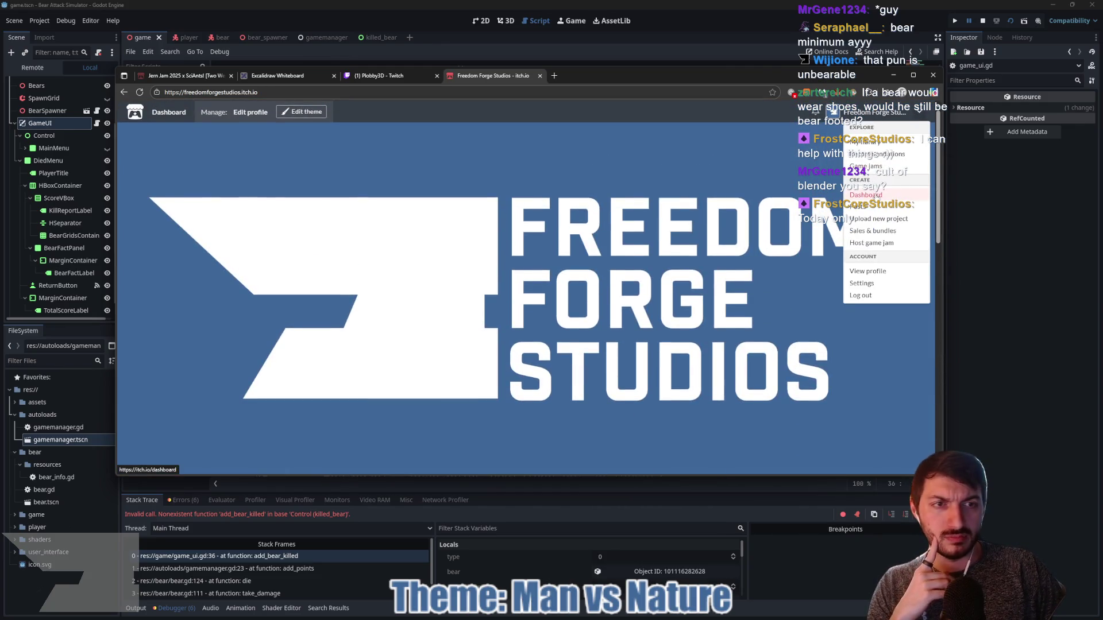
scroll(431, 359, "down", 2)
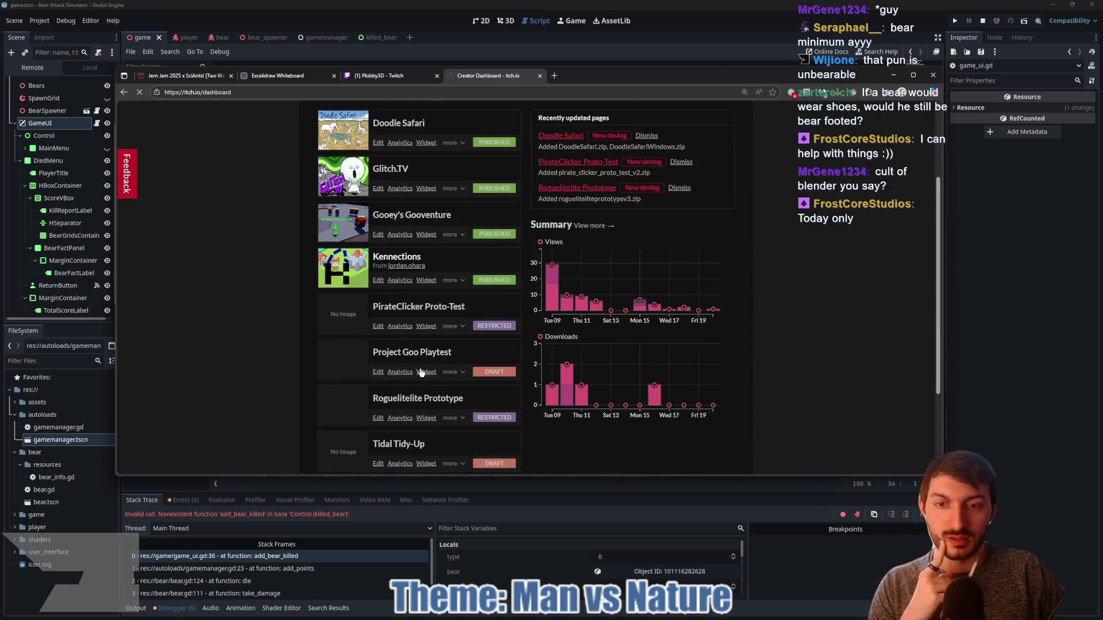
Step: Open the Project Goo Playtest page from the dashboard, review it, and switch back to Godot
scroll(423, 345, "down", 3)
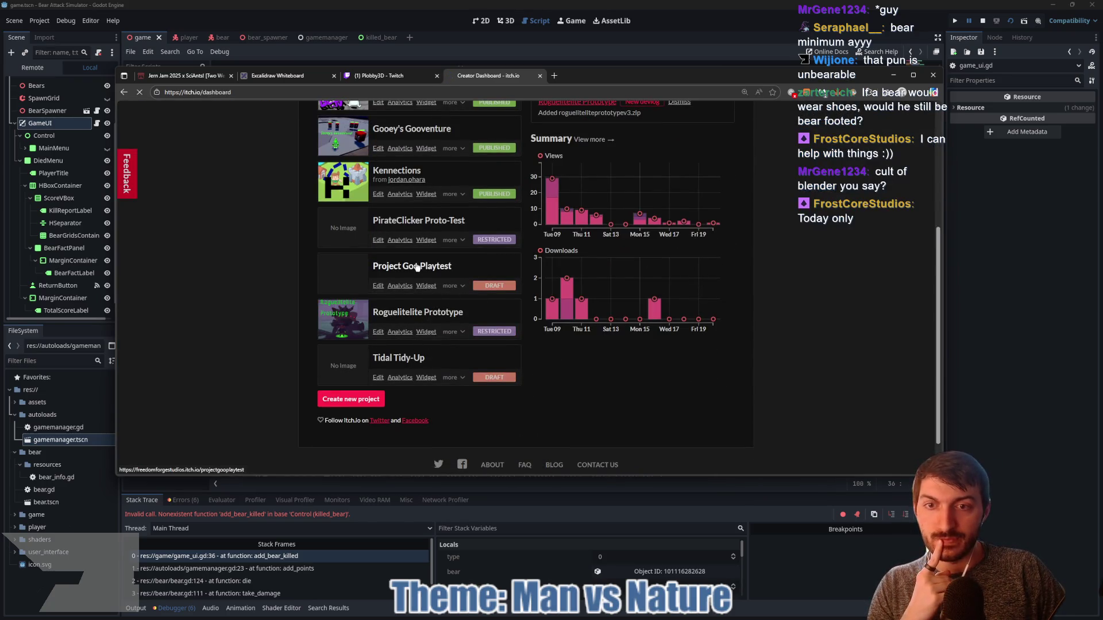
left_click(421, 270)
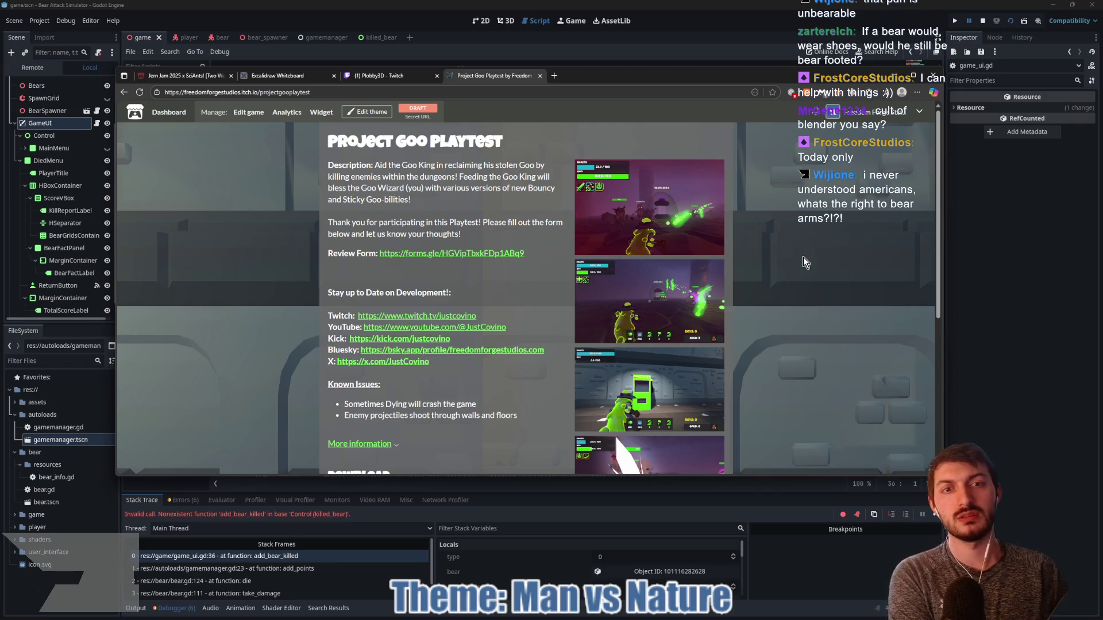
scroll(621, 267, "down", 4)
scroll(621, 266, "up", 5)
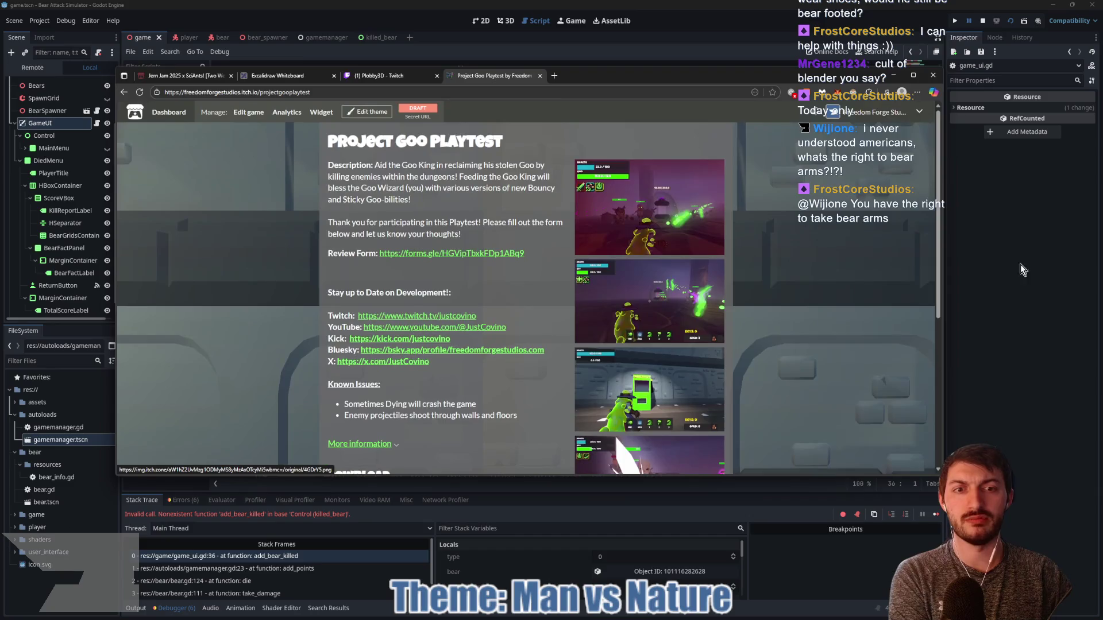
left_click(280, 50)
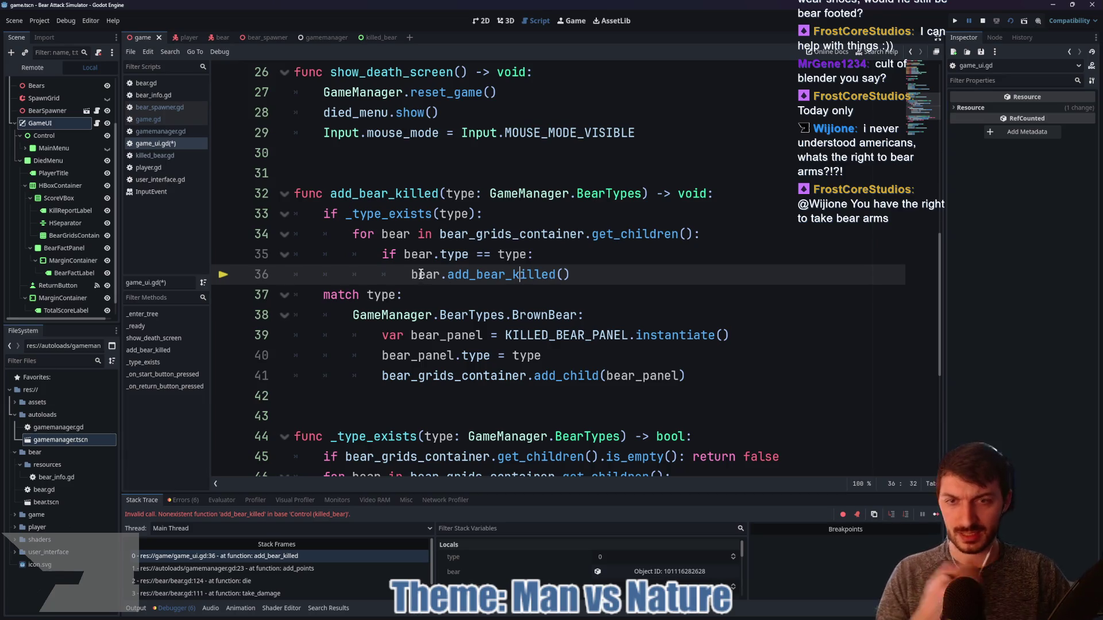
Step: Select the add_bear_killed call on line 36, then bring up killed_bear.gd in the script editor
double_click(501, 274)
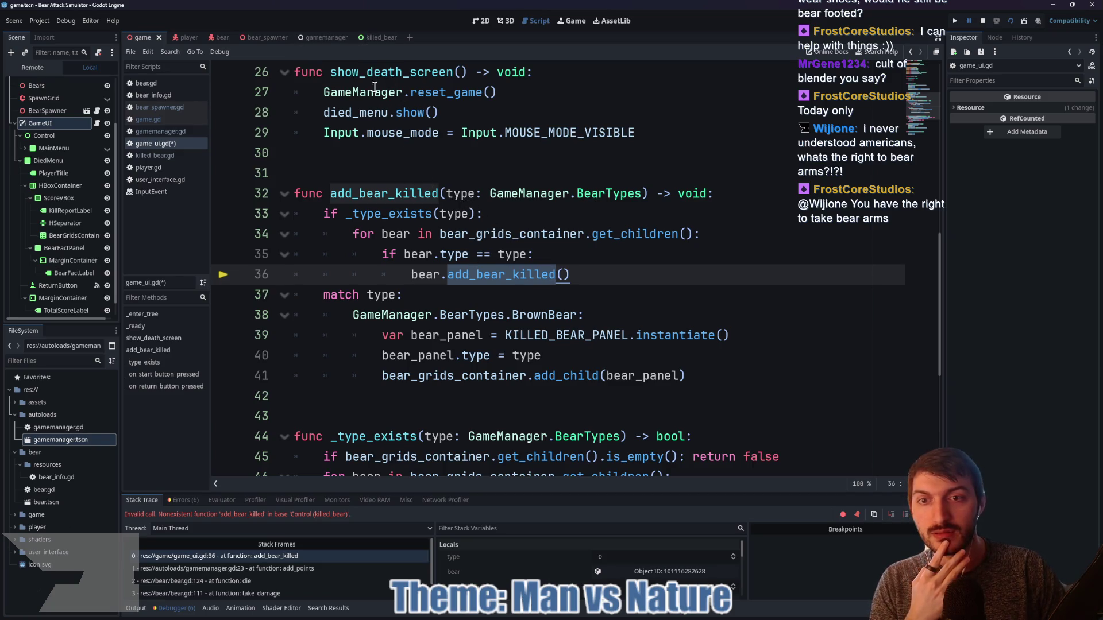
left_click(373, 42)
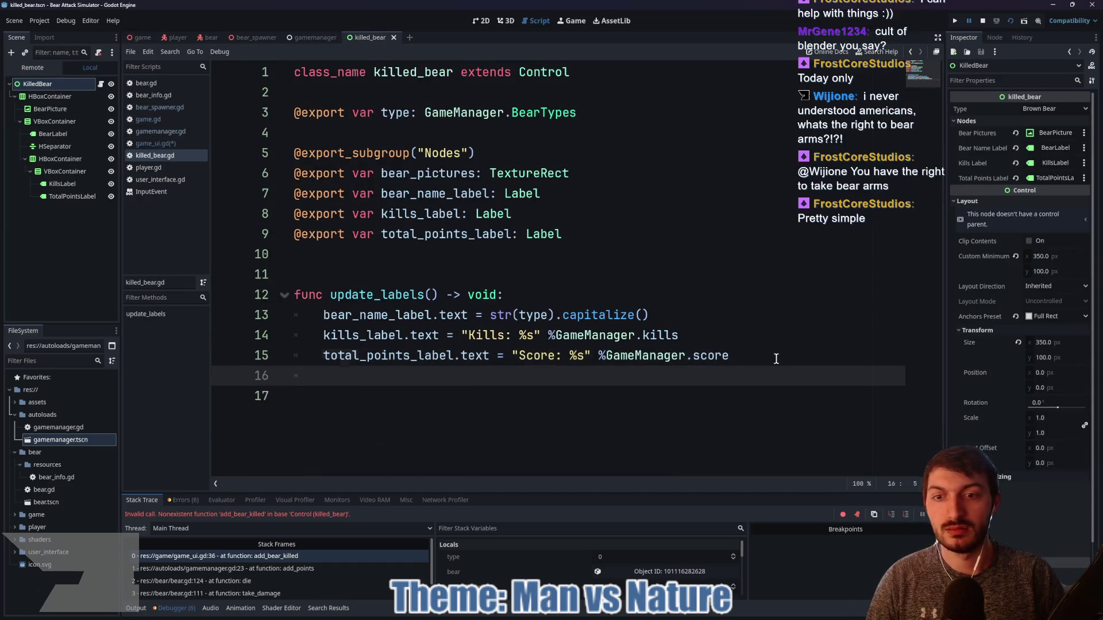
key("Return")
key("Return")
key("BackSpace")
key("Up")
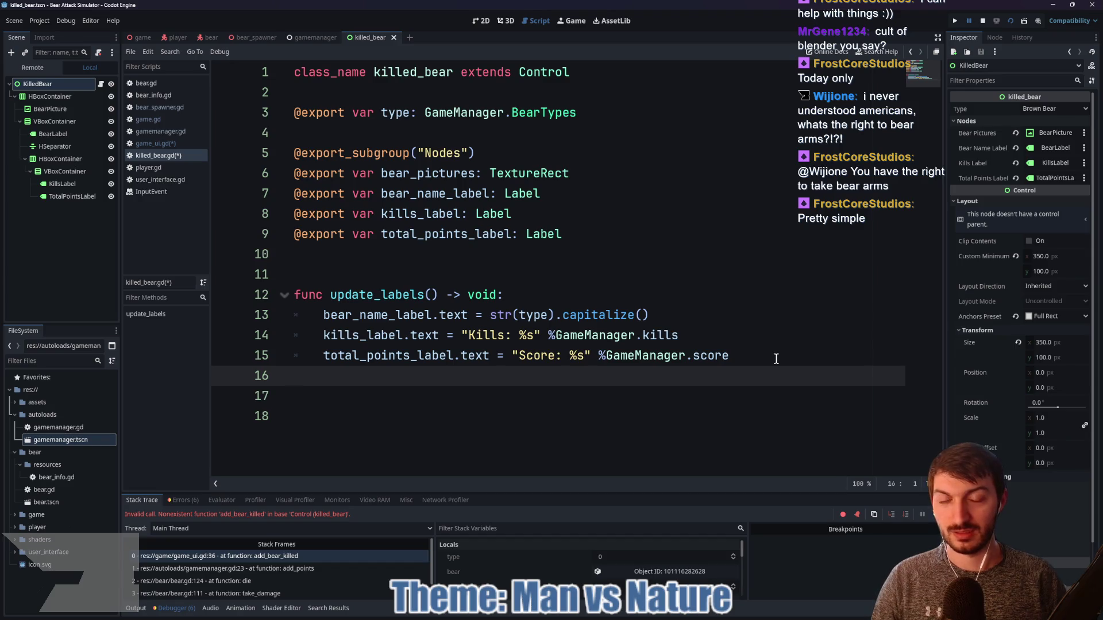
left_click(389, 129)
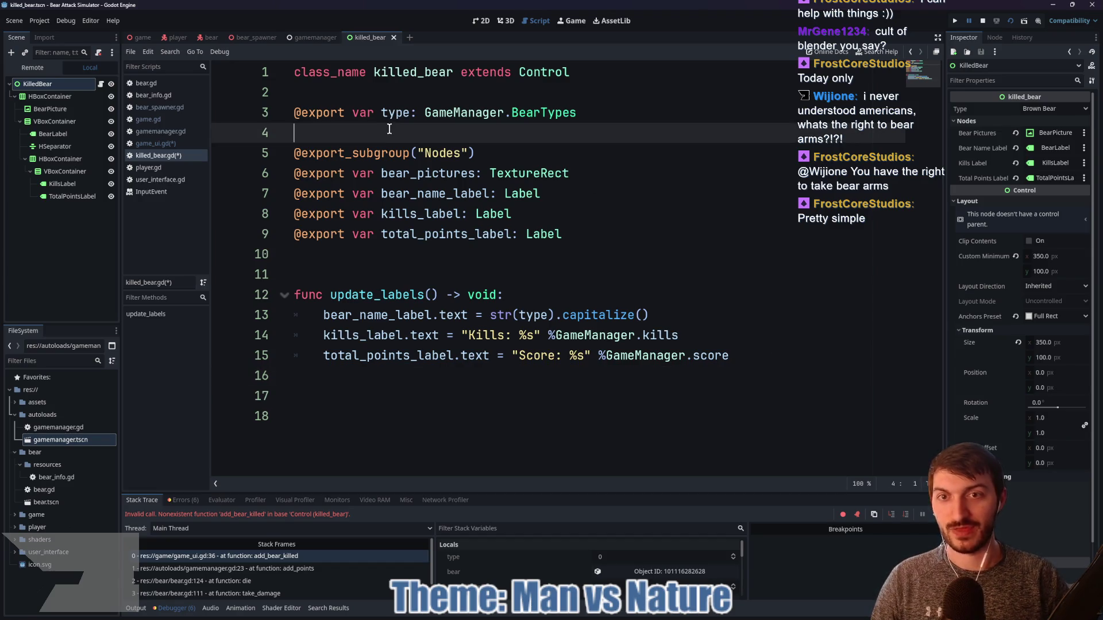
key("Return")
key("Return")
key("Up")
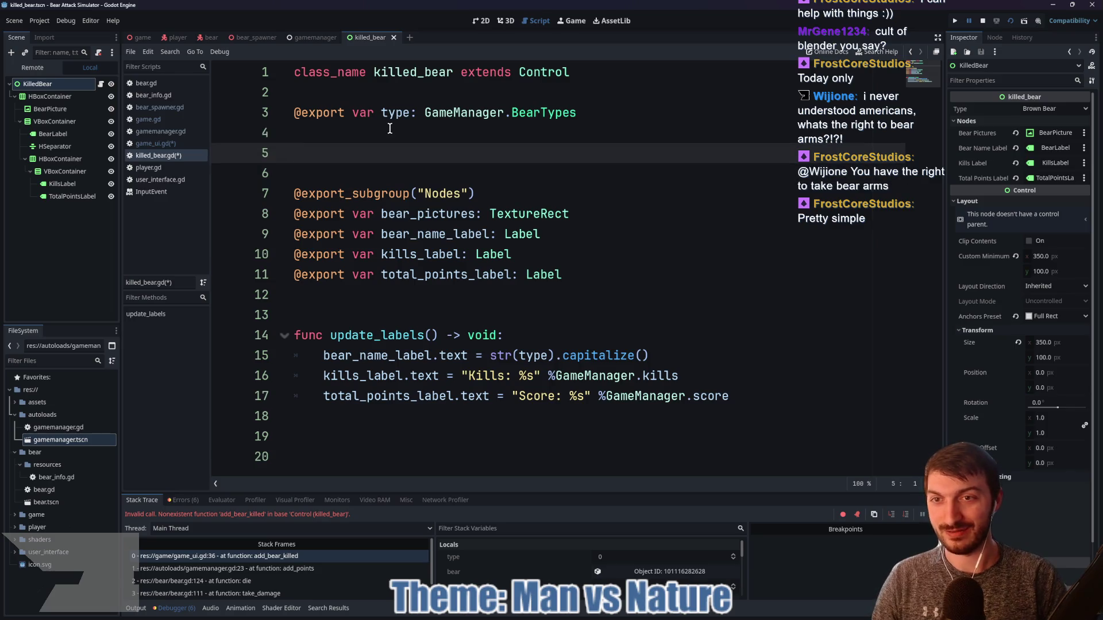
type("@export var kills: int")
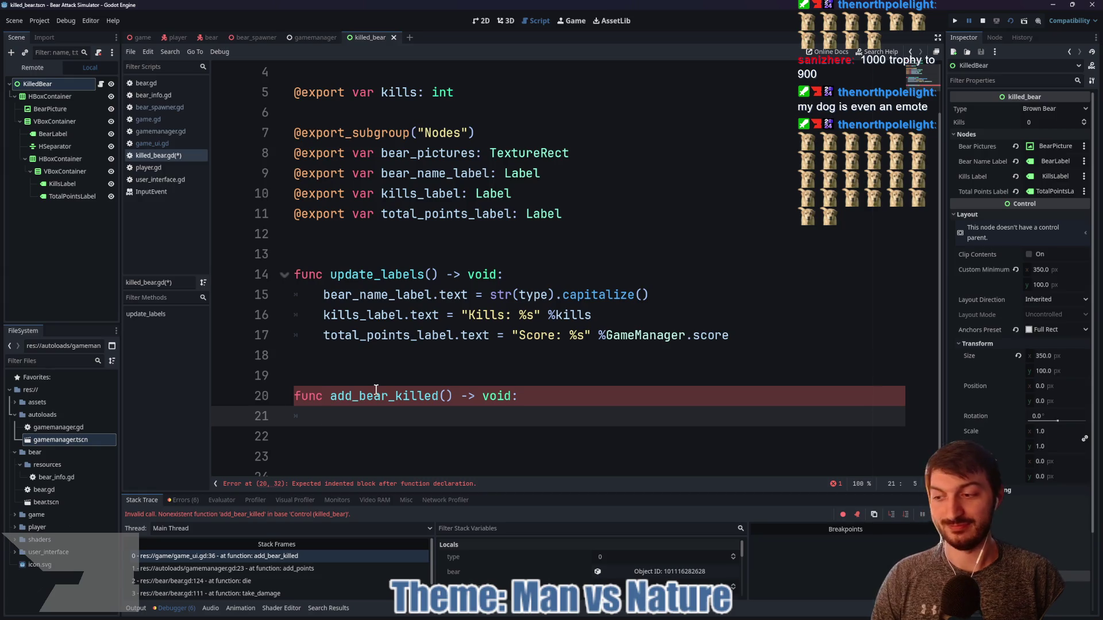
type("kil")
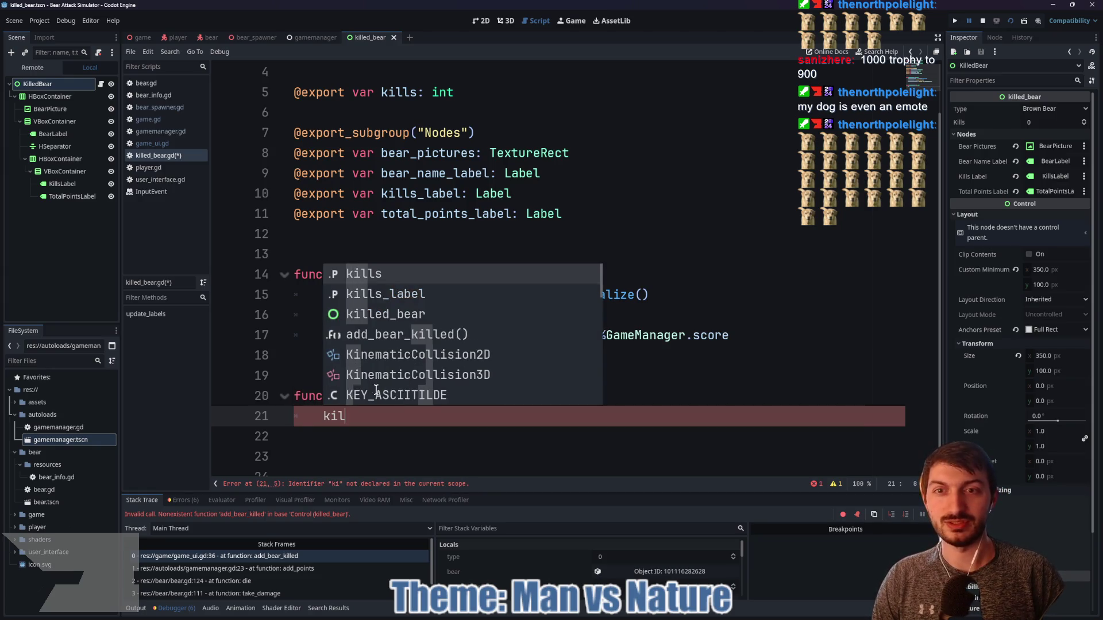
type("ls +")
Step: Make add_bear_killed() do 'kills += 1' and call update_labels(), then save the script
type("= 1")
key("Return")
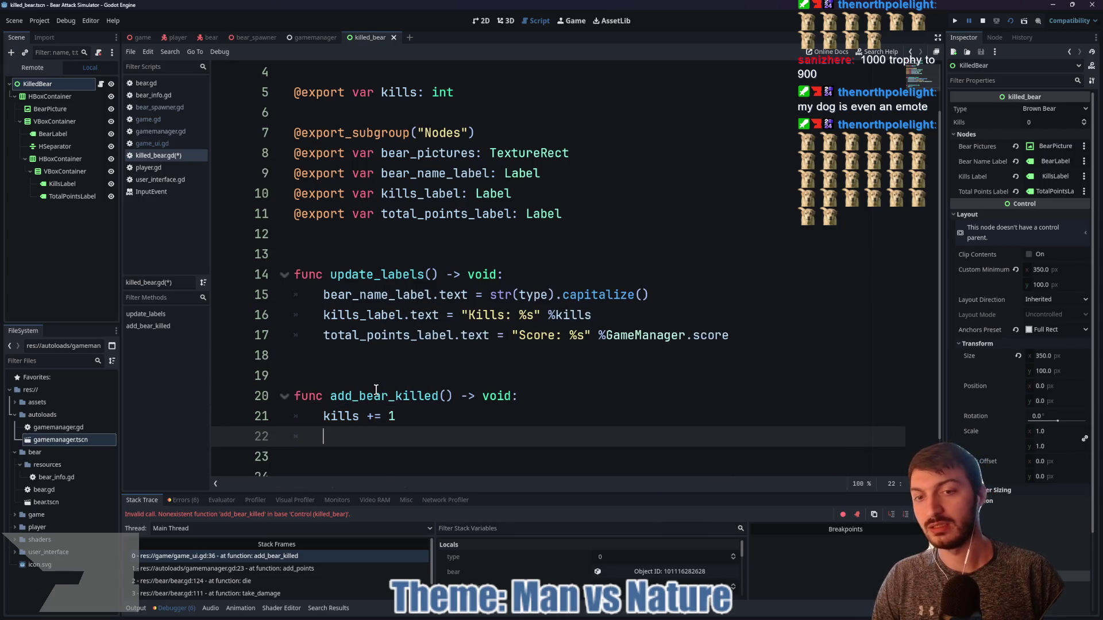
type("update")
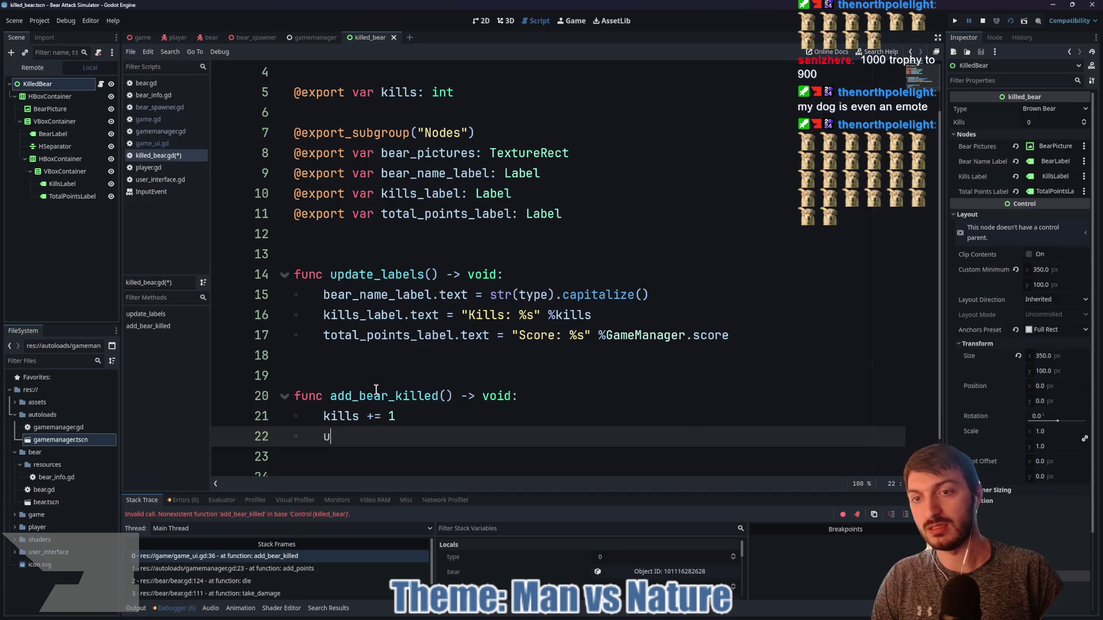
key("Return")
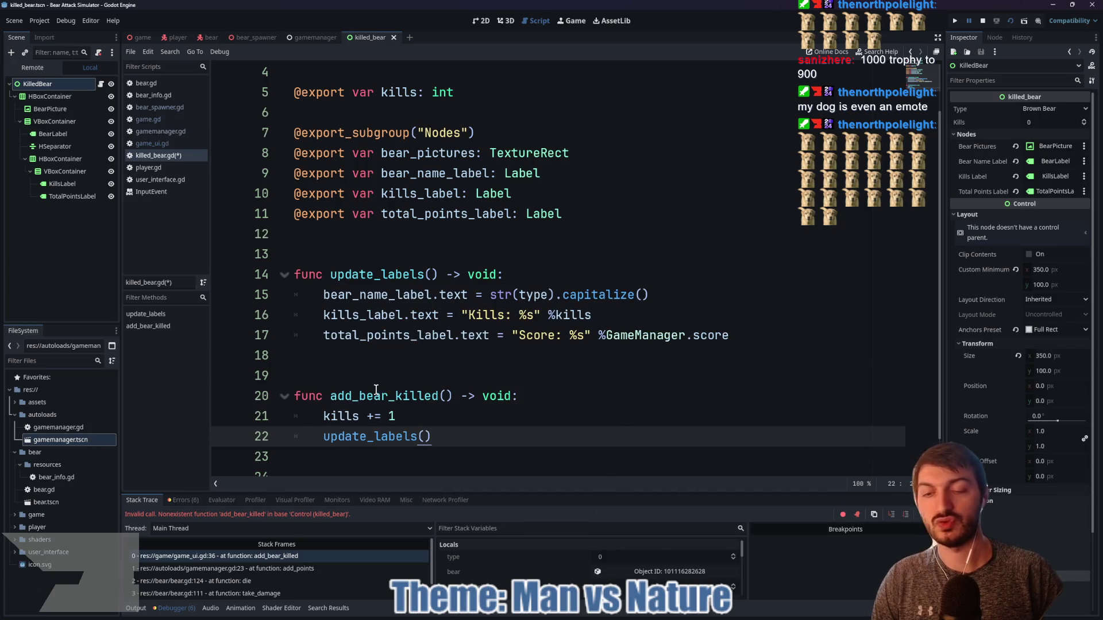
key("ctrl+s")
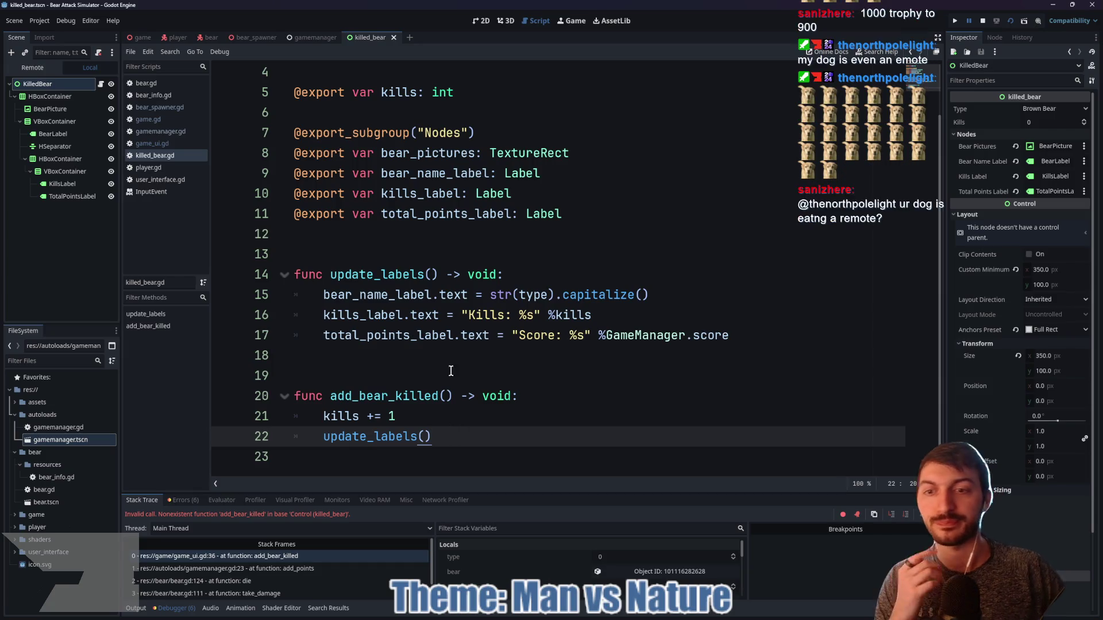
scroll(435, 304, "up", 2)
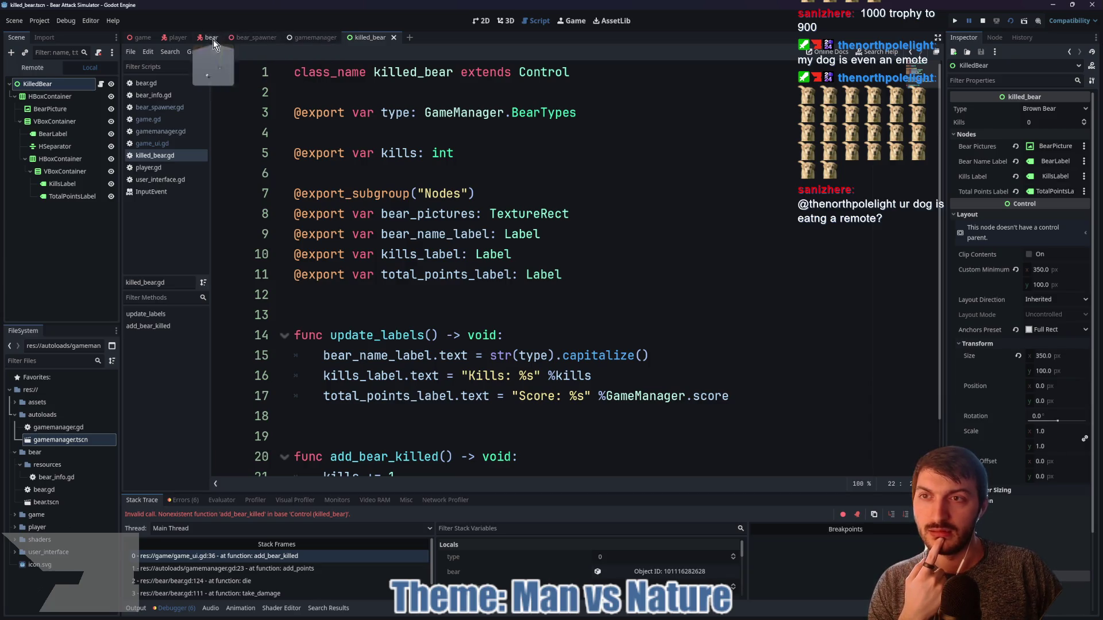
Step: In game_ui.gd's add_bear_killed, add 'bear_panel.kills += 1' under the panel type assignment and save
left_click(141, 38)
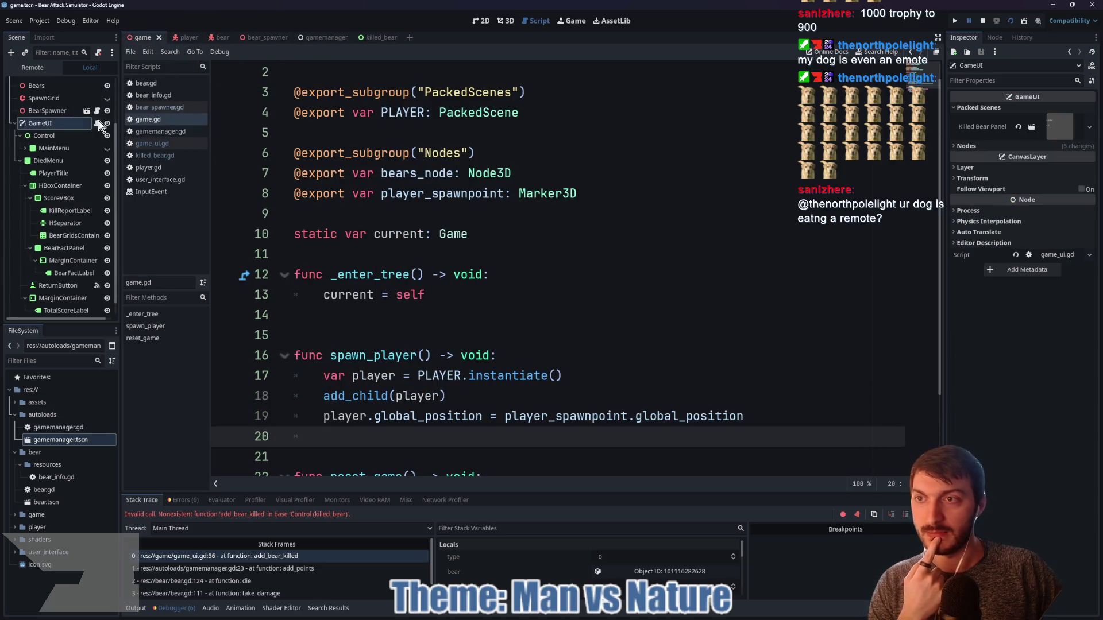
left_click(97, 123)
left_click(591, 273)
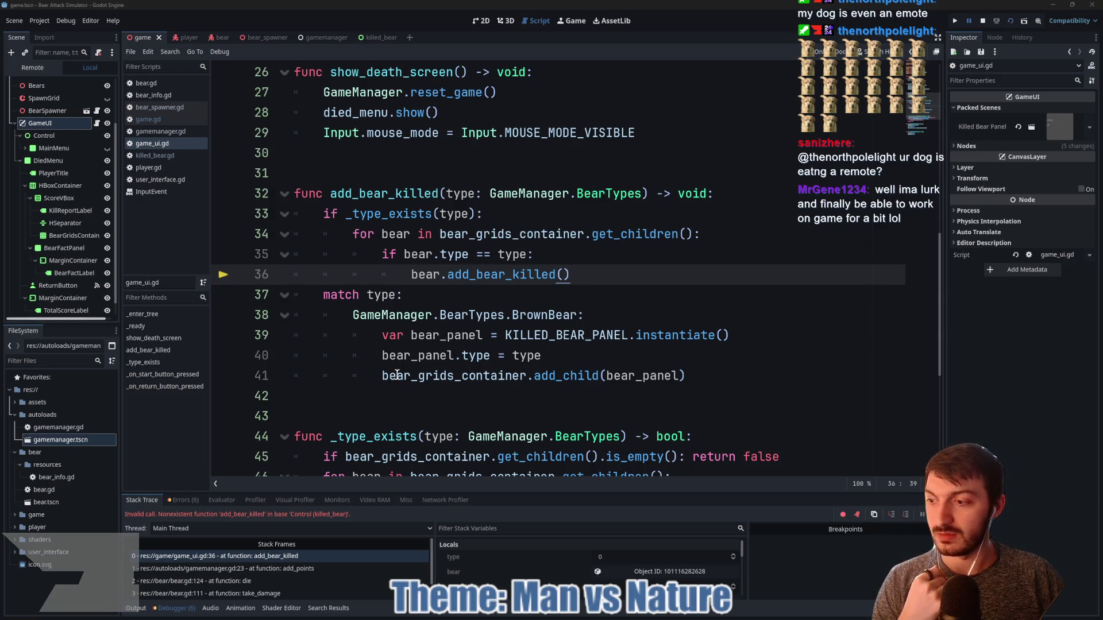
left_click(601, 271)
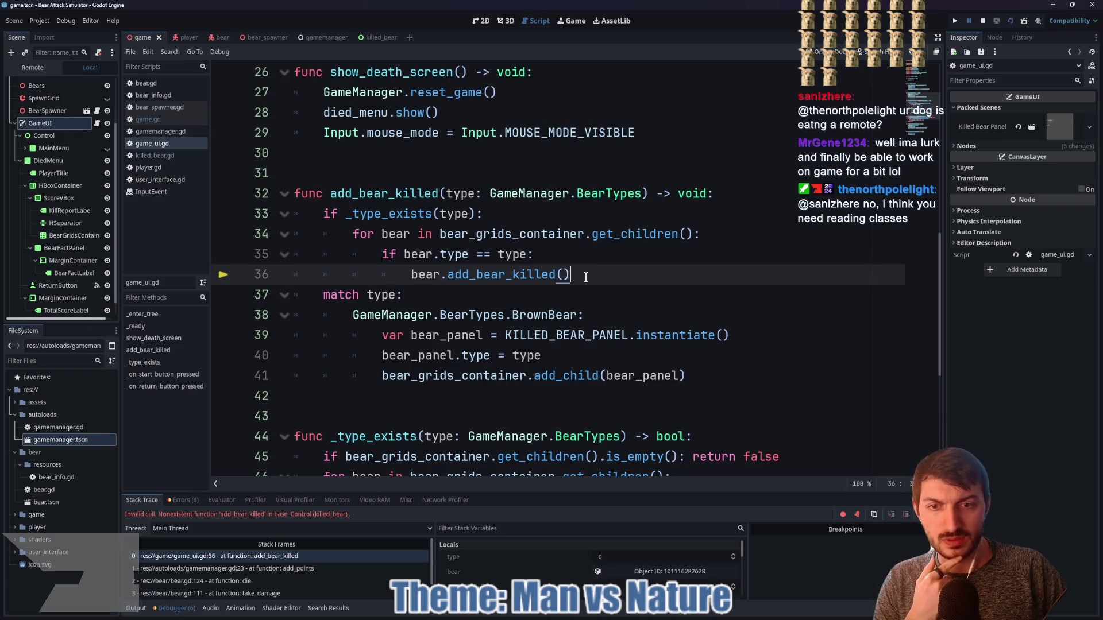
left_click(560, 358)
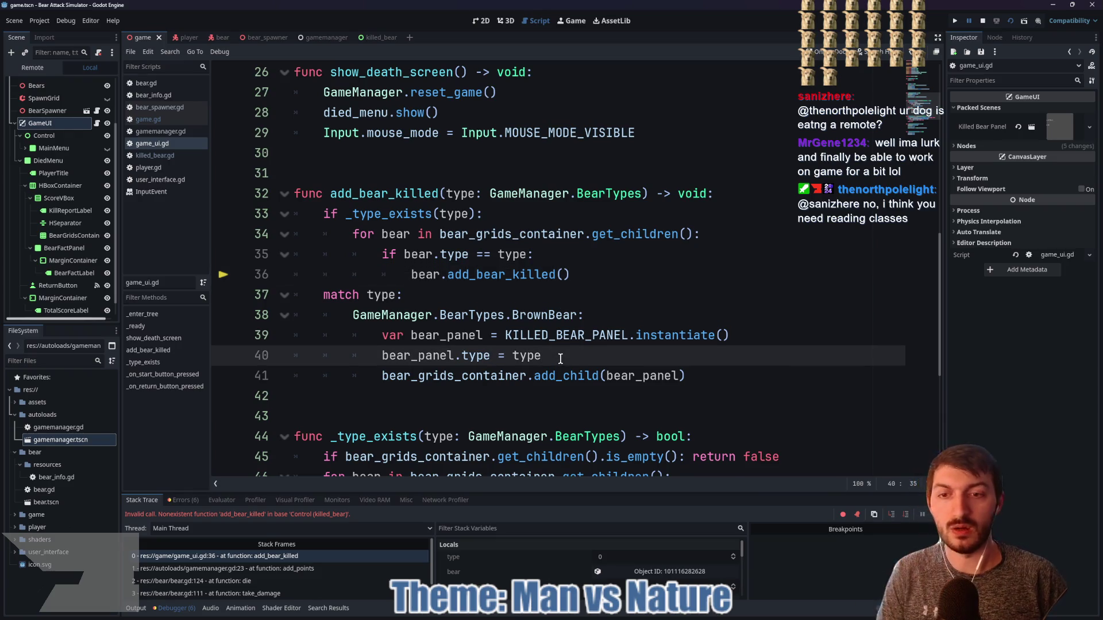
key("Return")
type("bear")
key("Down")
key("Return")
type(".ki")
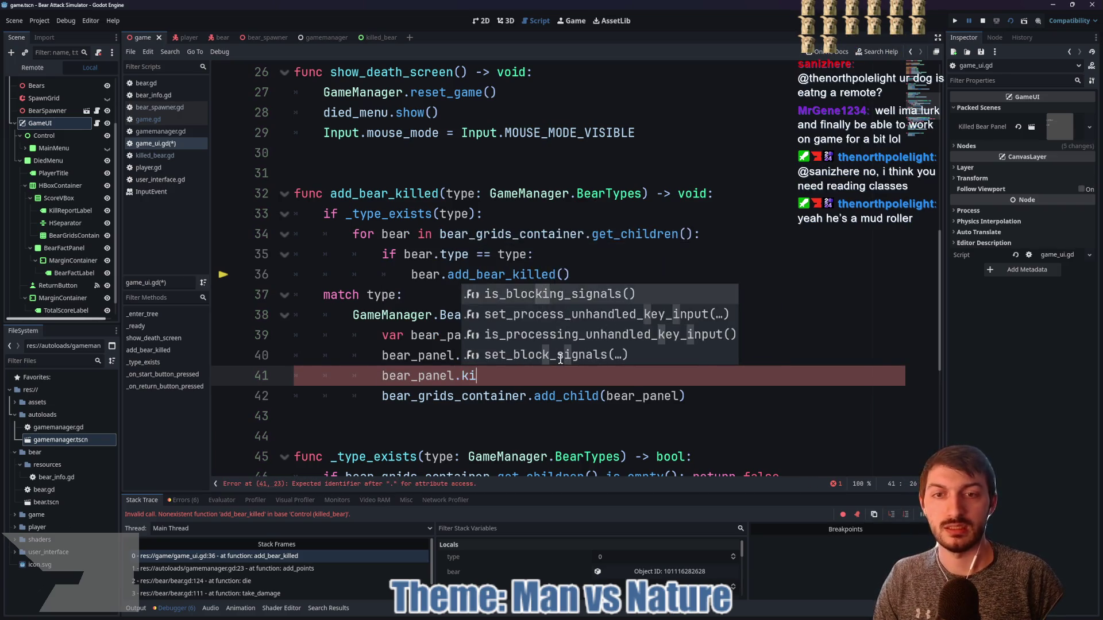
type("lls ")
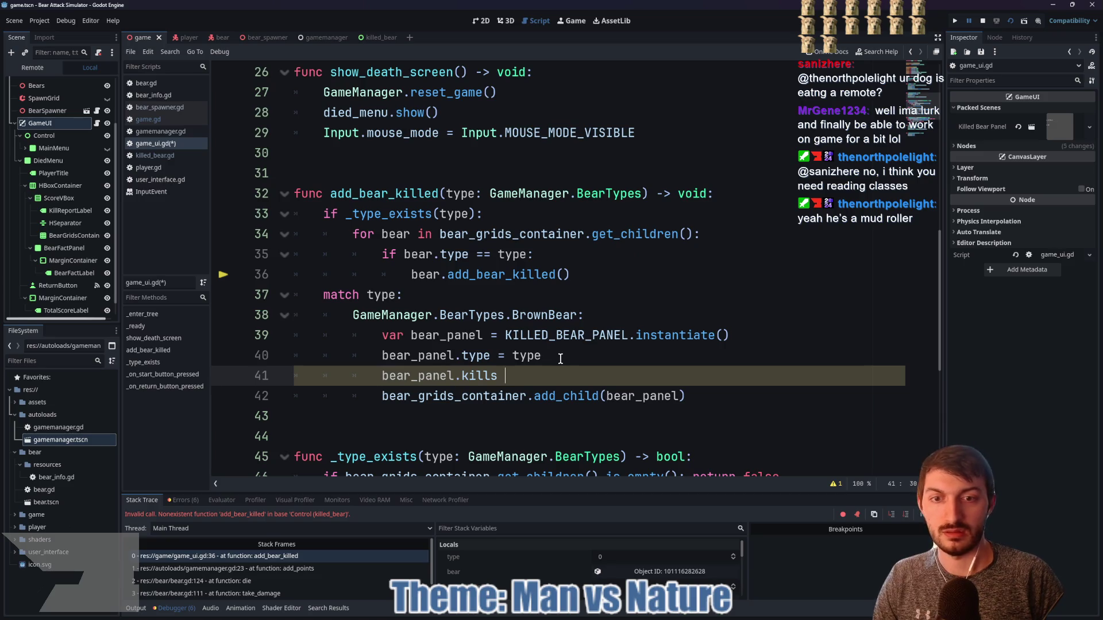
type("+= 1")
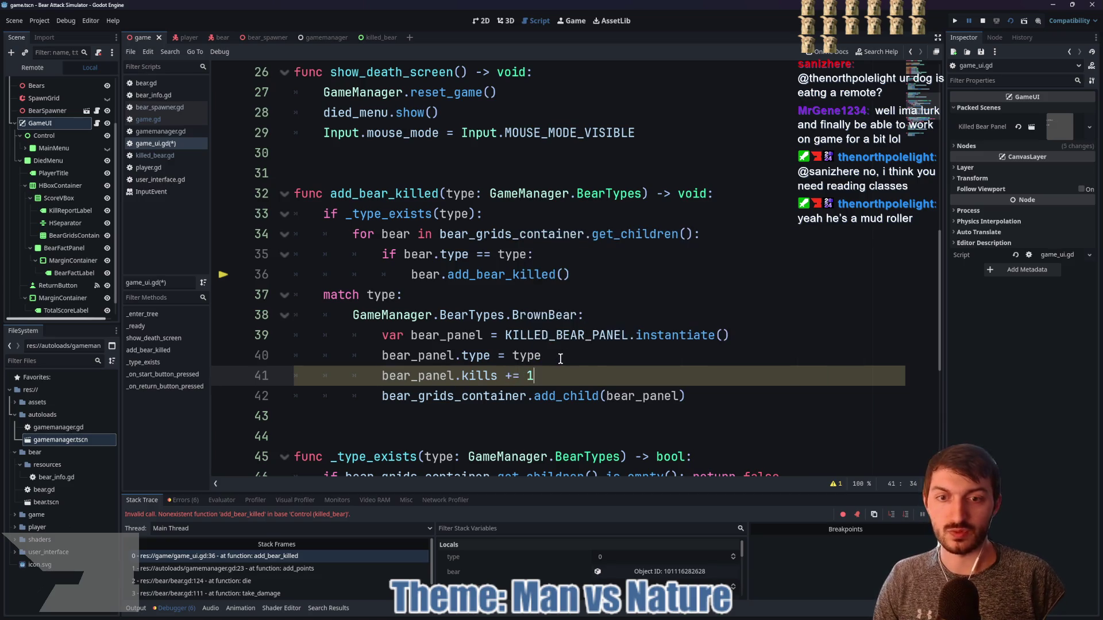
key("ctrl+s")
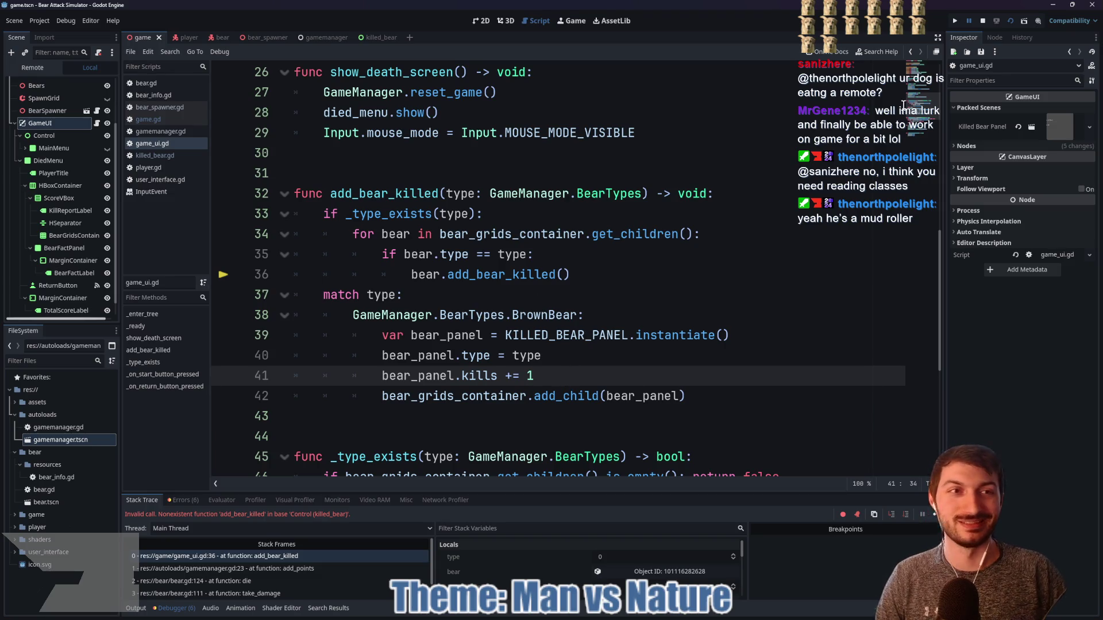
Step: Stop the running game and add 'bear_panel.score += 1' for the new BrownBear panel
left_click(983, 21)
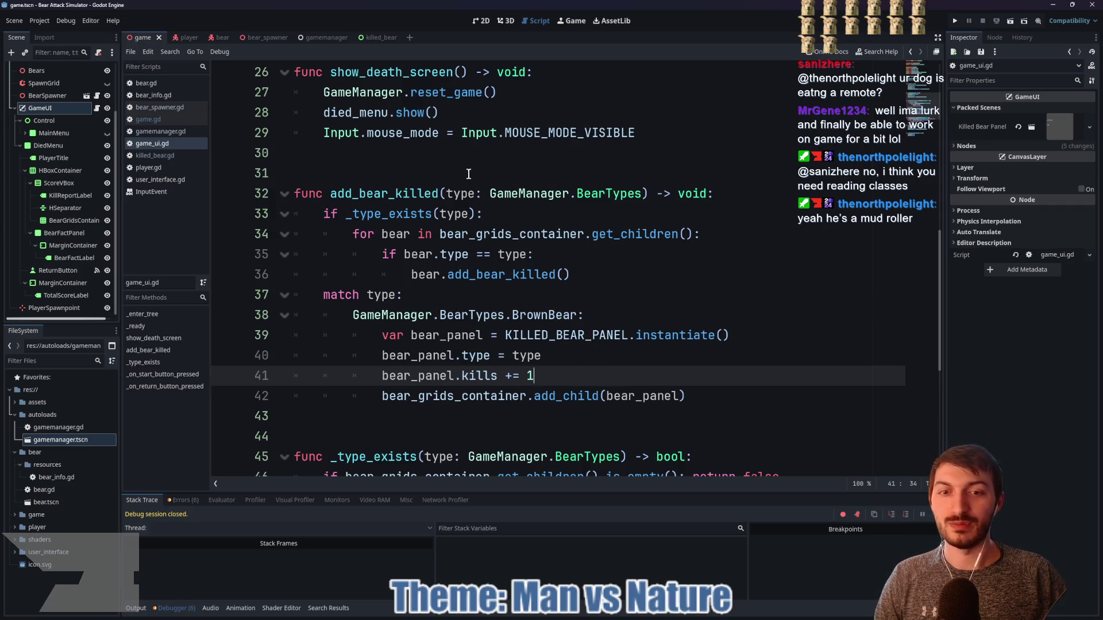
type("3")
key("BackSpace")
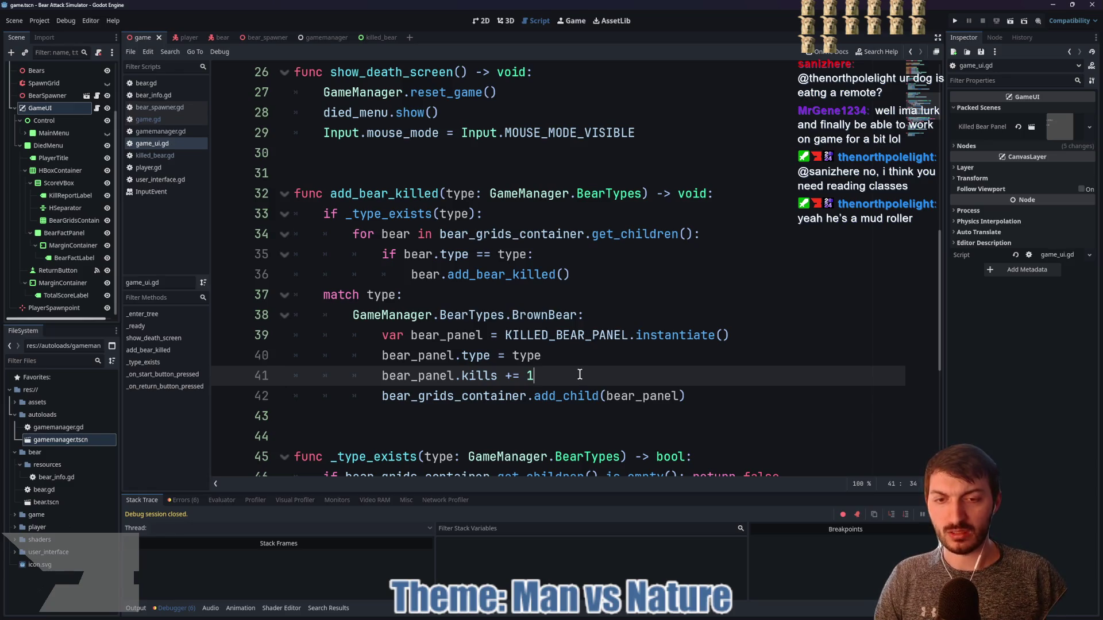
key("Return")
type("bear_pane")
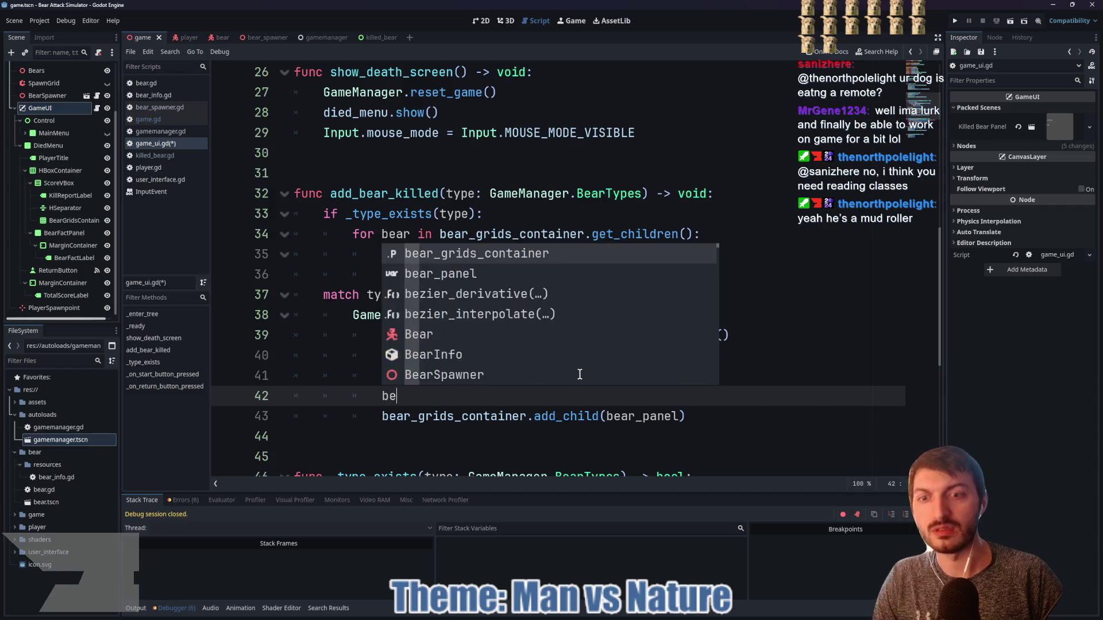
type("l.score")
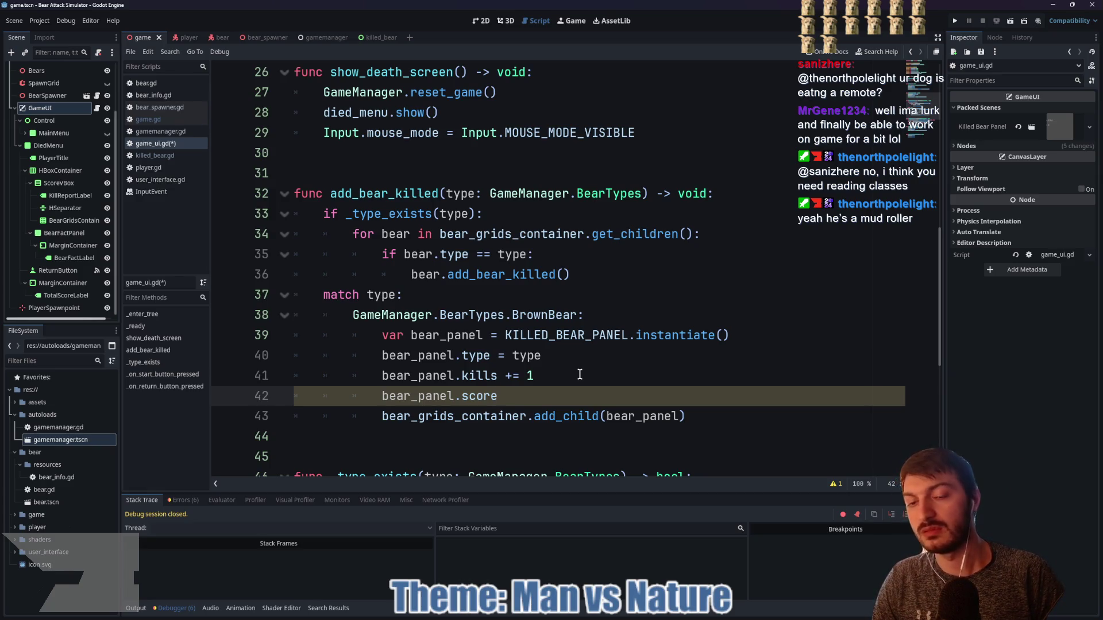
type("=")
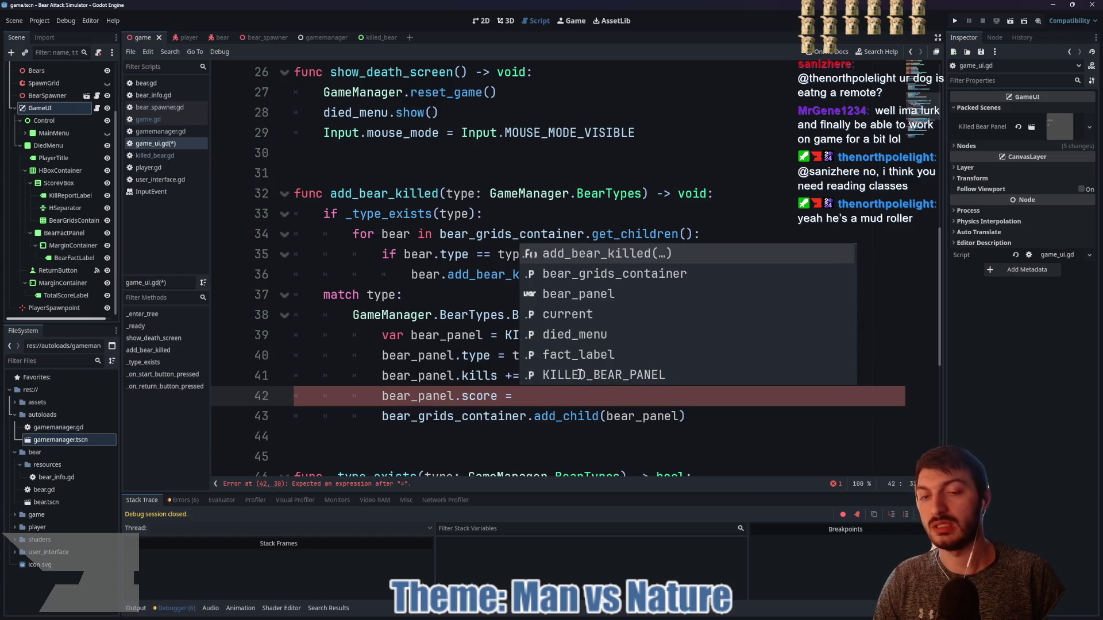
key("BackSpace")
key("BackSpace")
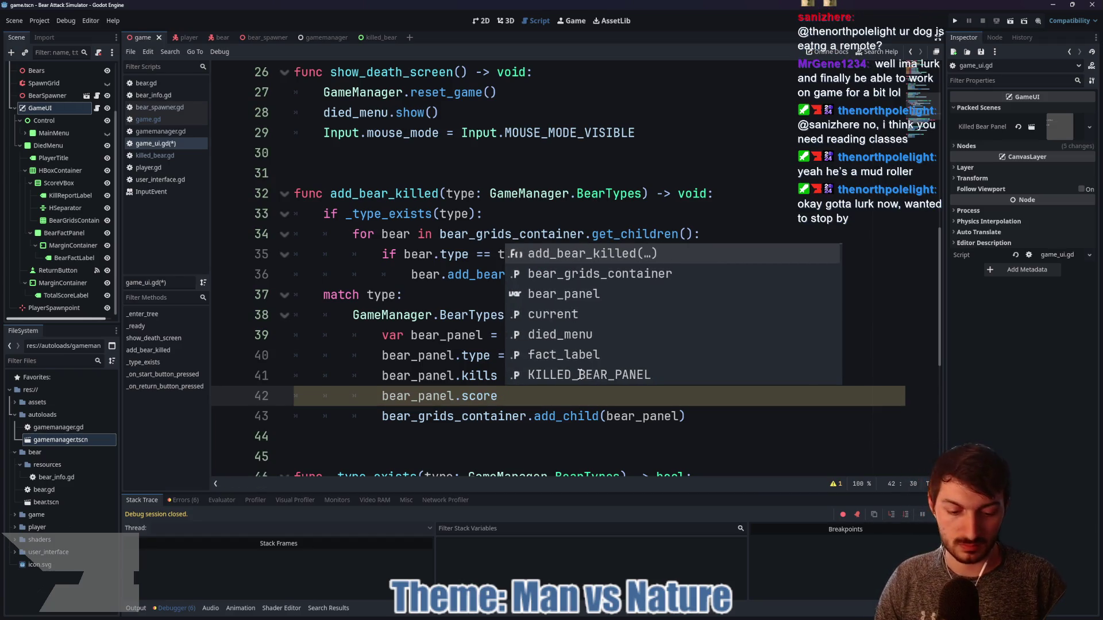
type("+=")
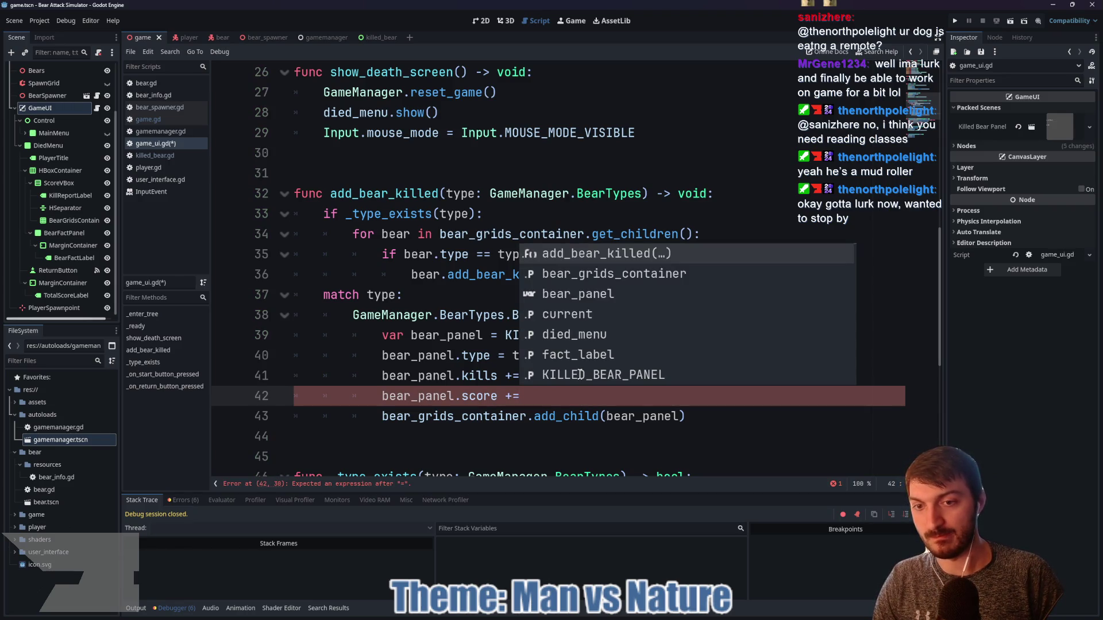
type(" bear_pan")
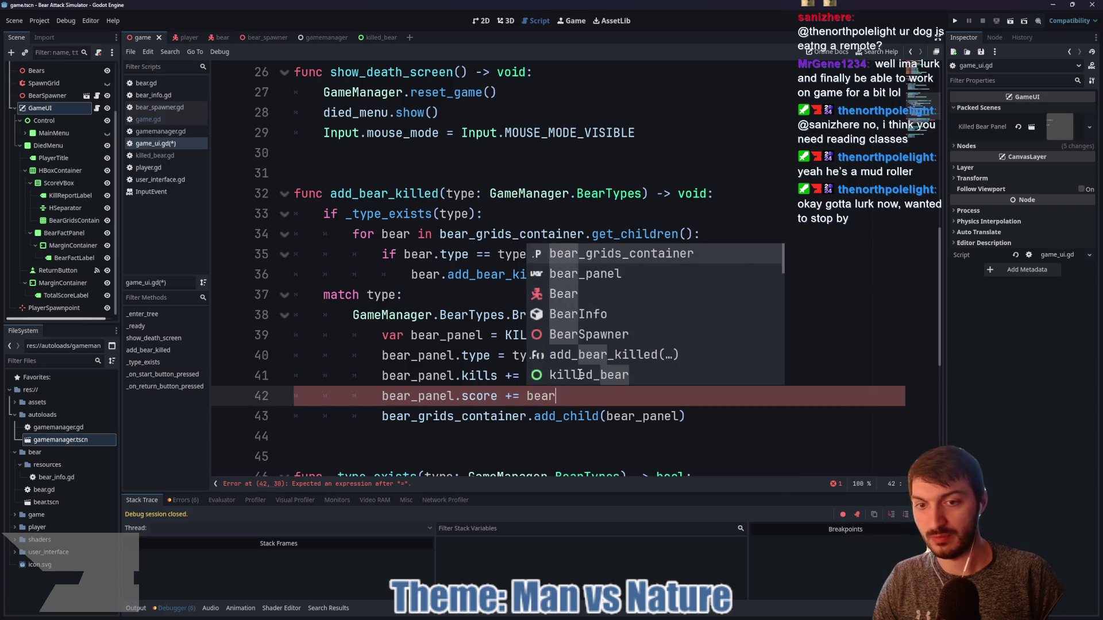
type("el")
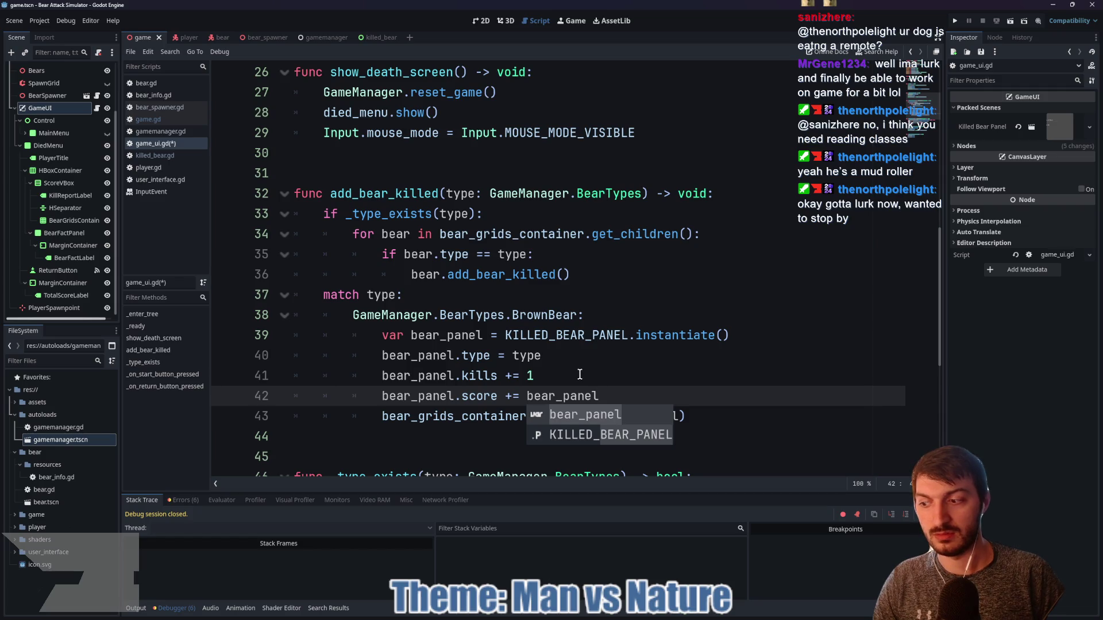
key("BackSpace")
key("BackSpace")
key("BackSpace")
key("BackSpace")
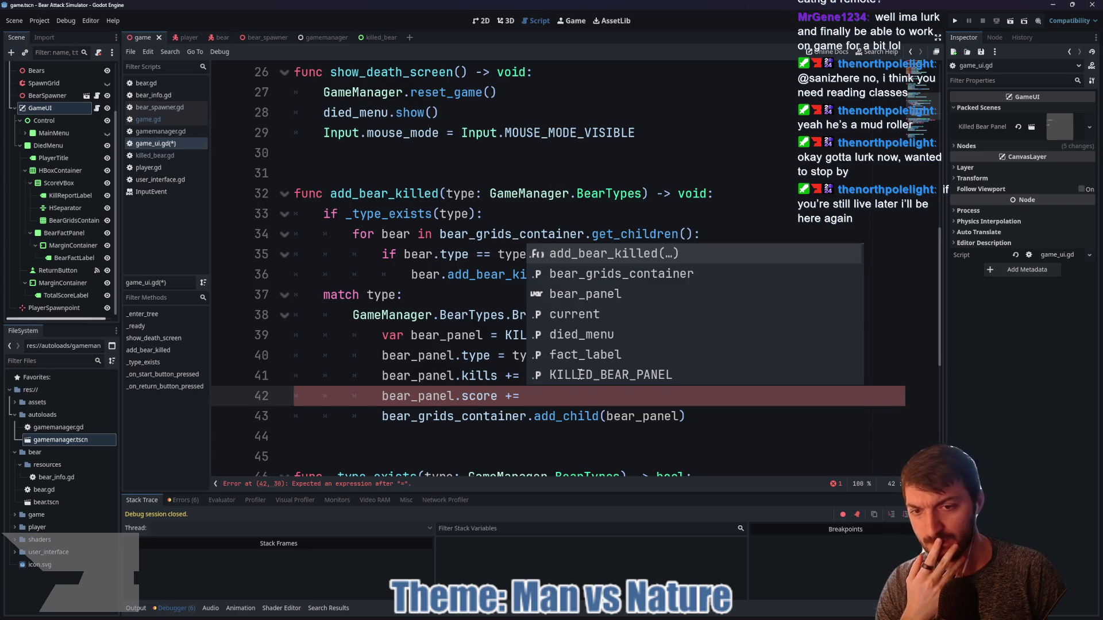
type("1")
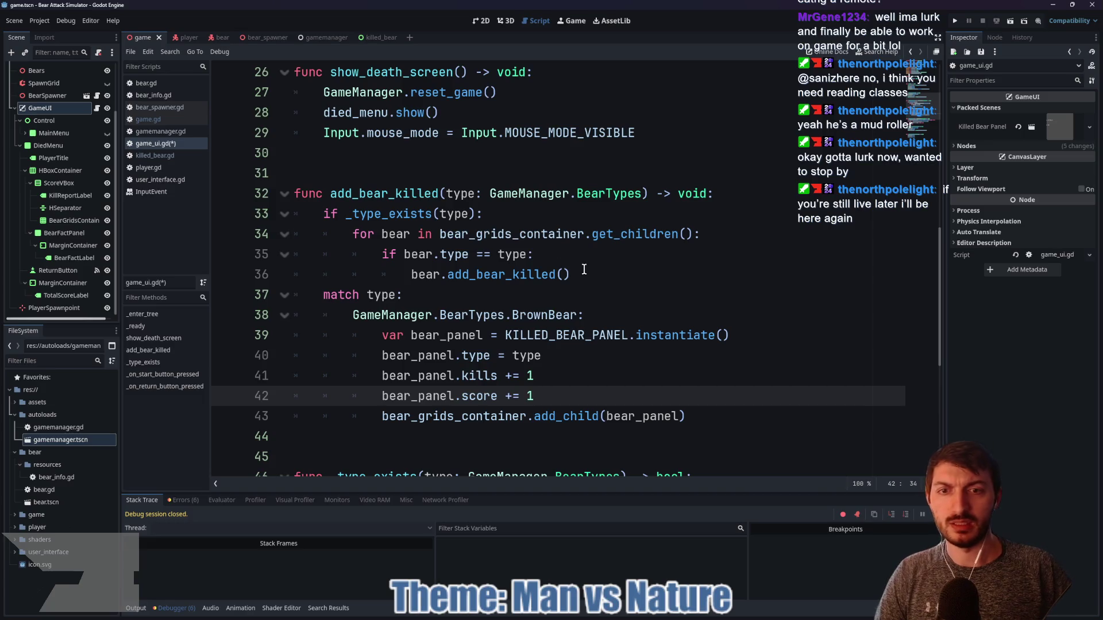
left_click(371, 38)
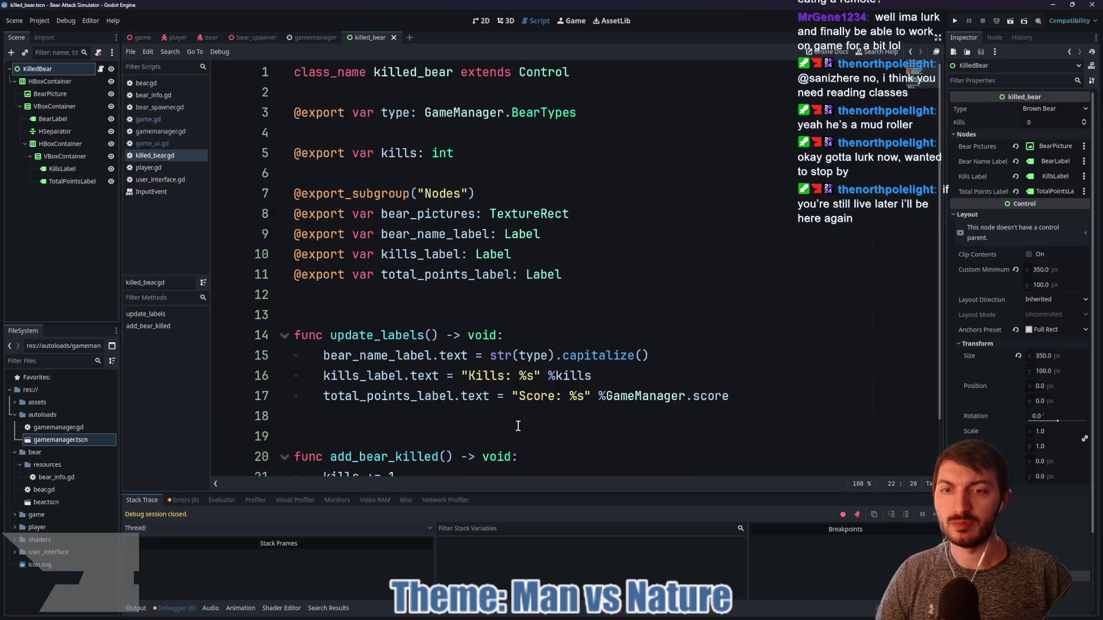
scroll(624, 397, "down", 1)
left_click(421, 415)
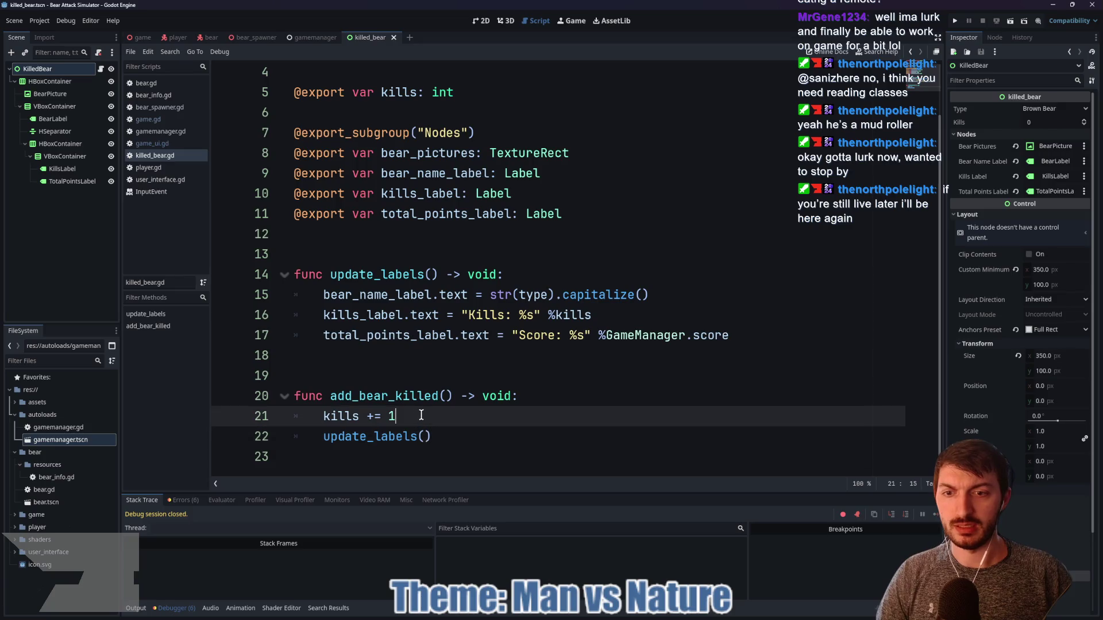
scroll(422, 415, "up", 1)
left_click(467, 153)
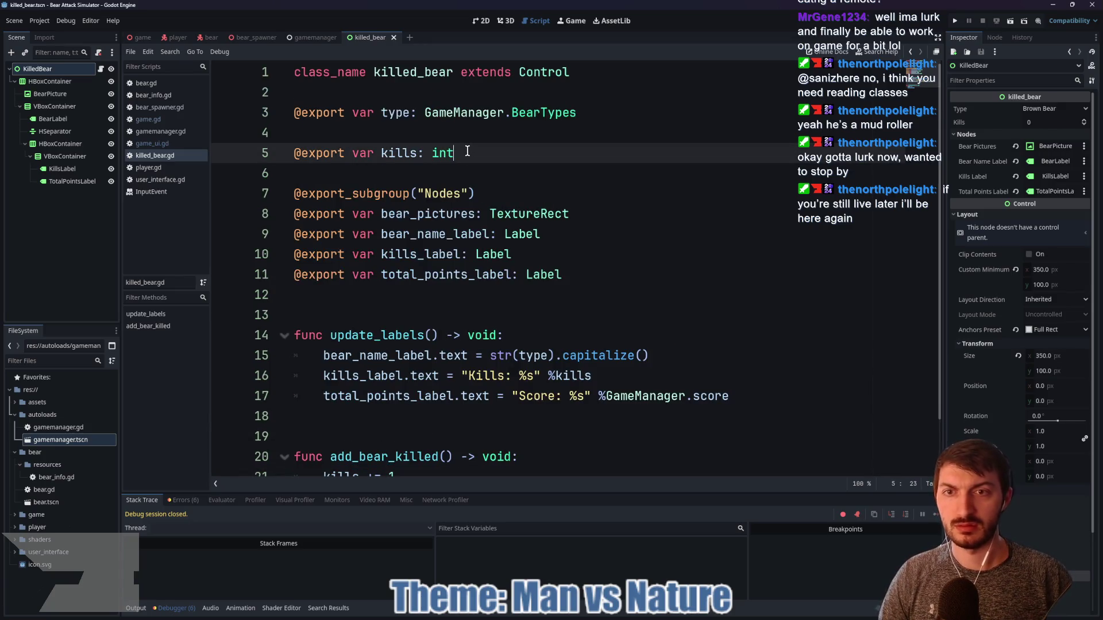
key("Return")
type("@export var score")
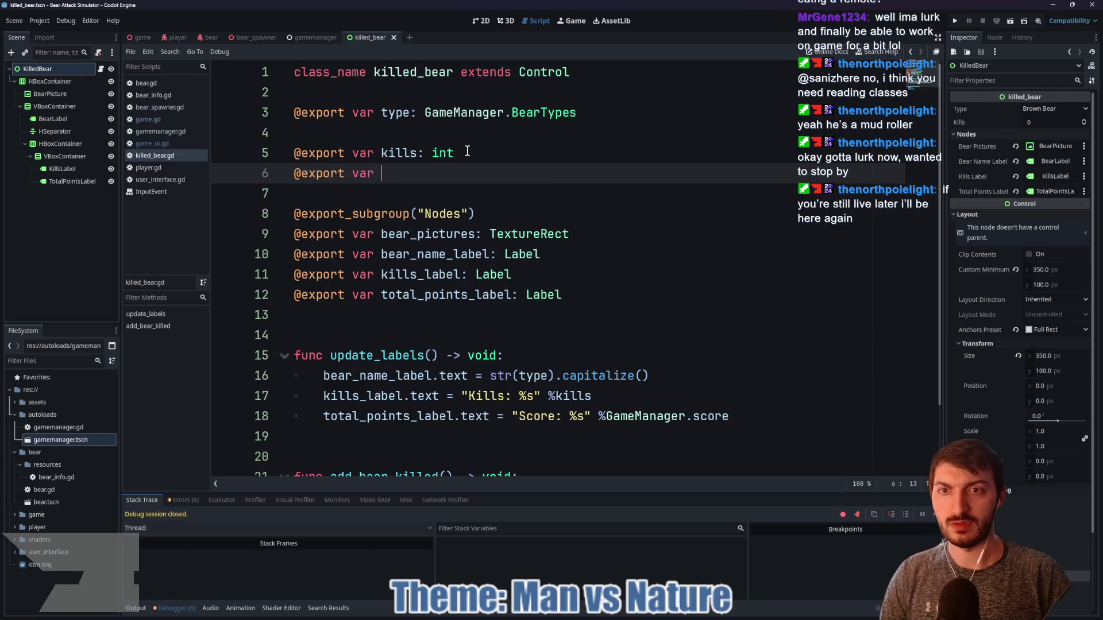
type(": int")
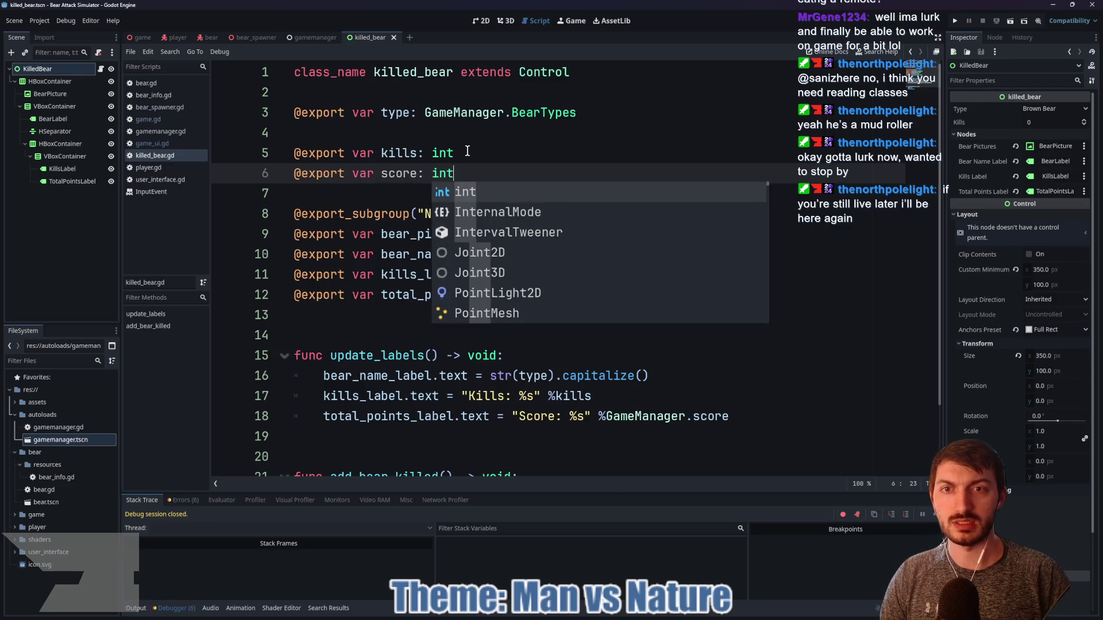
Step: Format the Score label from the panel's score, add 'score += 1' in add_bear_killed, save, and run
left_click_drag(742, 416, 603, 416)
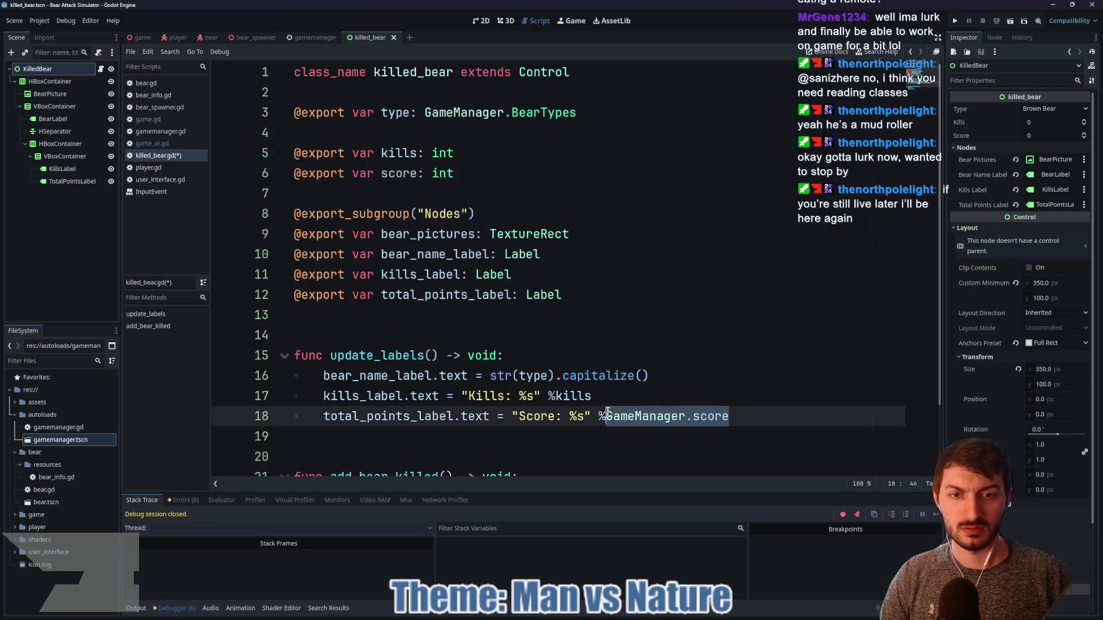
type("score")
scroll(547, 394, "down", 2)
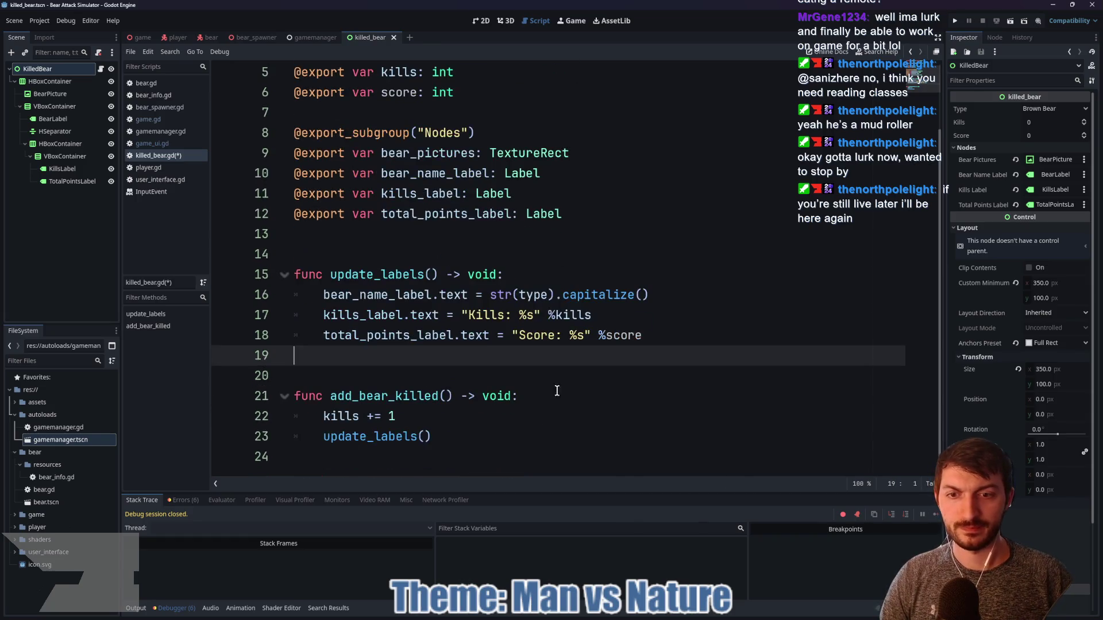
left_click(435, 418)
key("Return")
type("score")
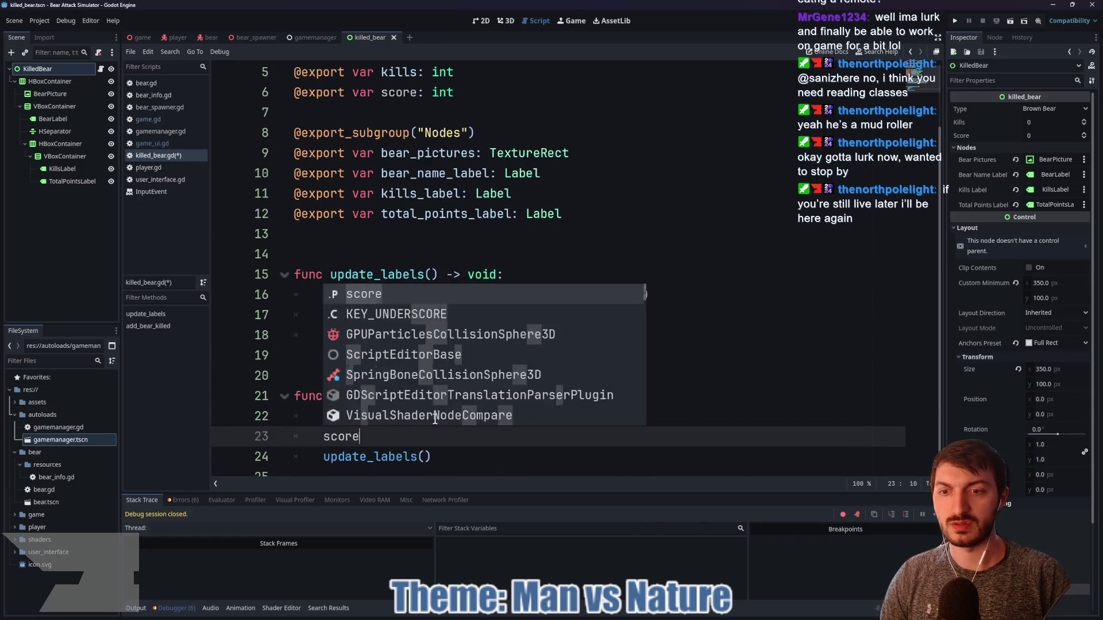
type(" += 1")
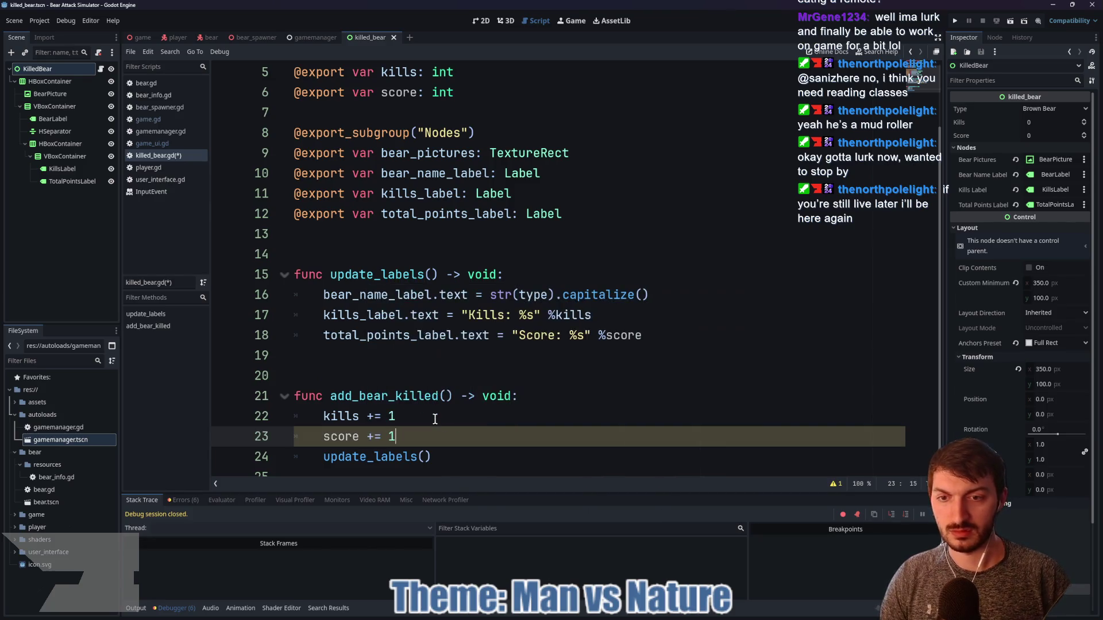
key("ctrl+s")
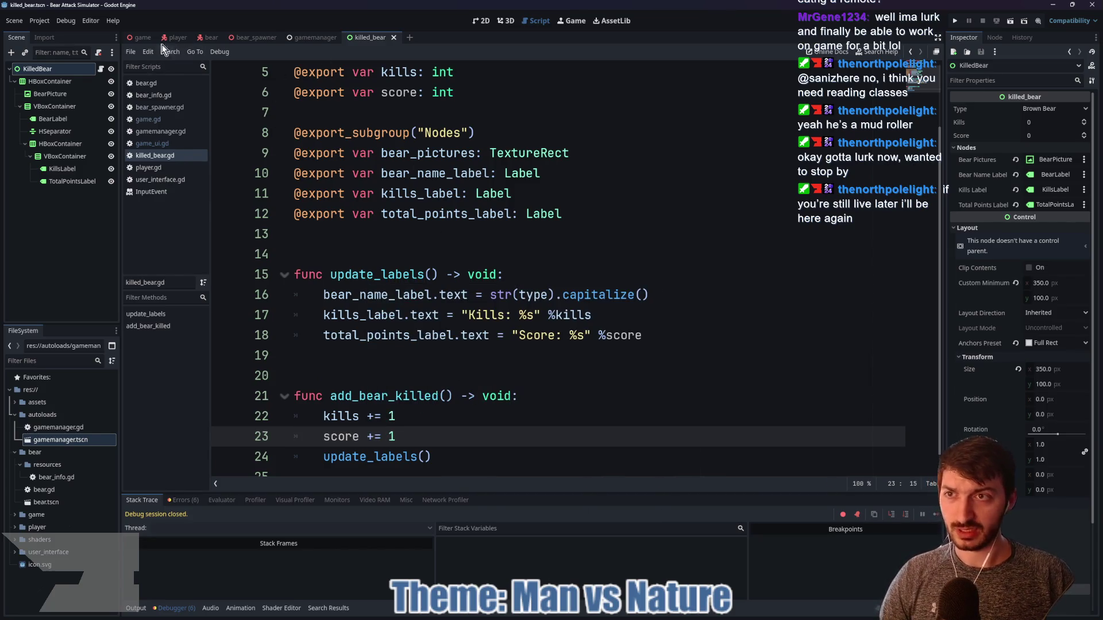
left_click(143, 38)
key("F5")
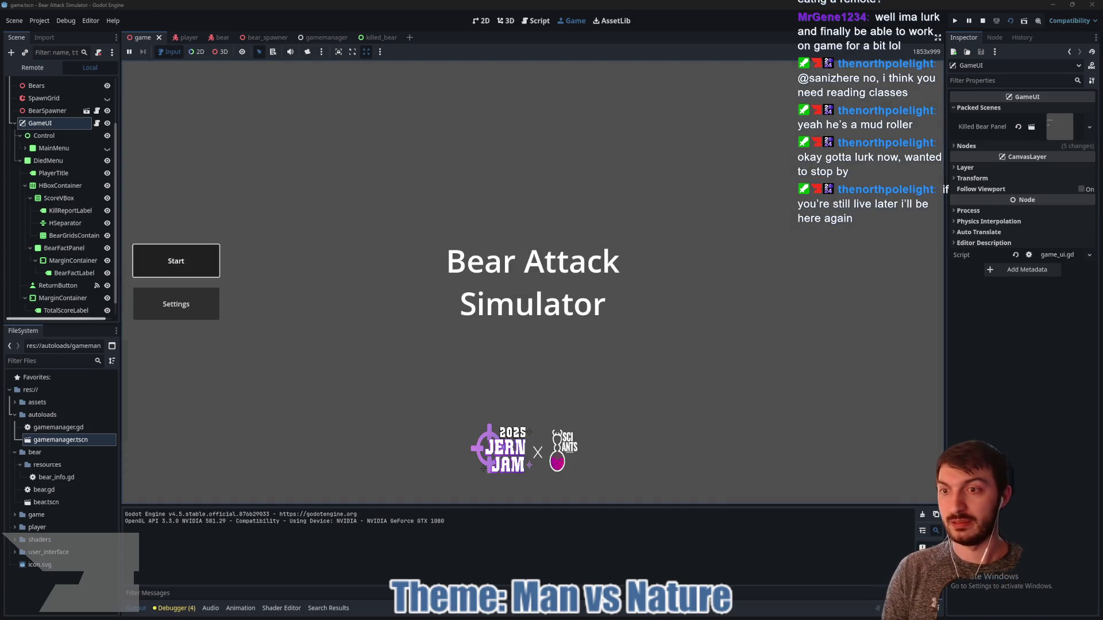
Step: Start a round from the main menu and repeatedly punch the brown bears closing in on the player
left_click(194, 258)
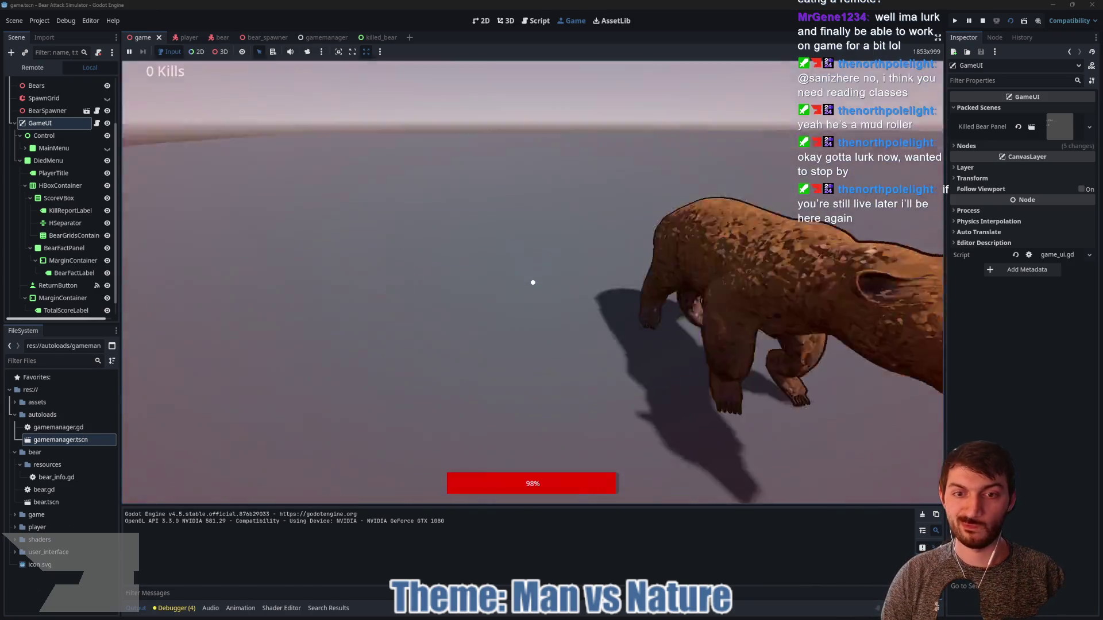
left_click(533, 282)
left_click(533, 282)
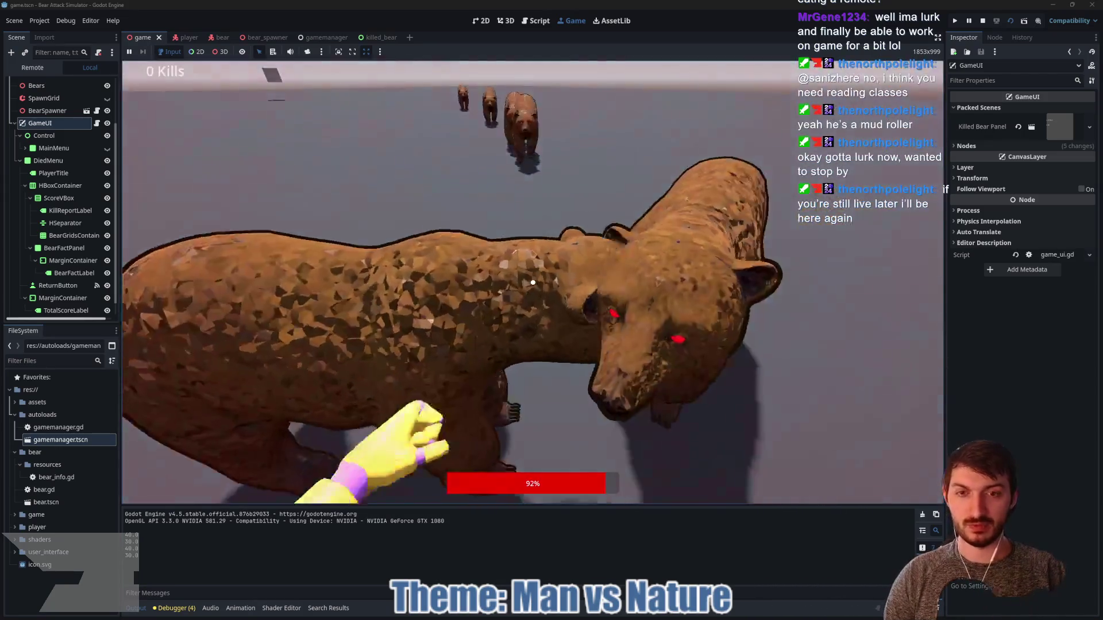
left_click(533, 282)
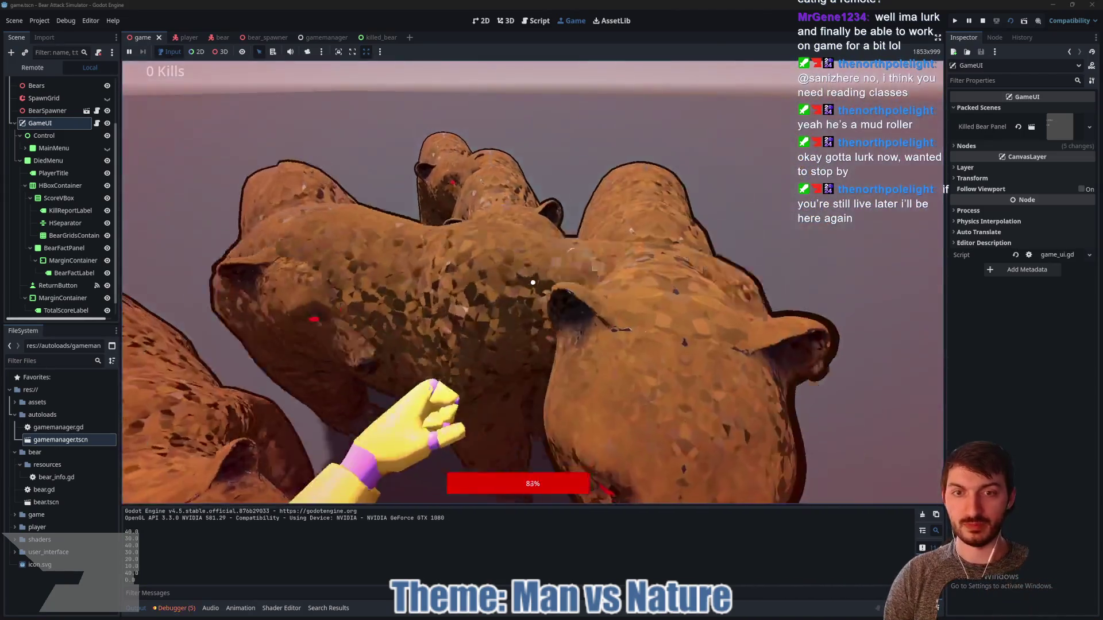
left_click(534, 282)
left_click(534, 283)
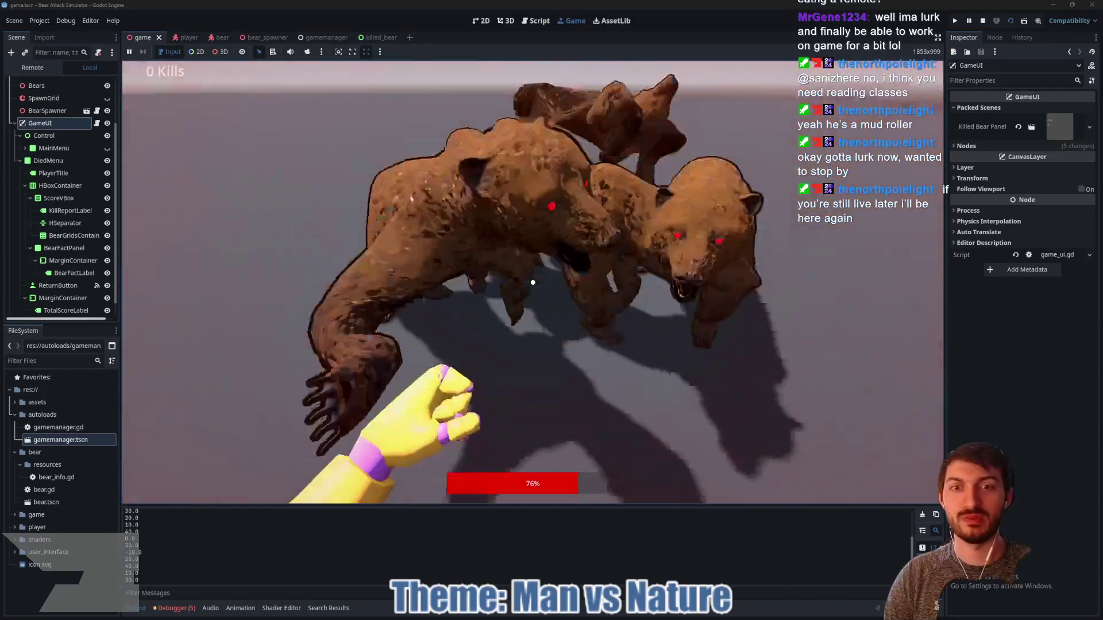
left_click(533, 282)
left_click(533, 282)
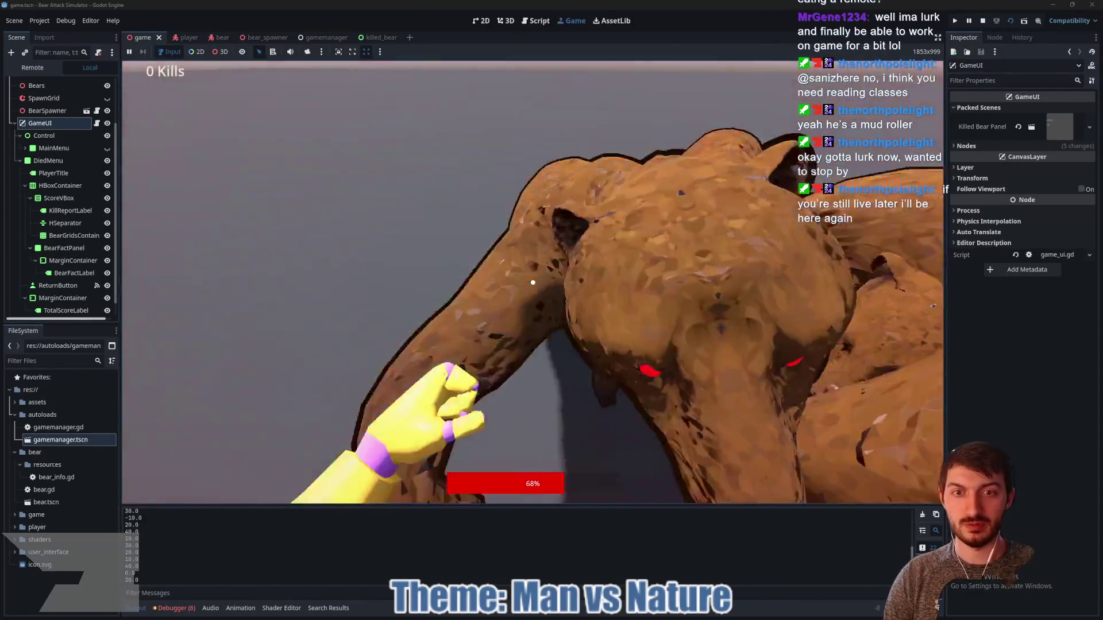
left_click(533, 282)
left_click(533, 282)
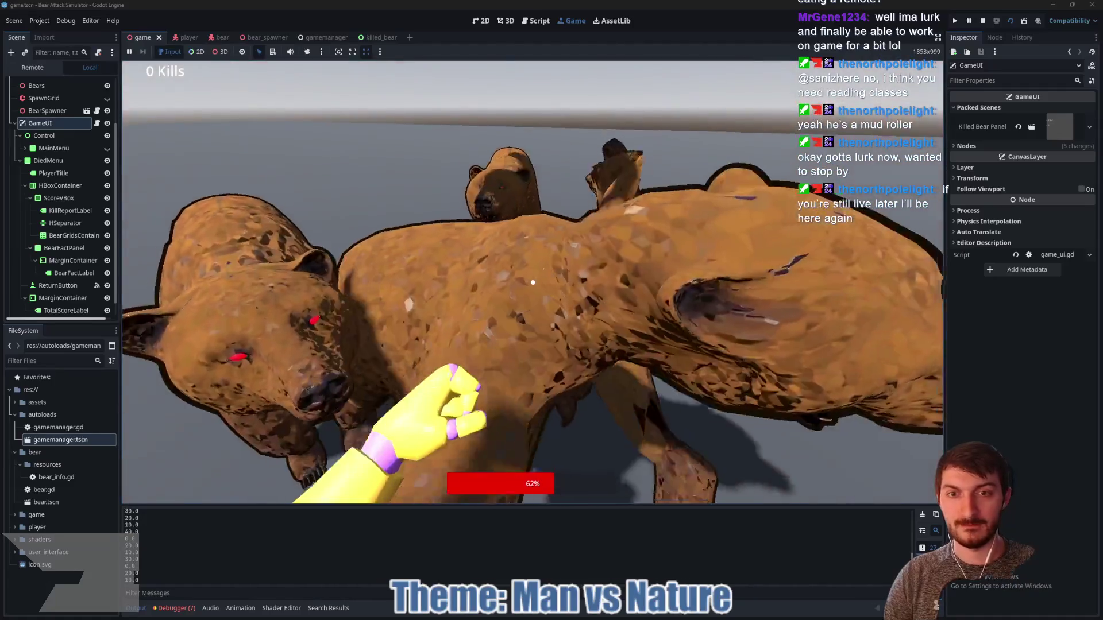
left_click(533, 282)
left_click(534, 282)
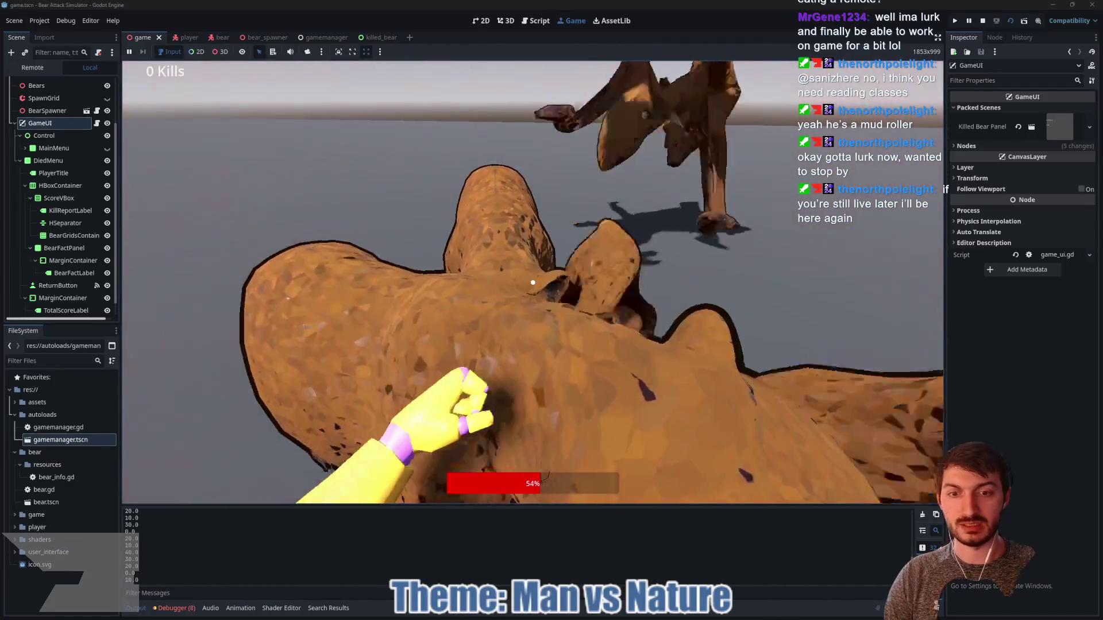
left_click(533, 282)
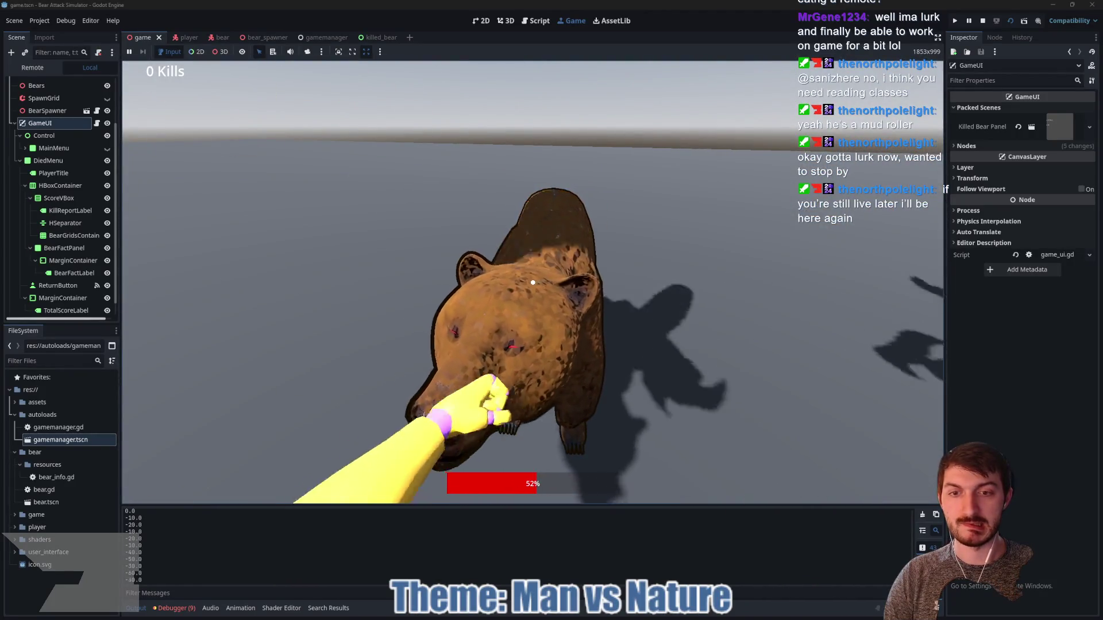
left_click(533, 282)
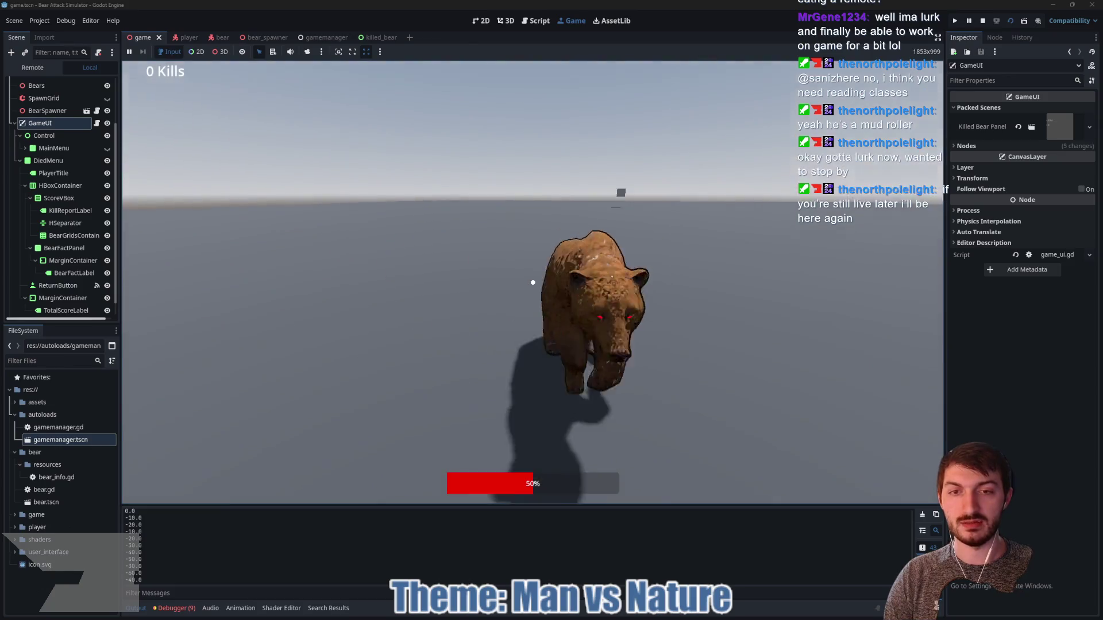
left_click(534, 282)
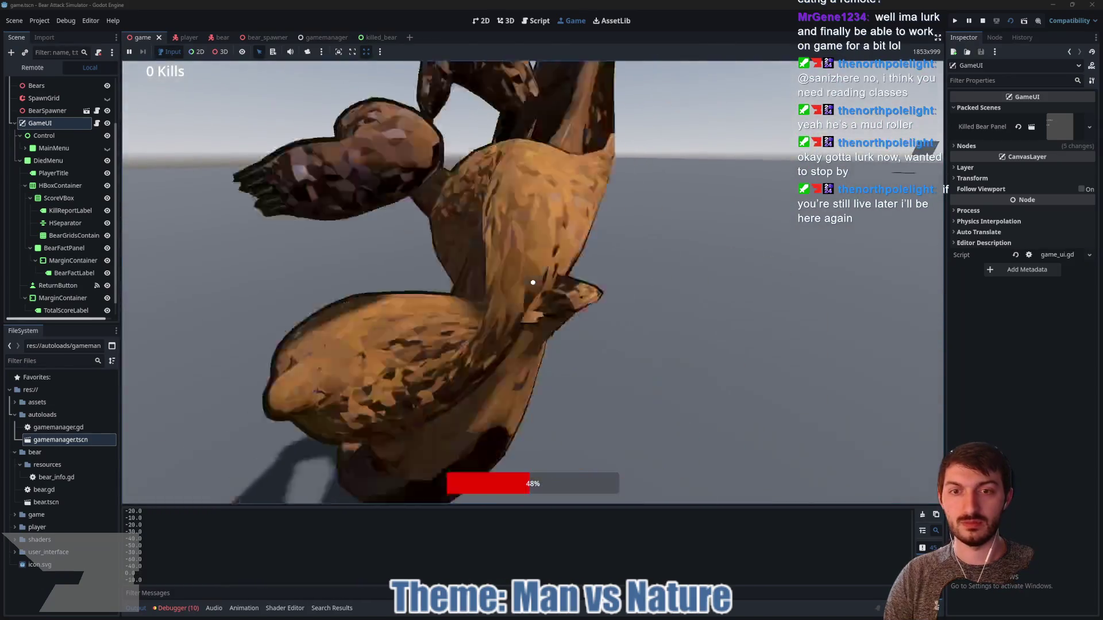
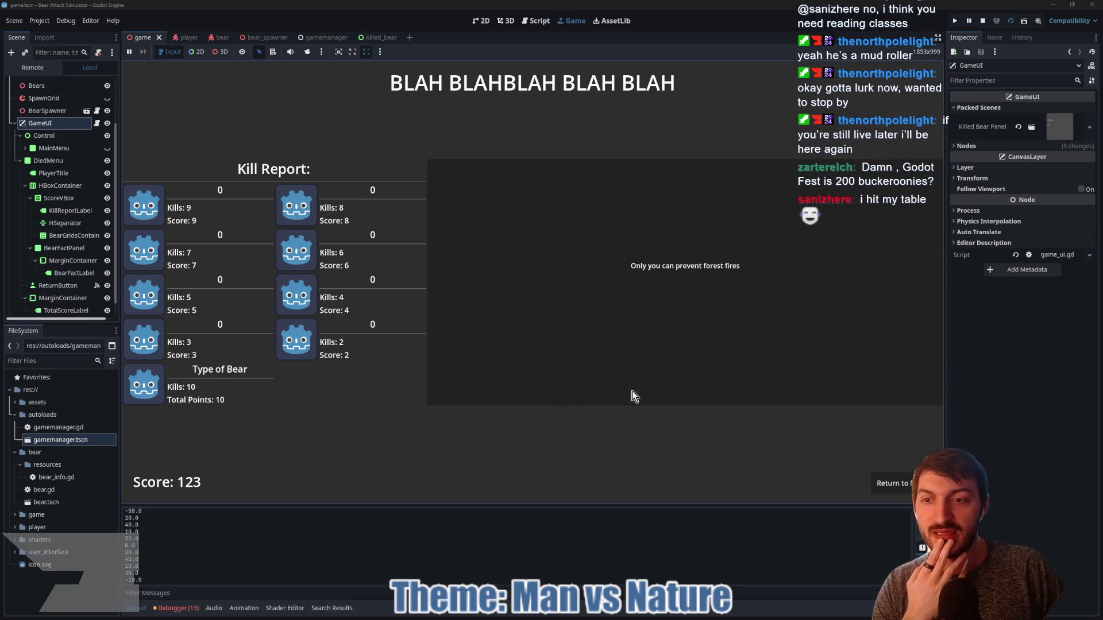
Step: Return from the death screen to the main menu and stop the running game with F8
left_click(900, 488)
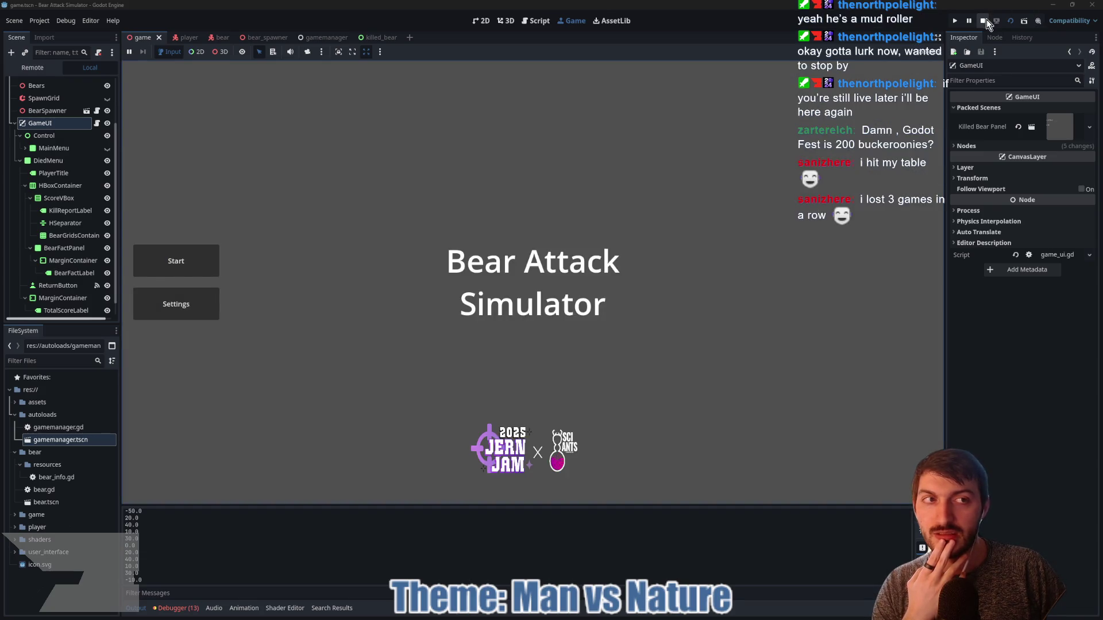
key("F8")
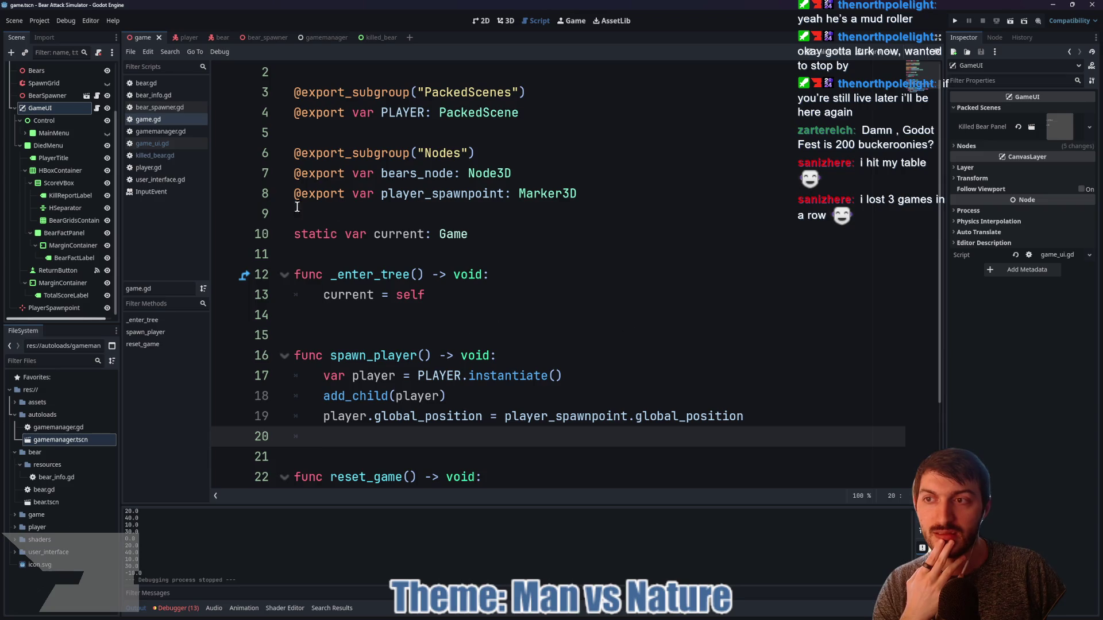
scroll(503, 329, "down", 2)
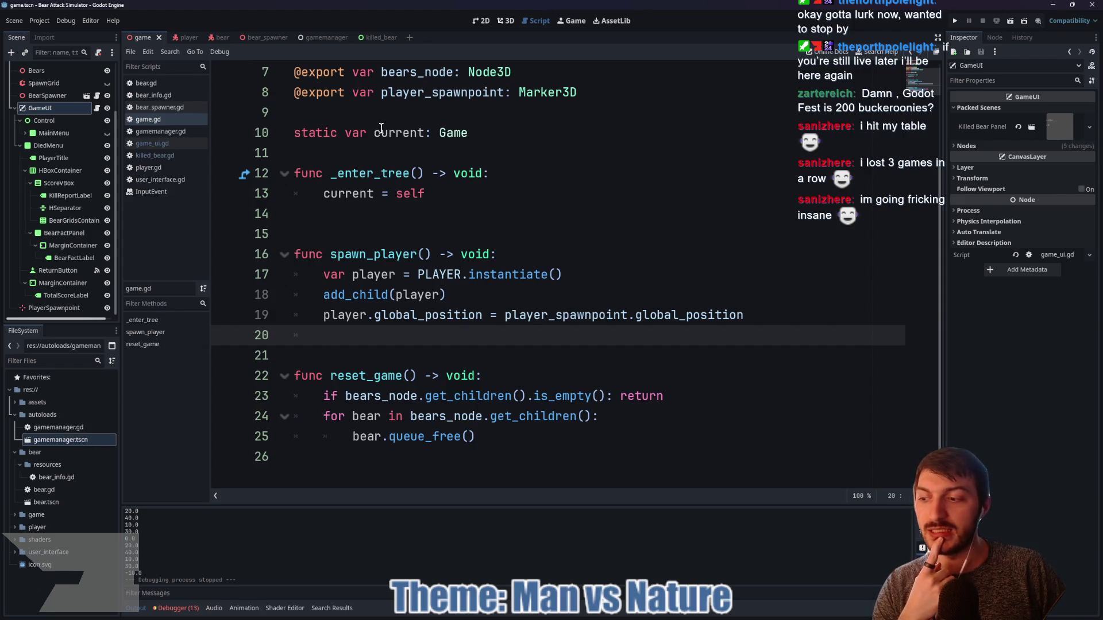
Step: Open killed_bear.gd and scroll to the bear name label code
left_click(363, 38)
scroll(498, 268, "up", 2)
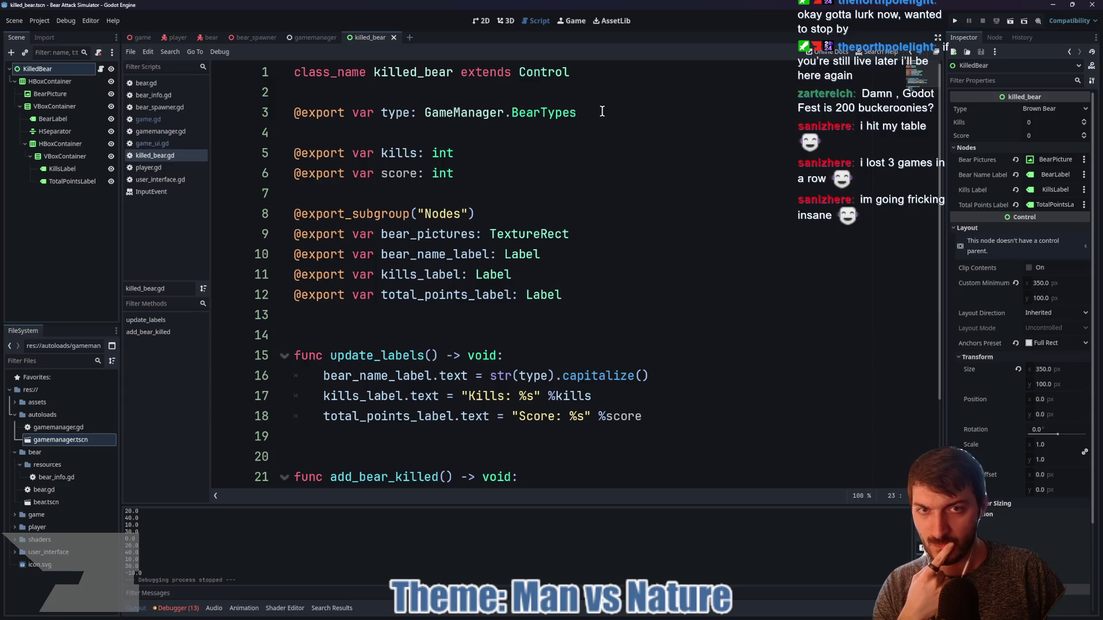
scroll(617, 227, "down", 2)
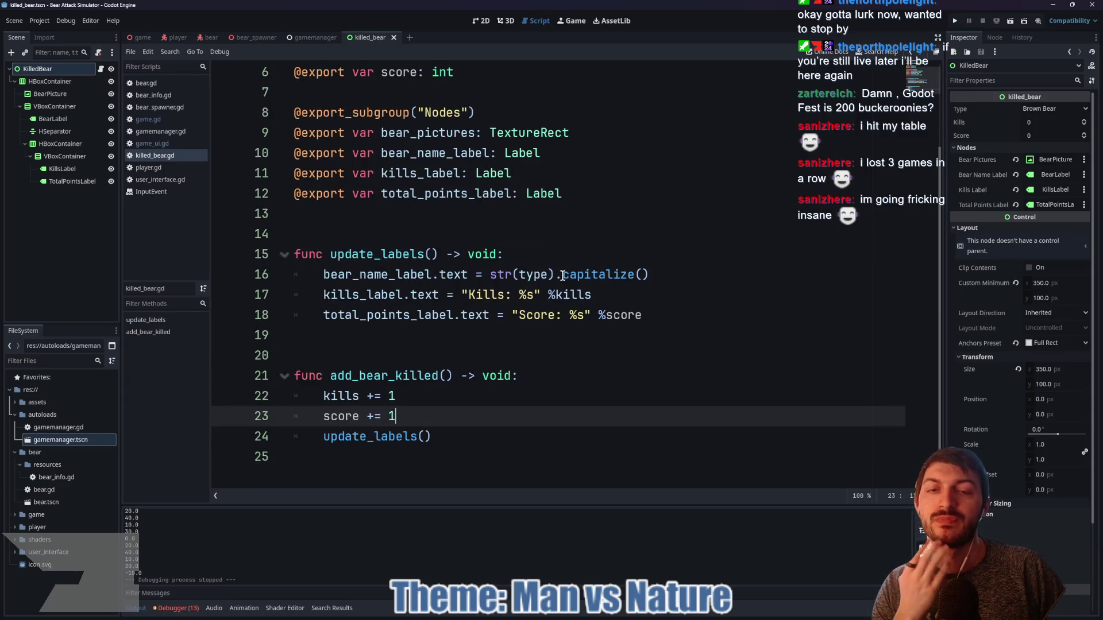
mouse_move(548, 272)
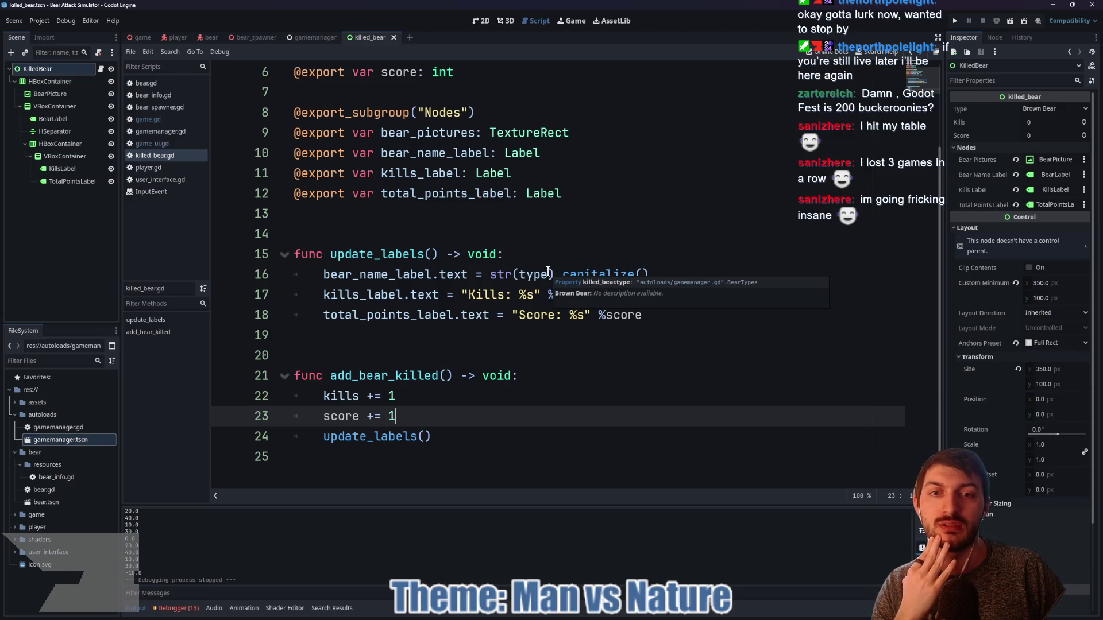
scroll(549, 273, "up", 2)
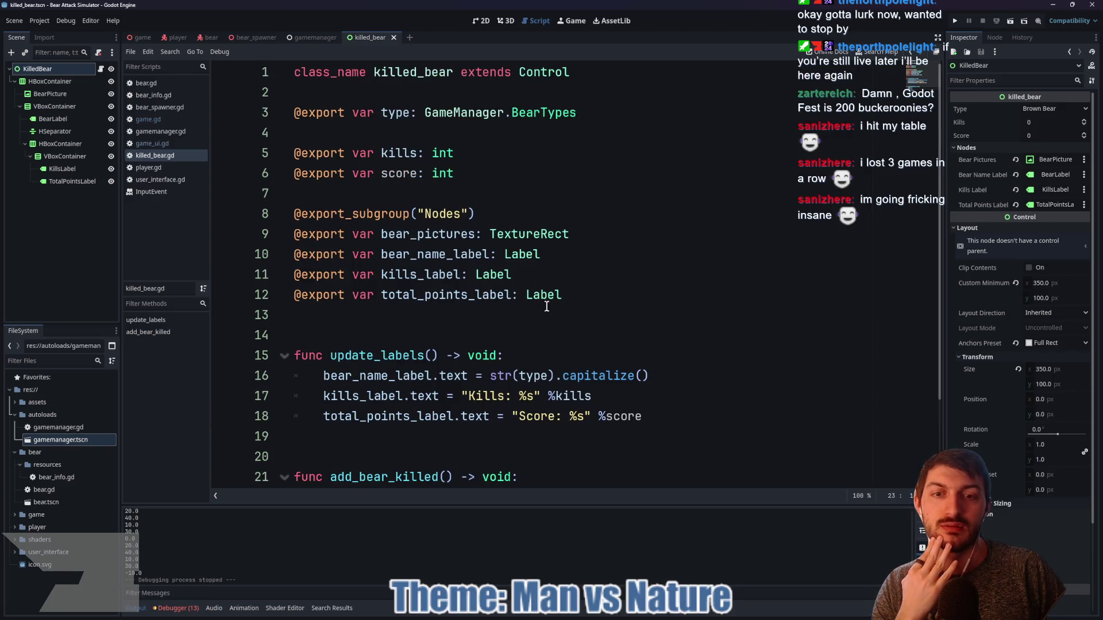
Step: Replace str(type).capitalize() on line 16 with the start of GameManager.bear
left_click(520, 376)
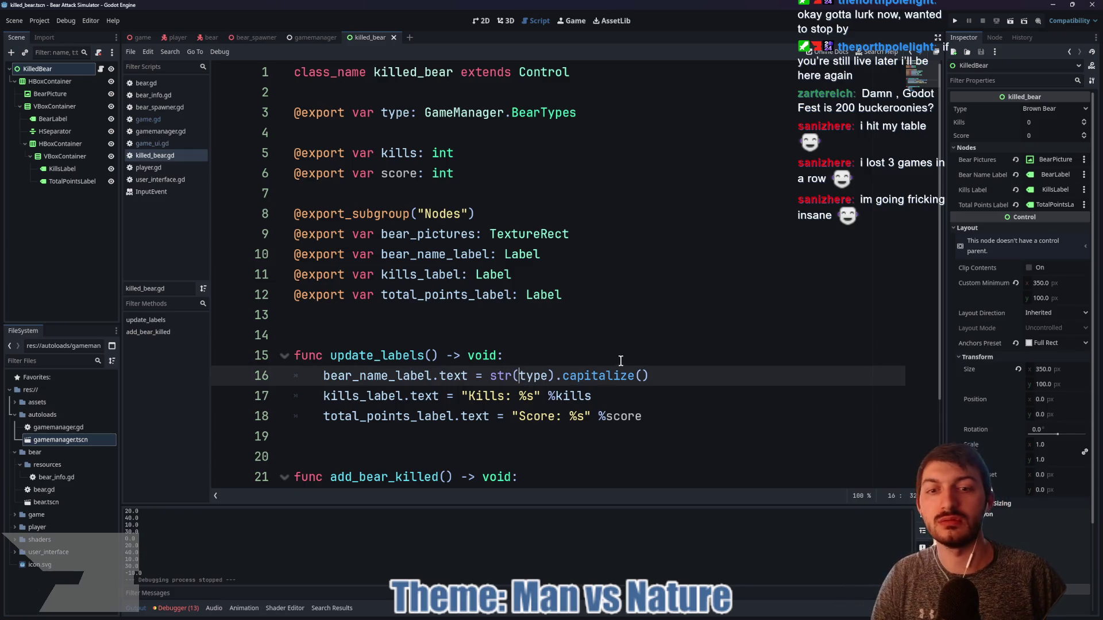
left_click_drag(666, 381, 489, 375)
mouse_move(490, 373)
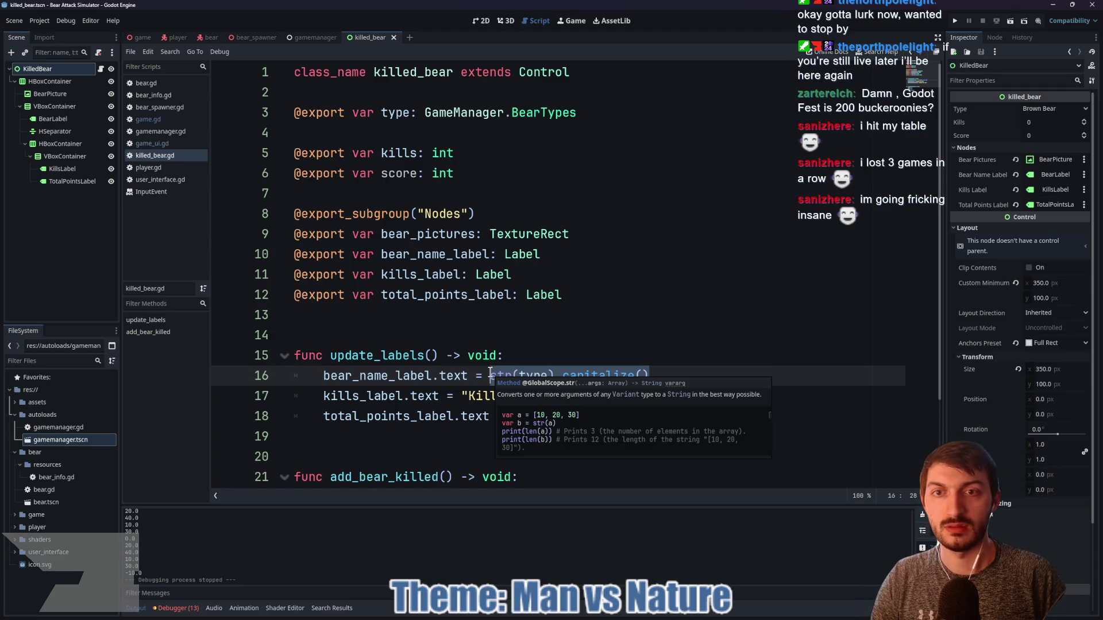
key("BackSpace")
type("GameManager.bear")
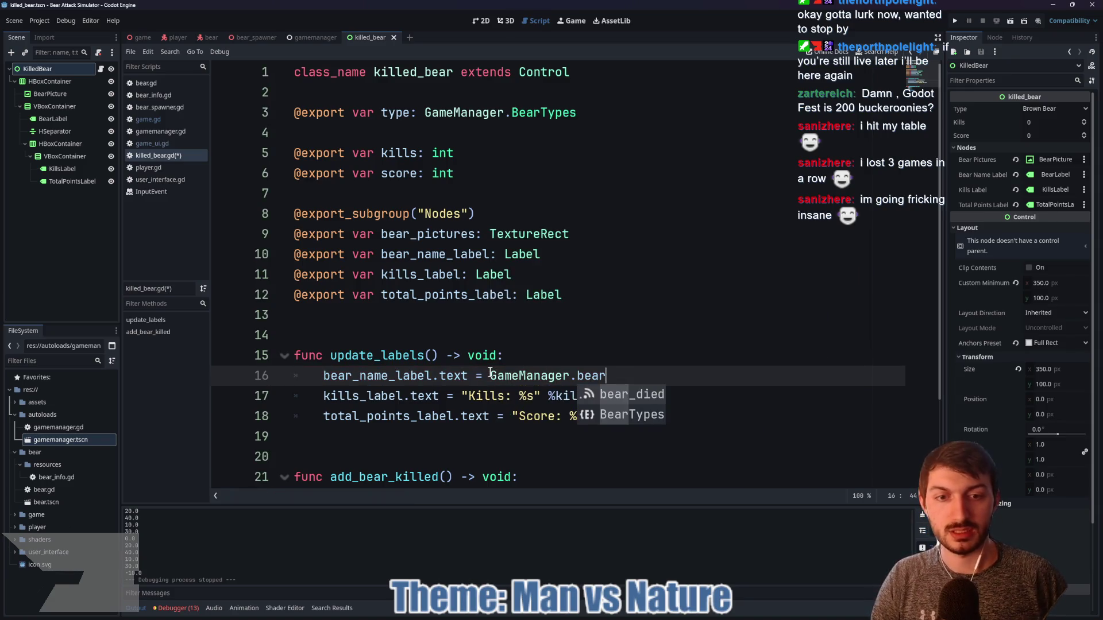
Step: Make line 16 index GameManager.BearTypes[type] and cast it as String
key("Down")
key("Return")
type("[type")
key("Escape")
key("Down")
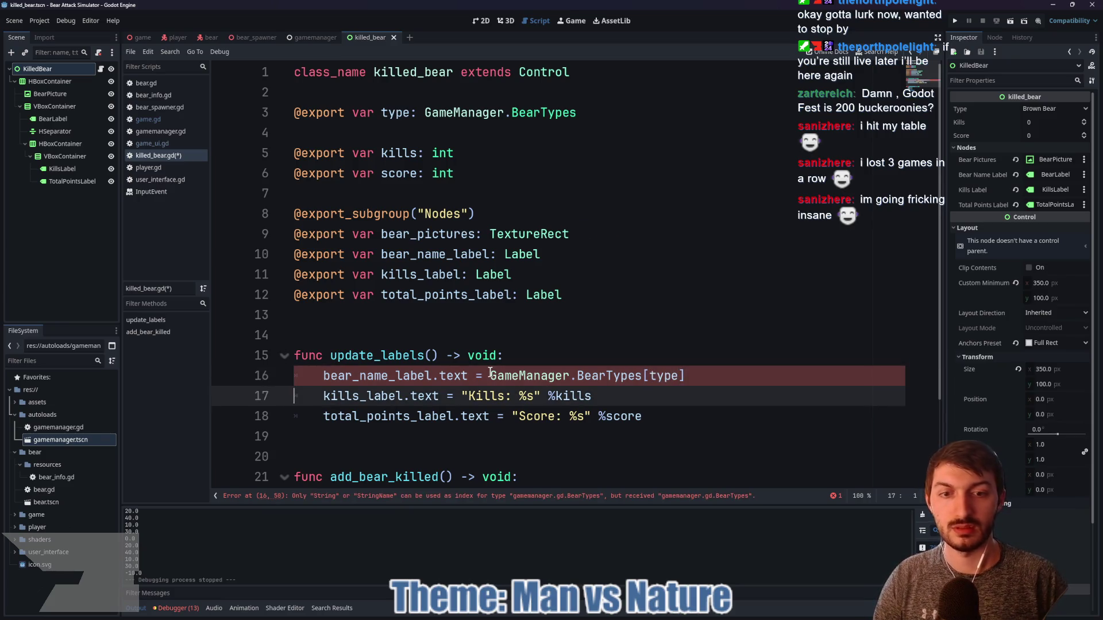
left_click(720, 380)
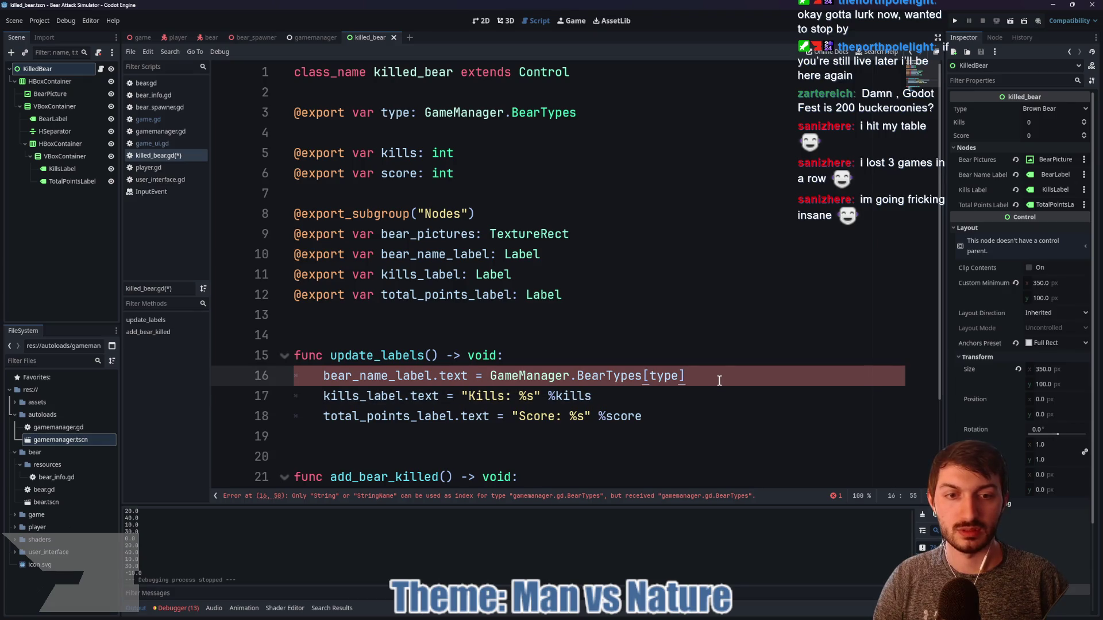
type("as Strin")
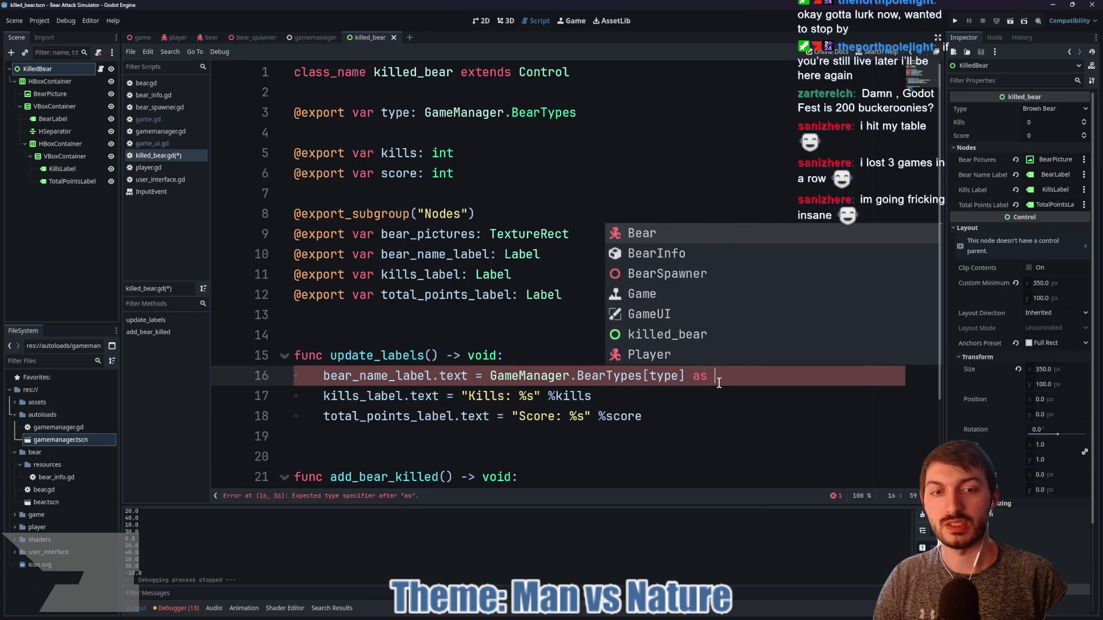
type("g")
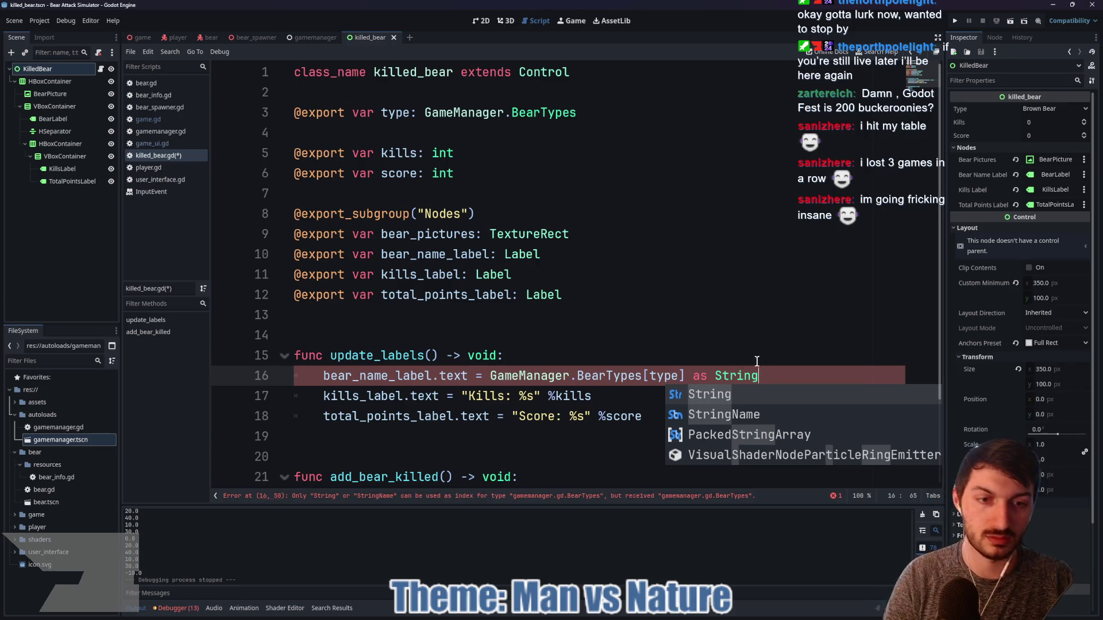
key("Escape")
Step: Wrap the cast in parentheses and append .capitalize() to line 16
key("ctrl+shift+Left")
key("ctrl+shift+Left")
key("ctrl+shift+Left")
type("(")
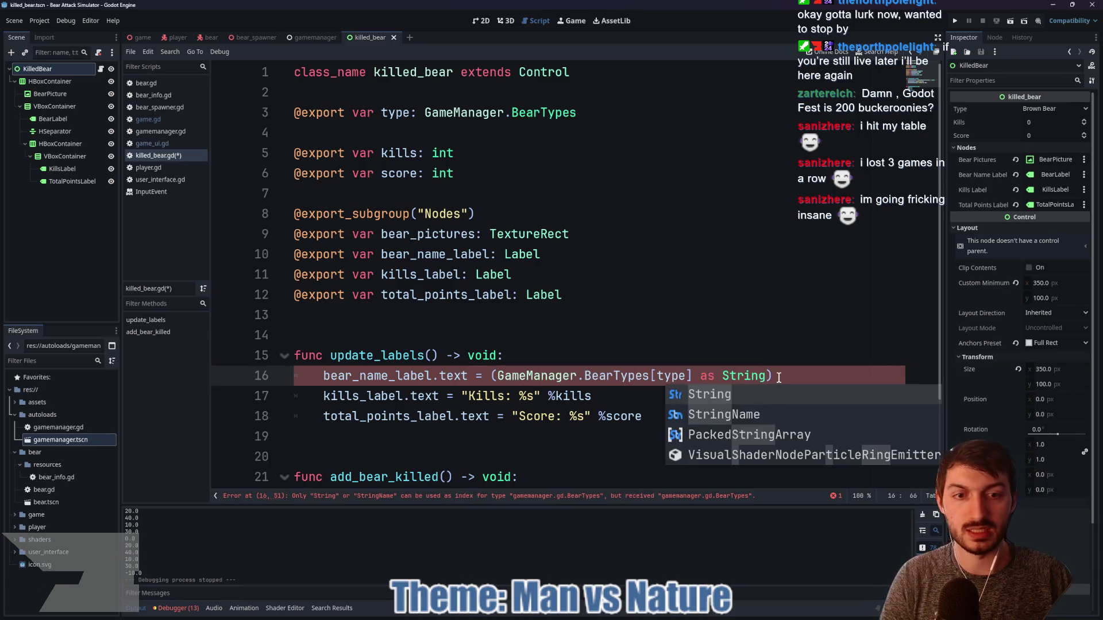
mouse_move(680, 375)
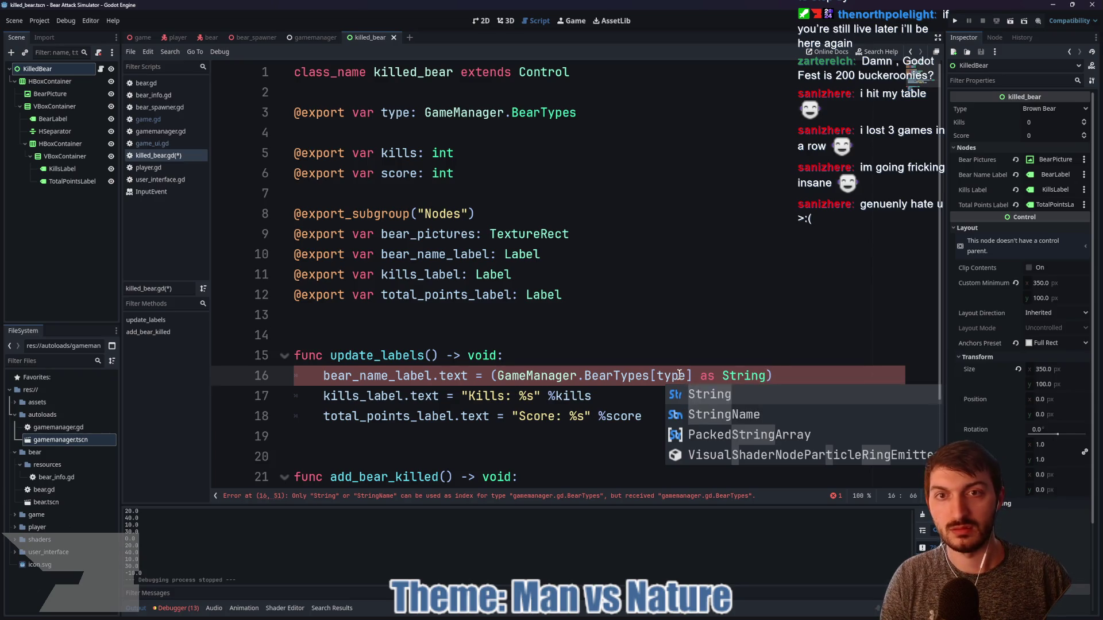
left_click(798, 375)
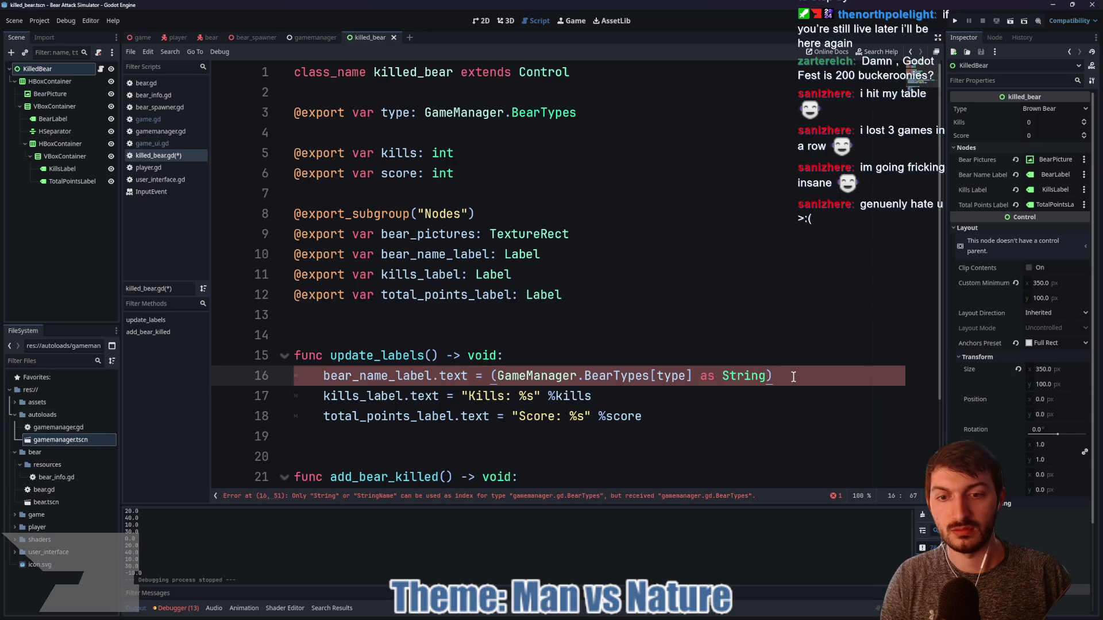
type("/")
key("BackSpace")
type(".capi")
key("Return")
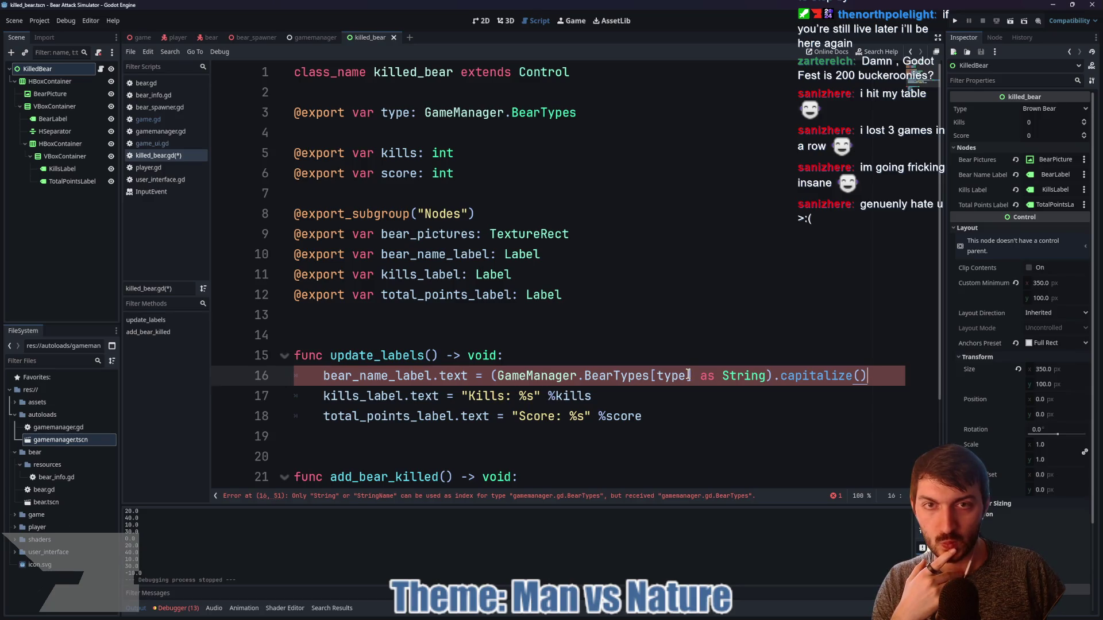
mouse_move(689, 375)
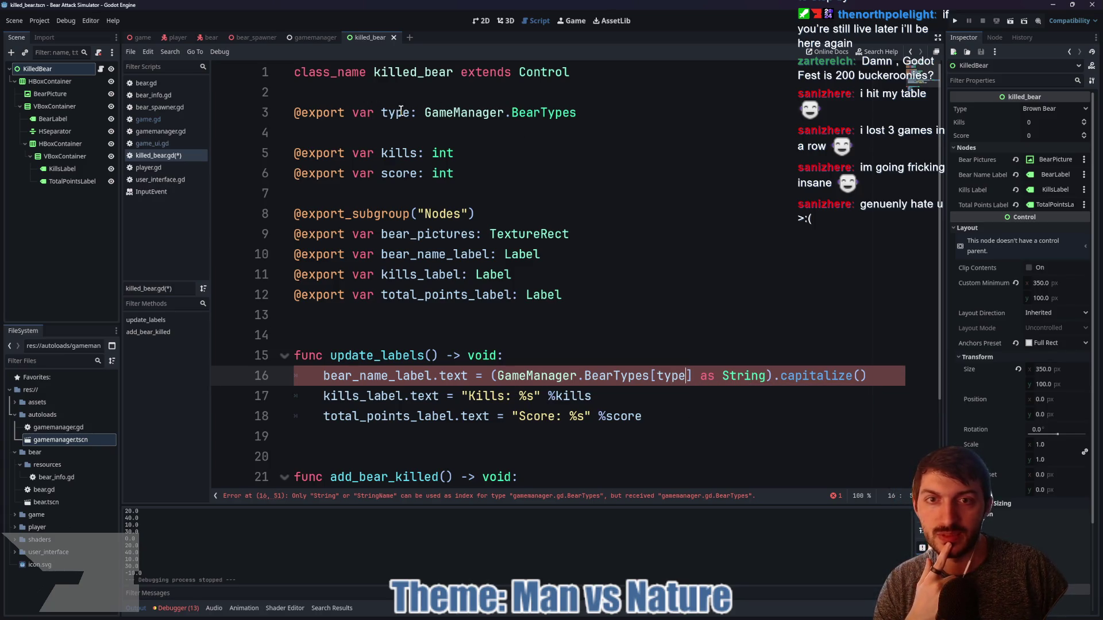
left_click(68, 70)
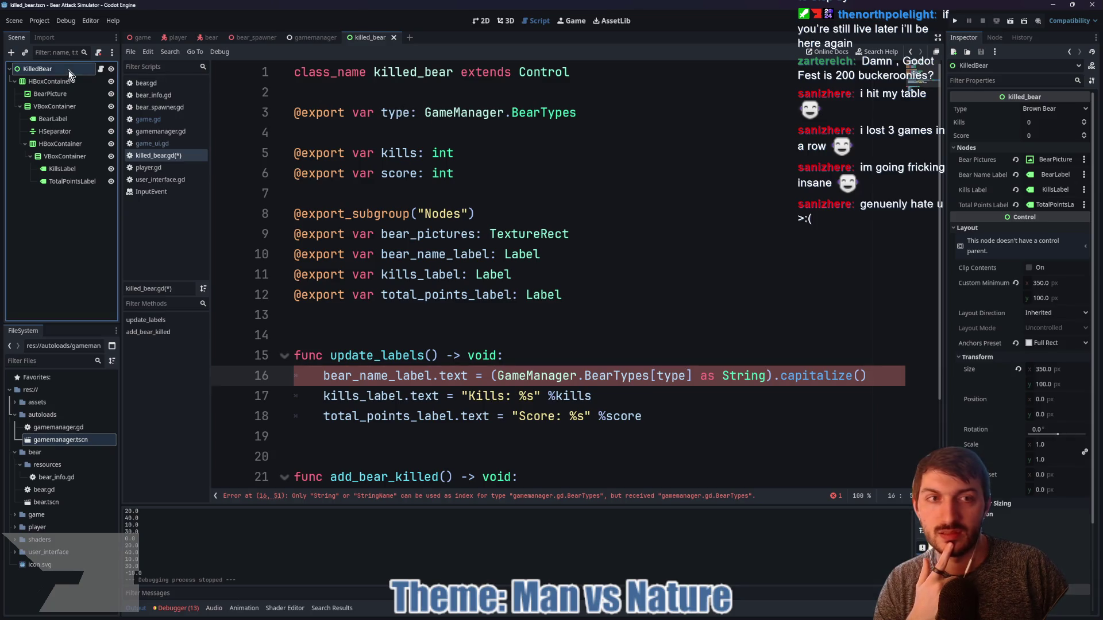
left_click(1046, 108)
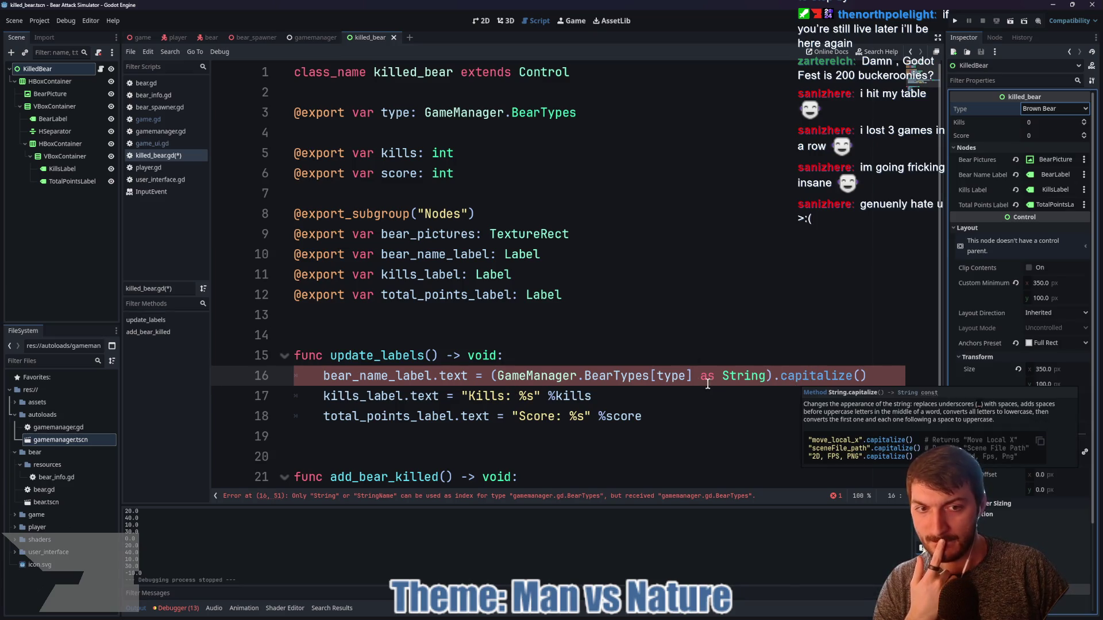
Step: Change line 16's index to BearTypes[str(type)] to clear the killed_bear.gd index error
mouse_move(687, 375)
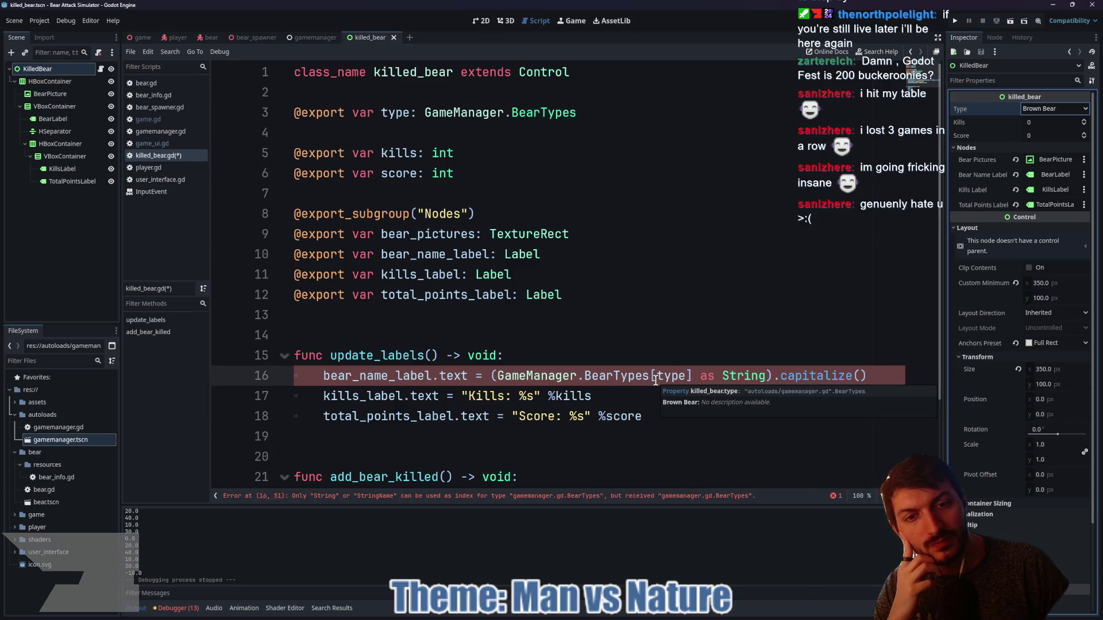
left_click_drag(691, 376, 655, 374)
left_click(692, 394)
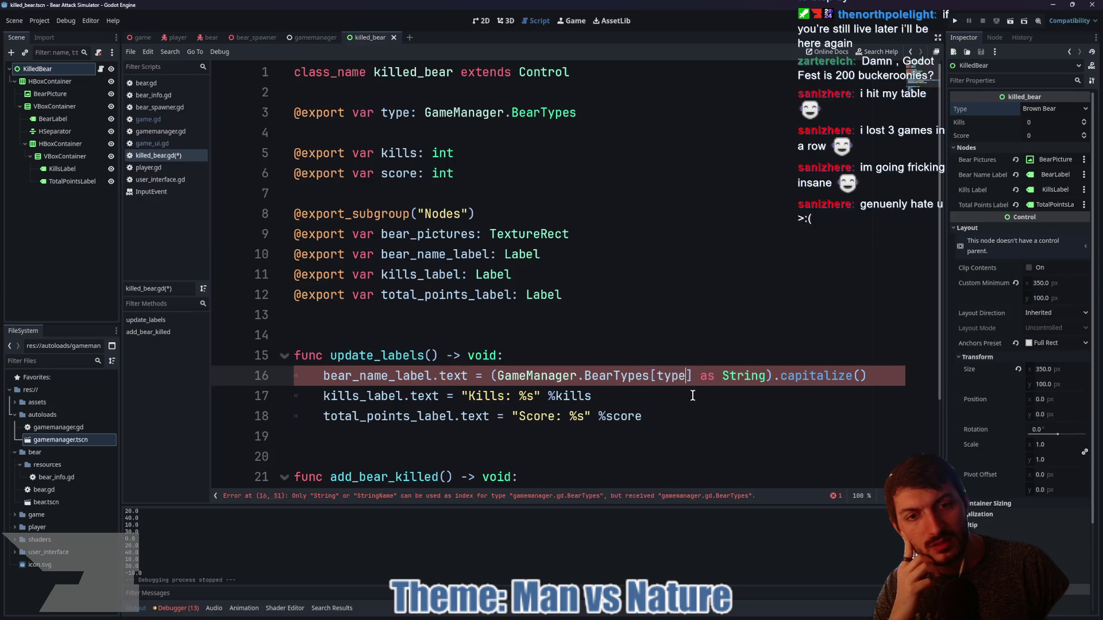
left_click(684, 374)
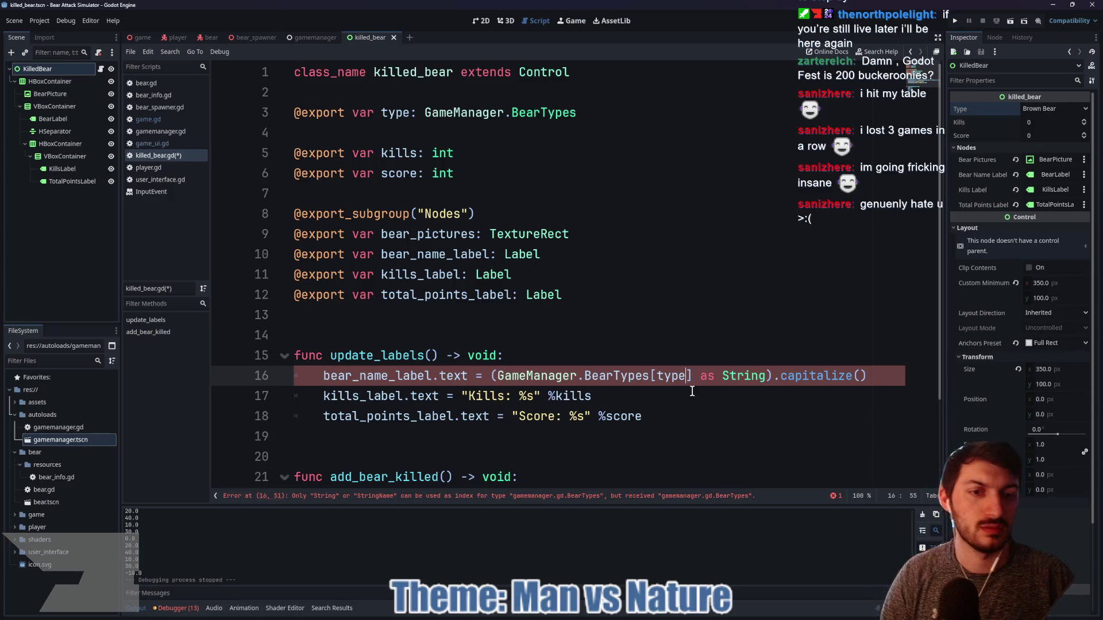
left_click_drag(685, 375, 655, 377)
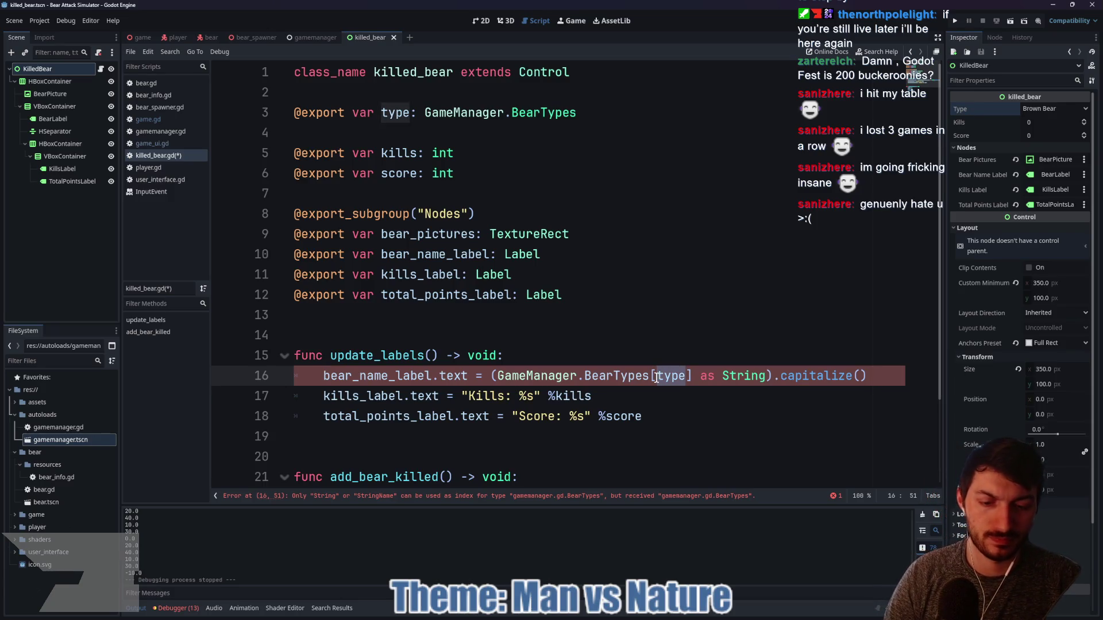
type("(")
left_click(656, 377)
type("str(")
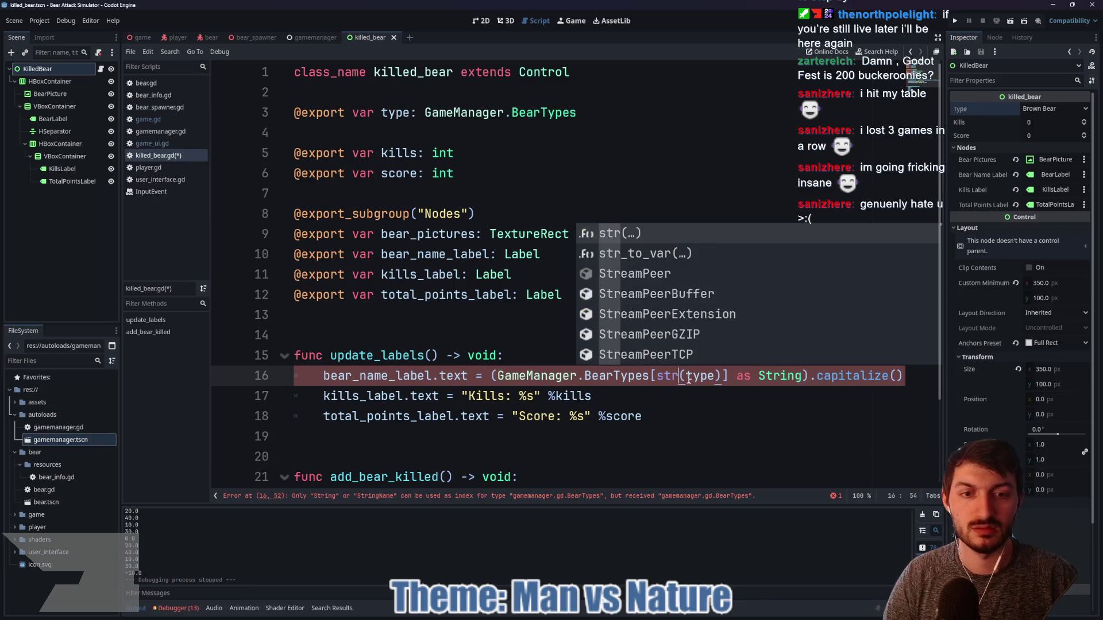
left_click(743, 376)
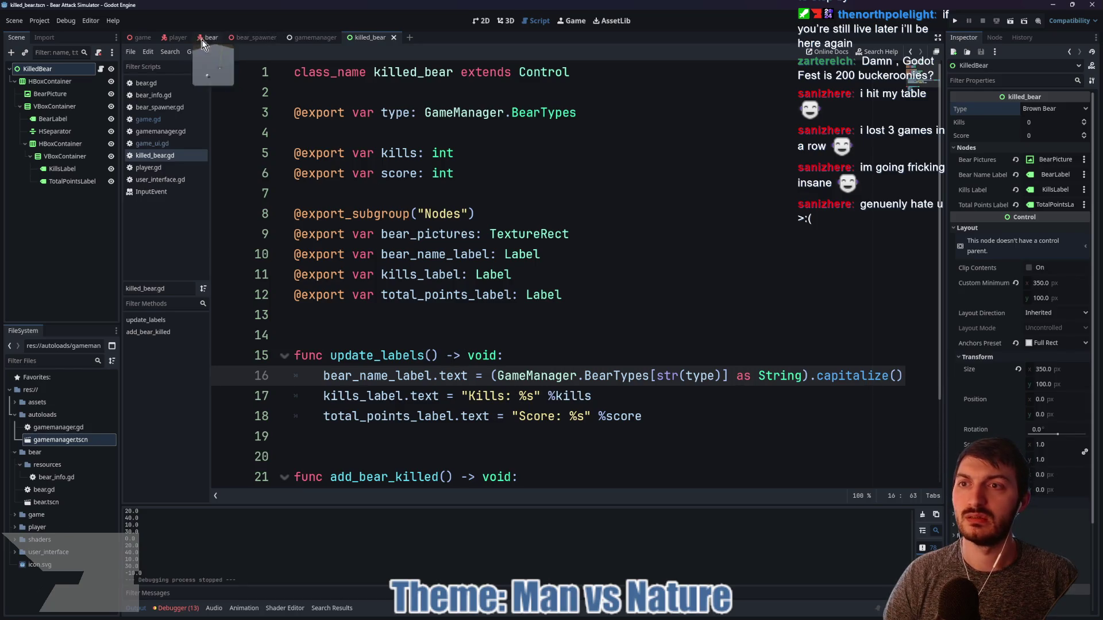
left_click(178, 38)
left_click(143, 37)
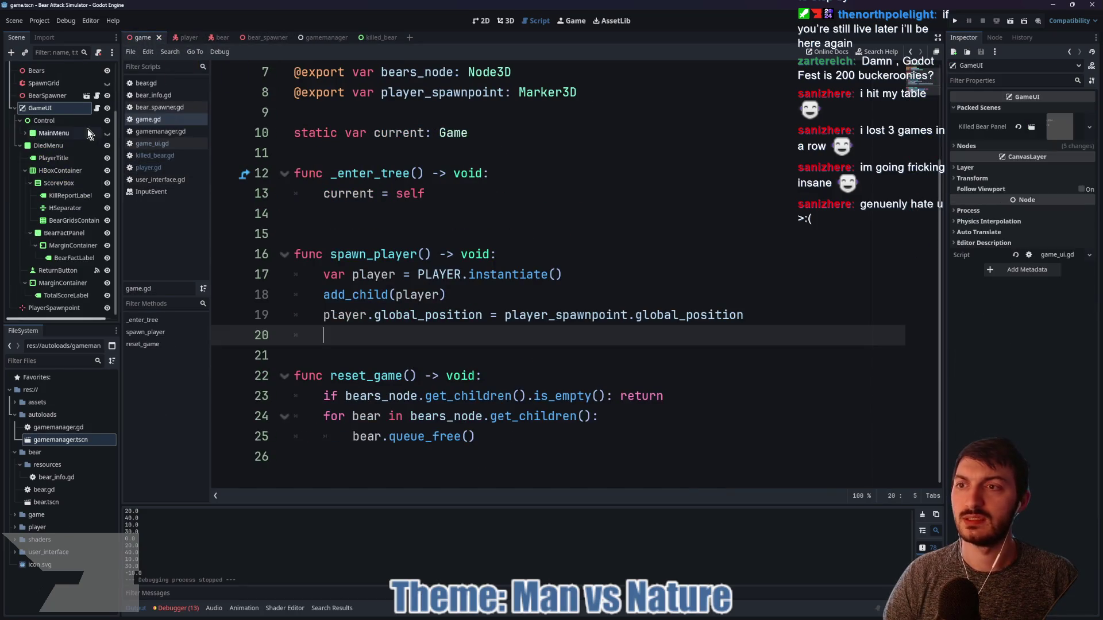
left_click(97, 109)
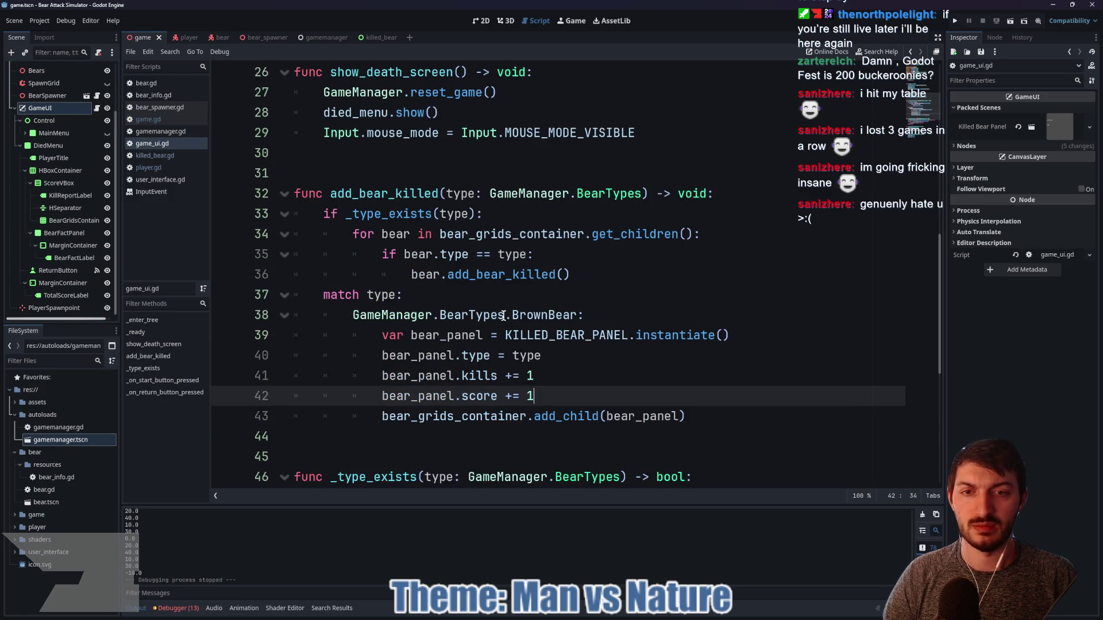
mouse_move(543, 316)
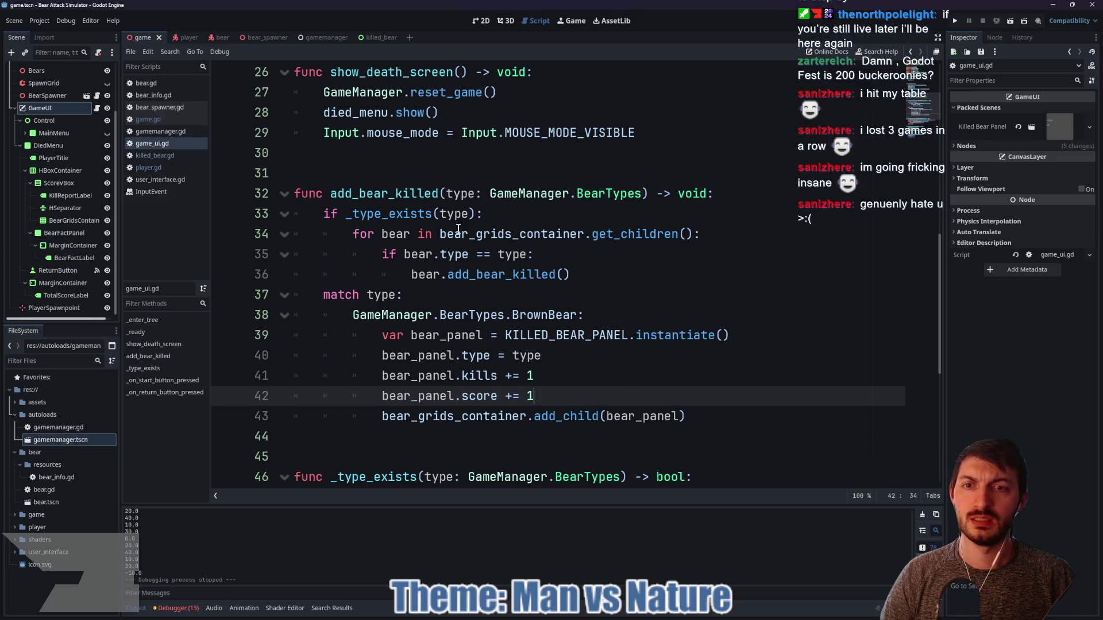
scroll(470, 345, "down", 2)
scroll(469, 345, "down", 2)
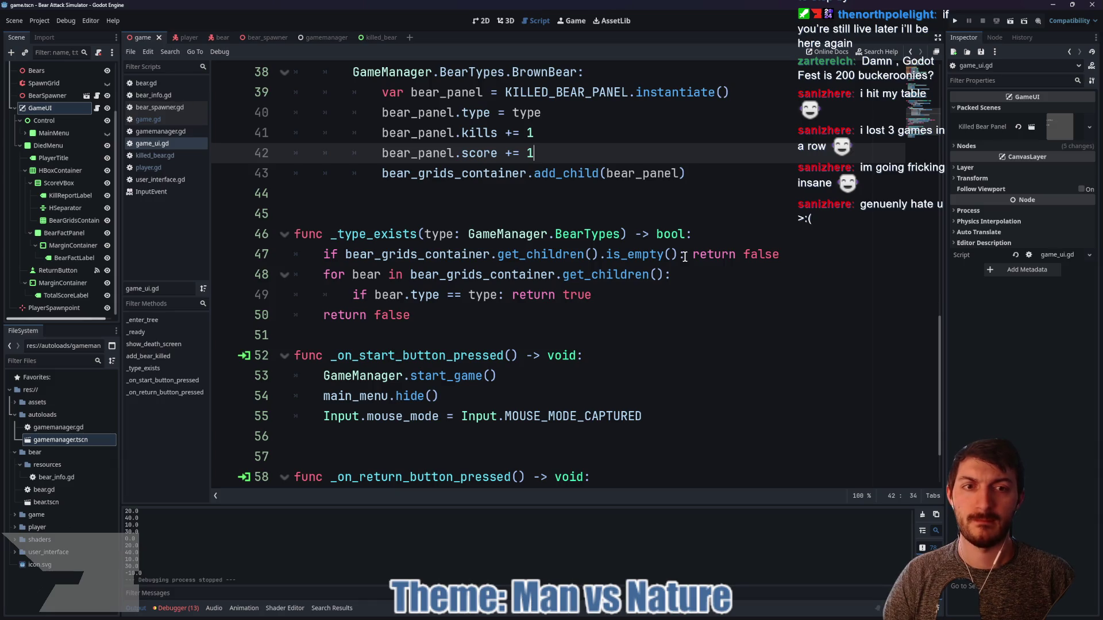
scroll(445, 232, "up", 3)
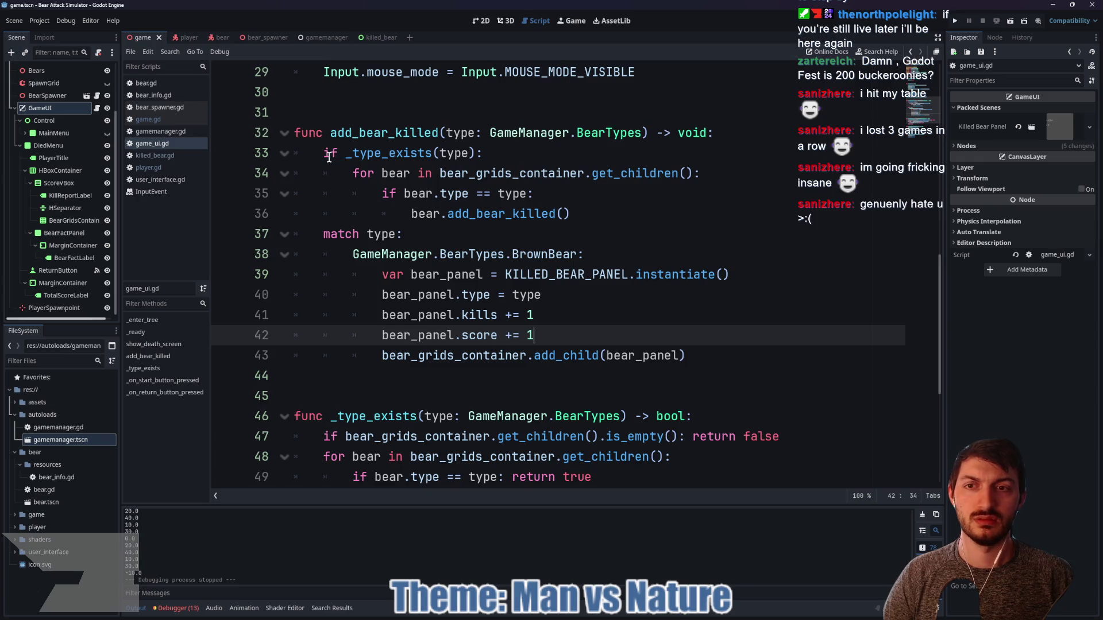
mouse_move(363, 154)
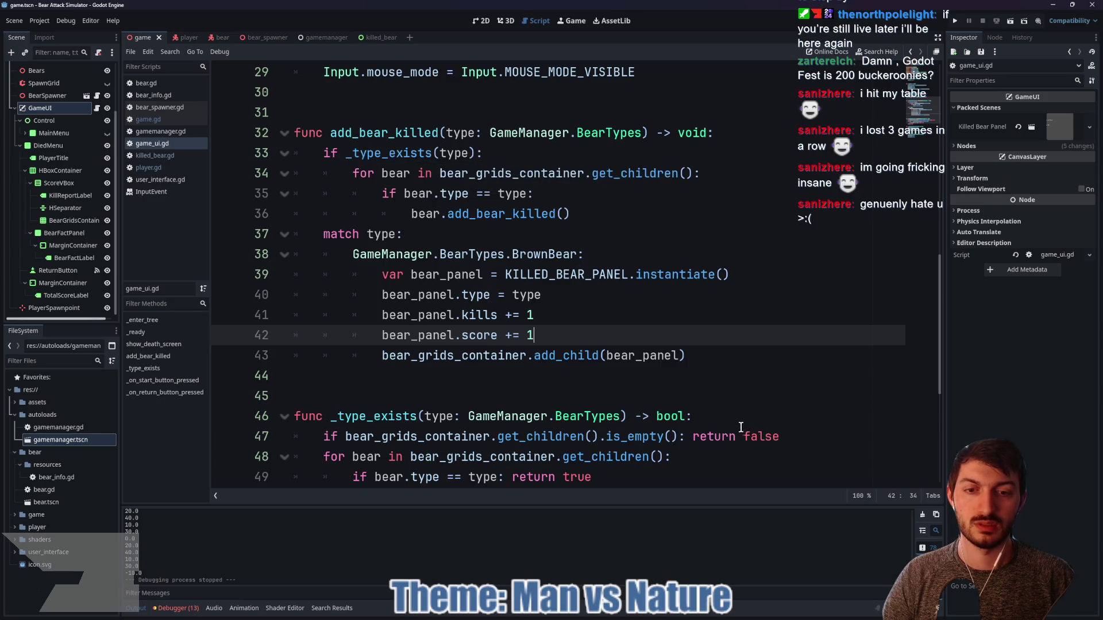
scroll(735, 428, "down", 2)
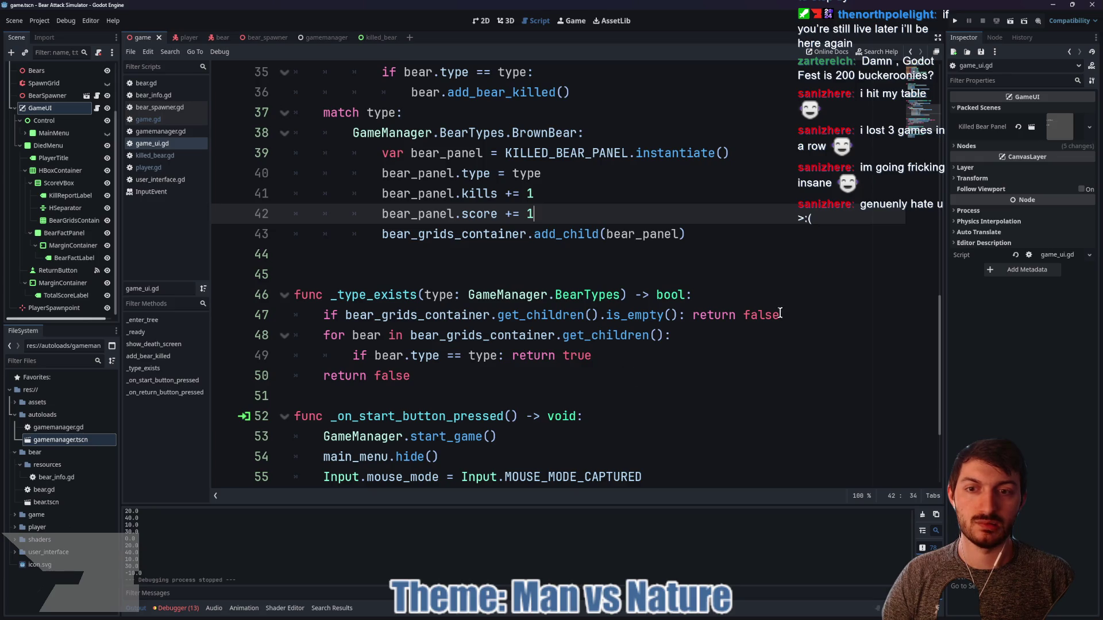
left_click_drag(338, 317, 805, 318)
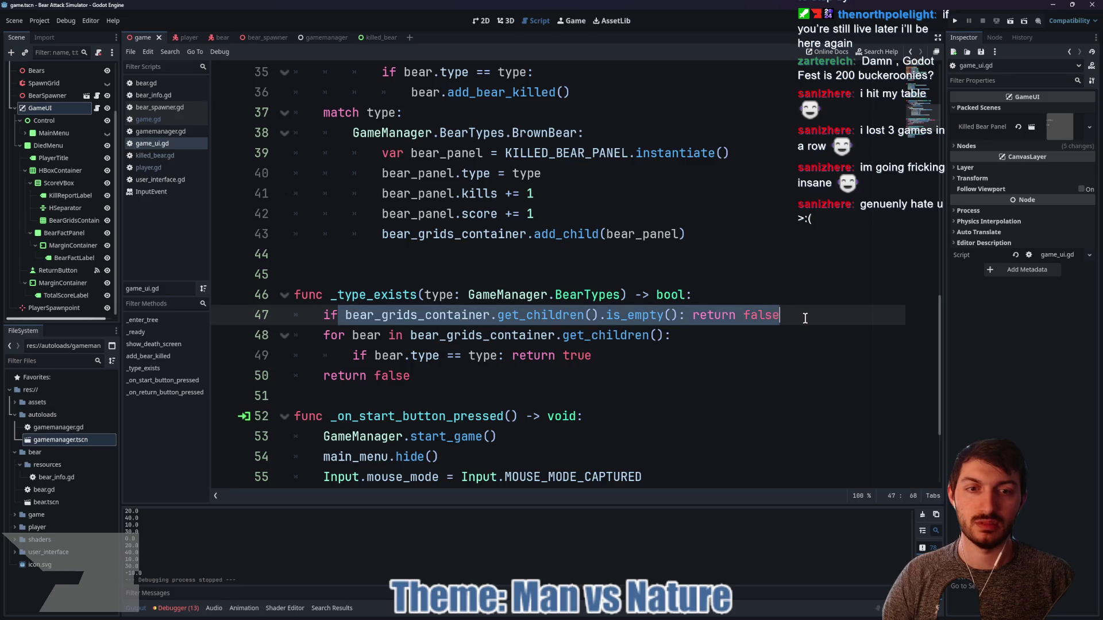
Step: Move _type_exists's return true onto its own indented line under the if and save game_ui.gd
left_click(501, 357)
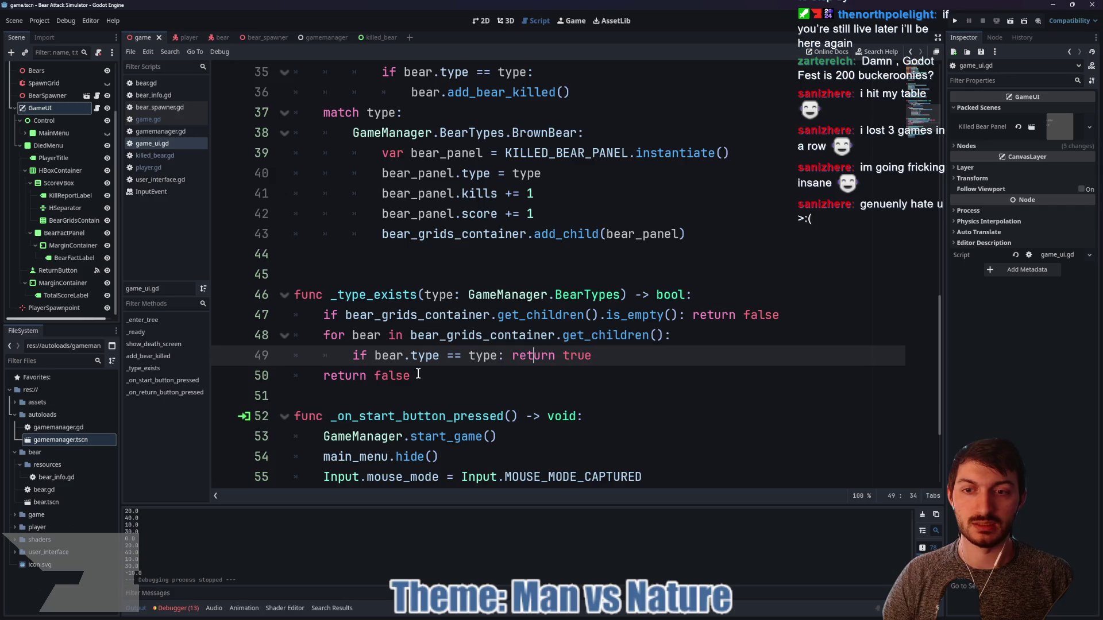
key("Left")
key("Left")
key("Left")
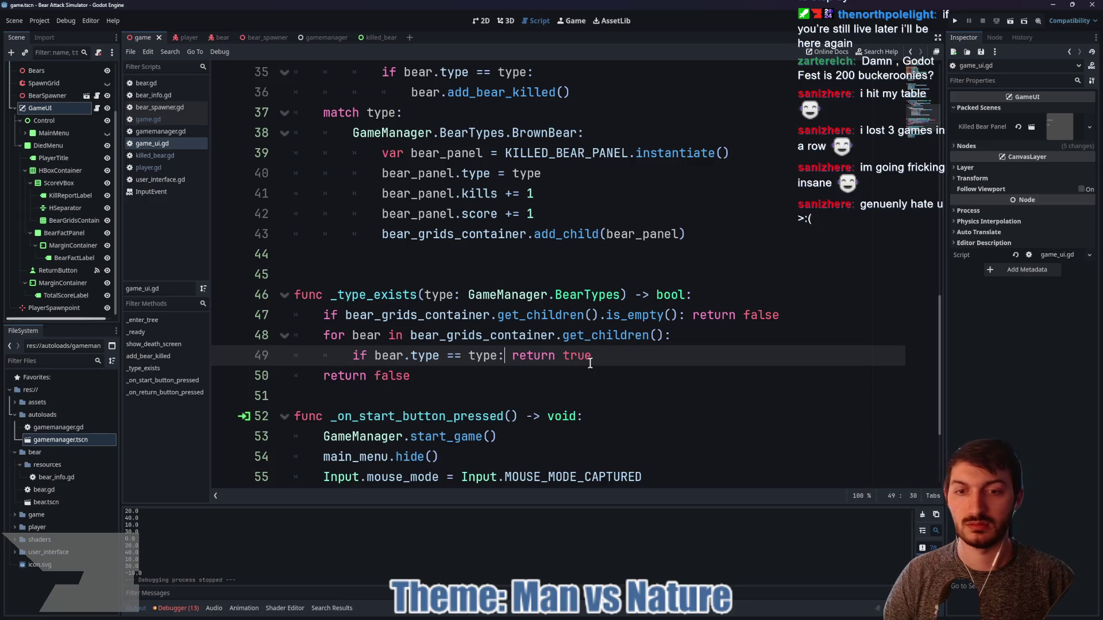
key("Return")
key("BackSpace")
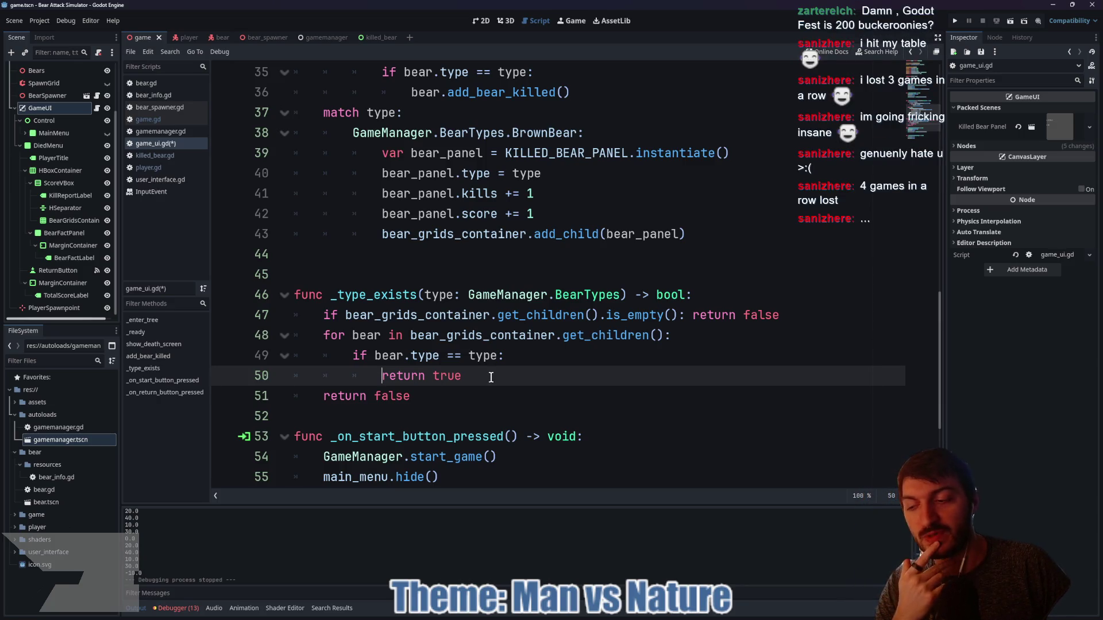
left_click(513, 362)
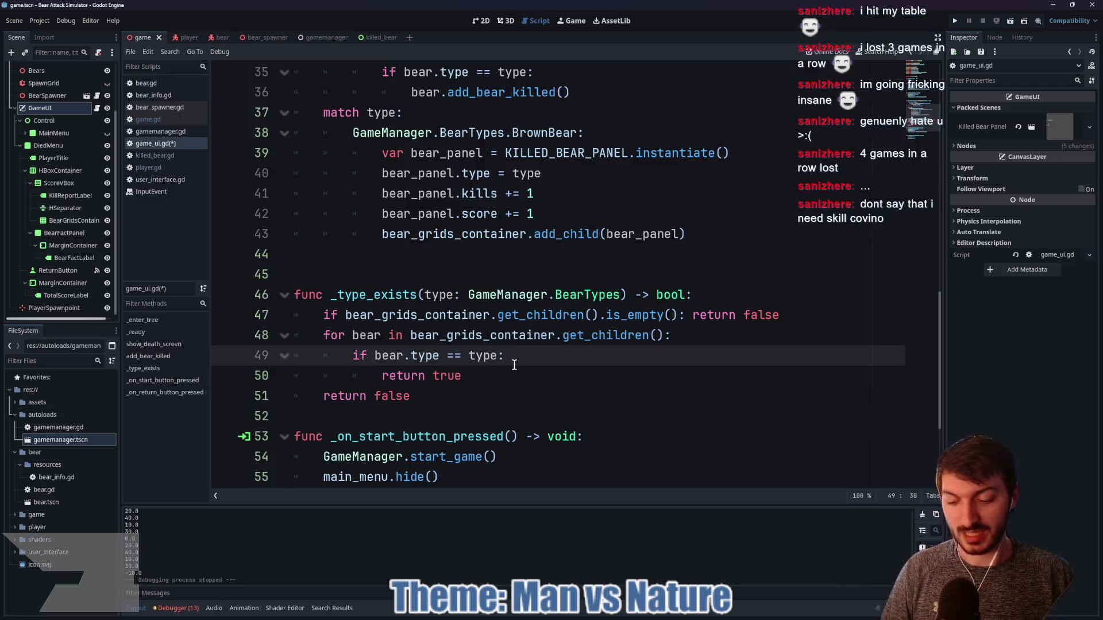
key("ctrl+s")
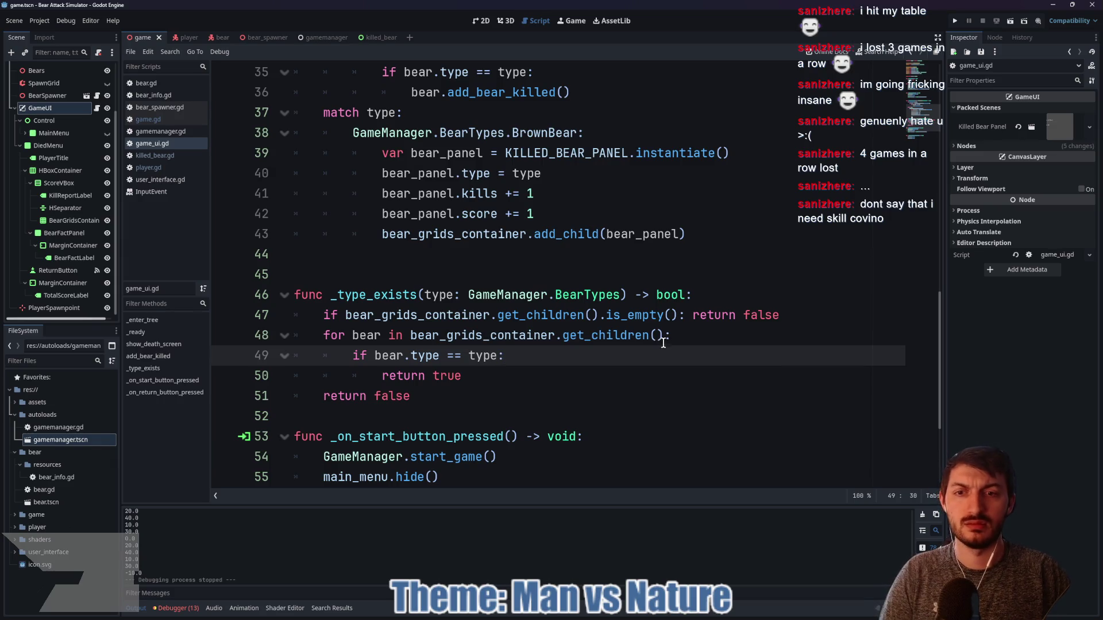
Step: Run the project with F5 to test the change
scroll(603, 330, "up", 1)
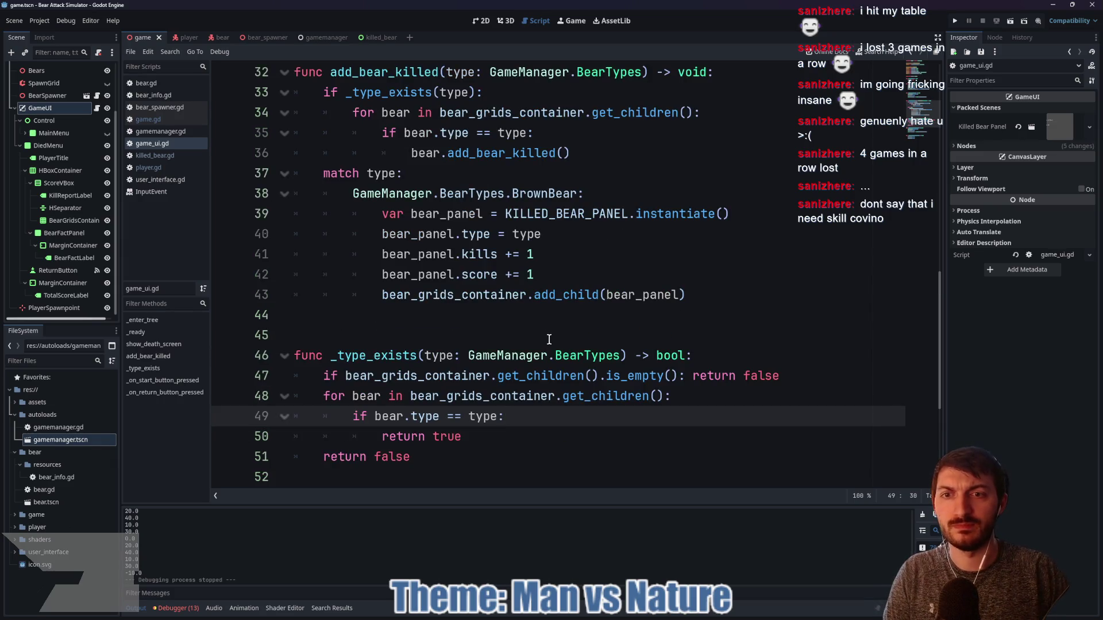
scroll(550, 339, "up", 2)
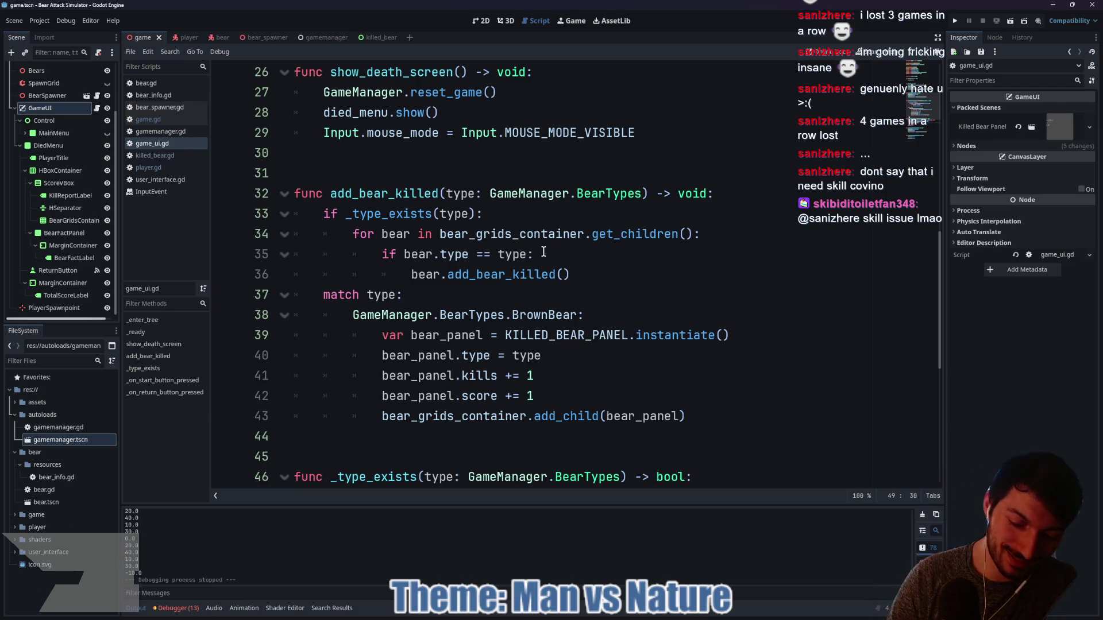
key("F5")
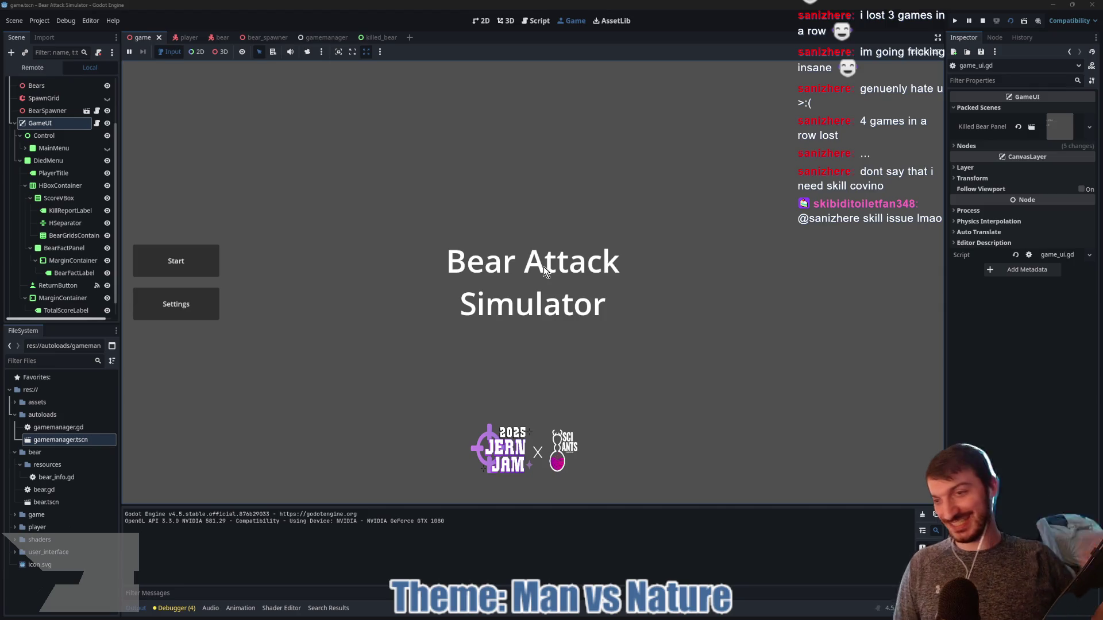
Step: Start a round and punch bears until the debugger halts on killed_bear.gd line 16
left_click(211, 259)
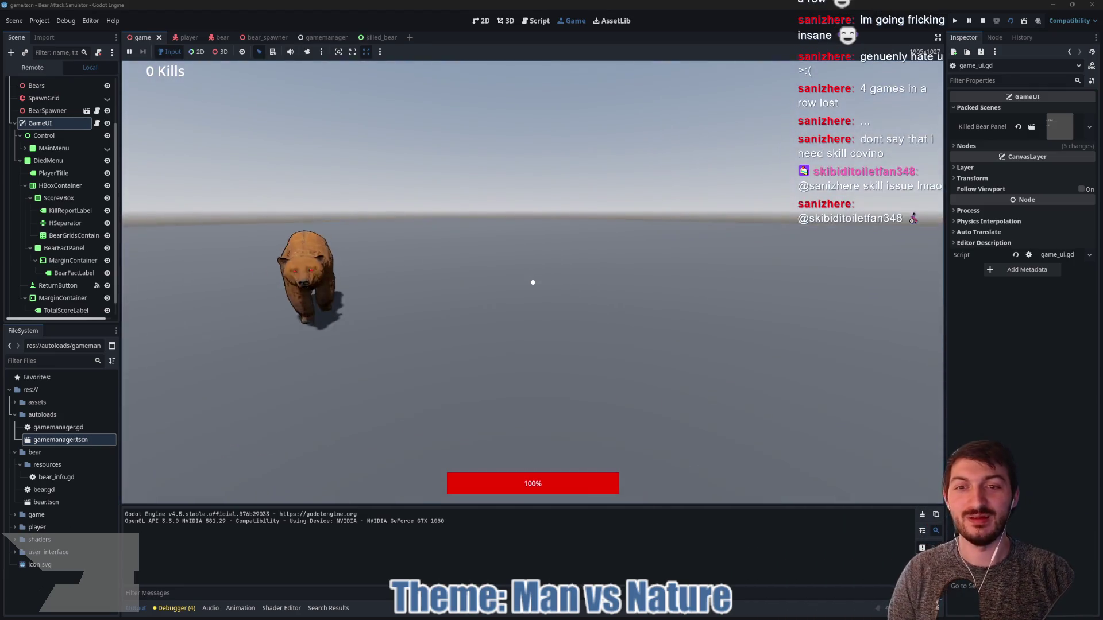
left_click(533, 282)
left_click(533, 282)
left_click(533, 282)
left_click(533, 282)
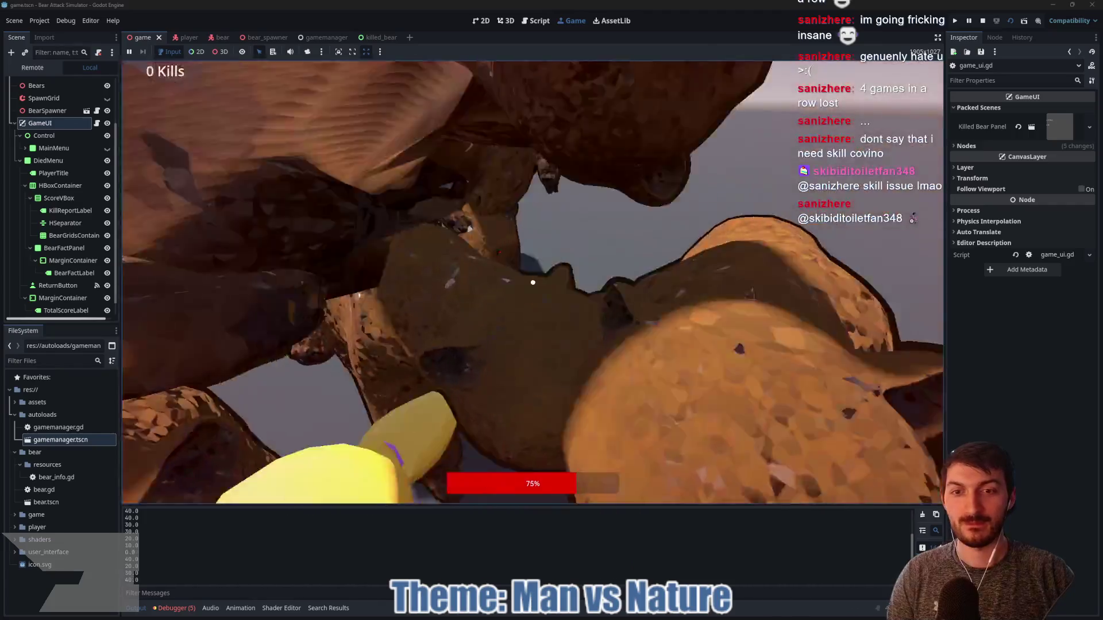
left_click(533, 282)
left_click(533, 282)
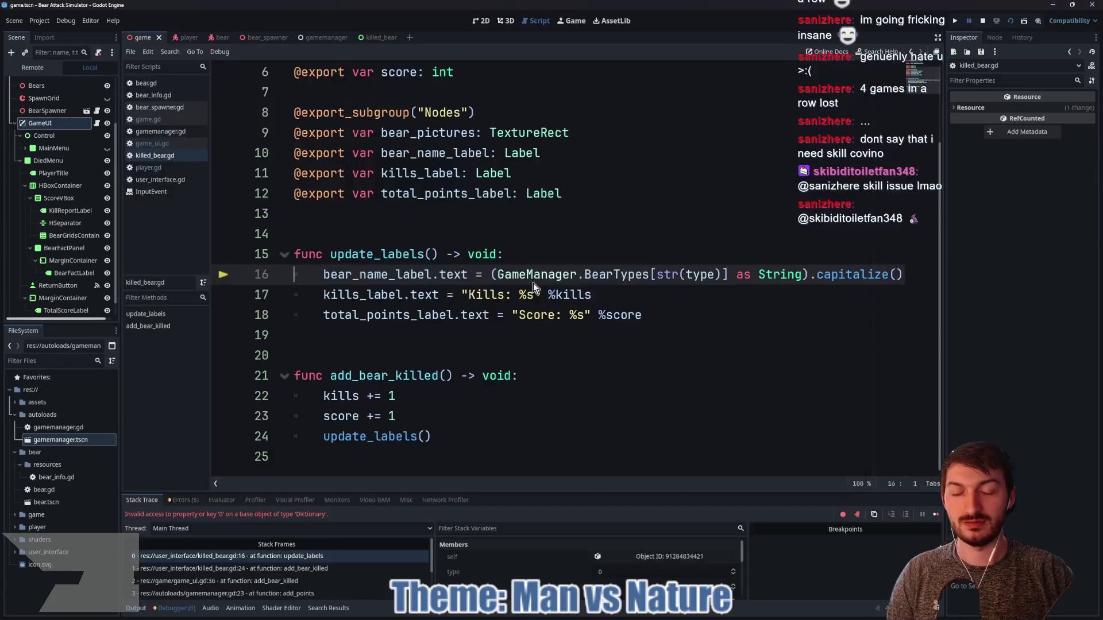
mouse_move(543, 273)
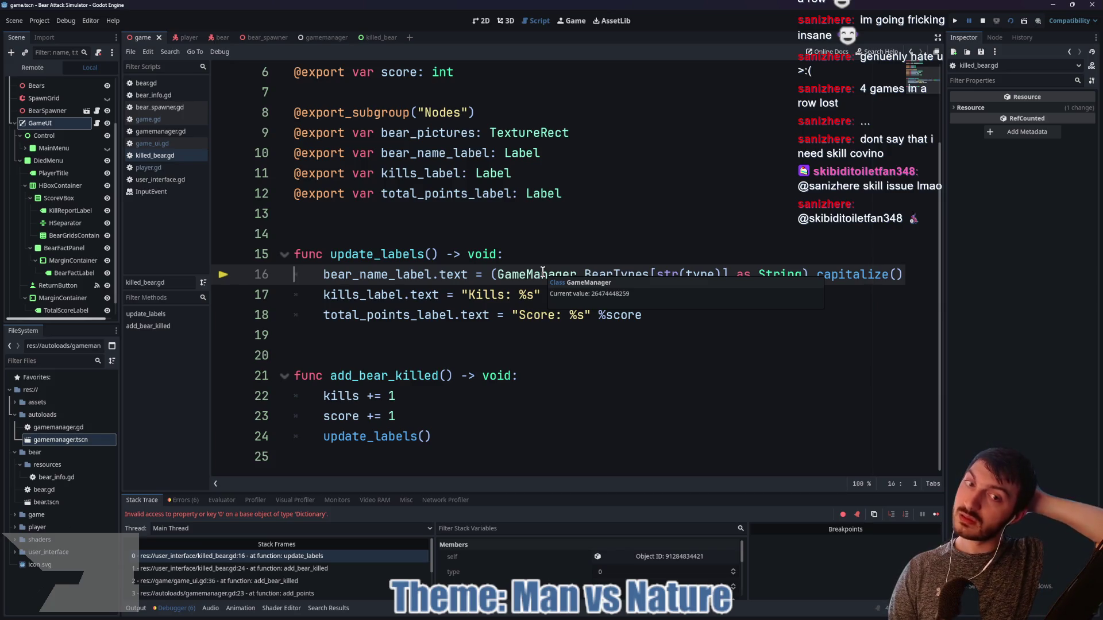
left_click(701, 258)
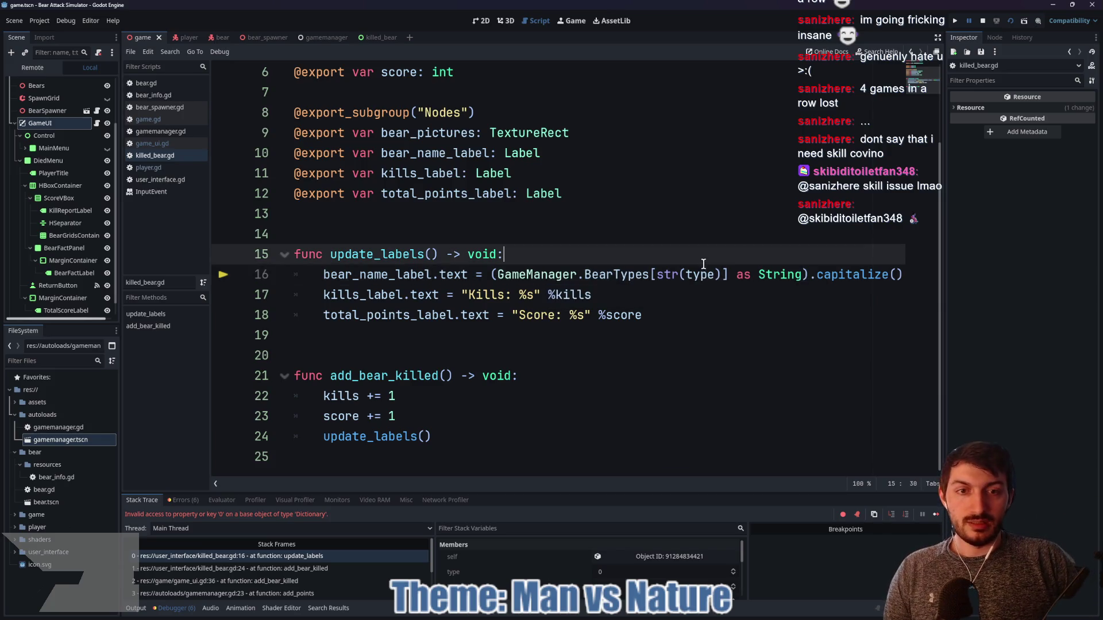
left_click_drag(719, 276, 668, 275)
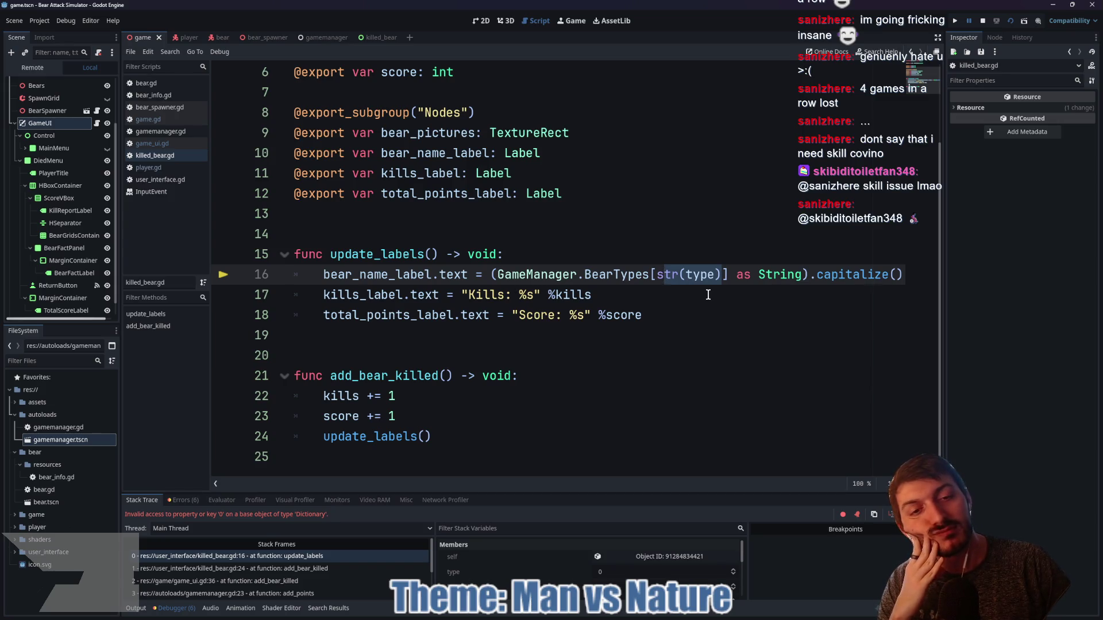
left_click(731, 278)
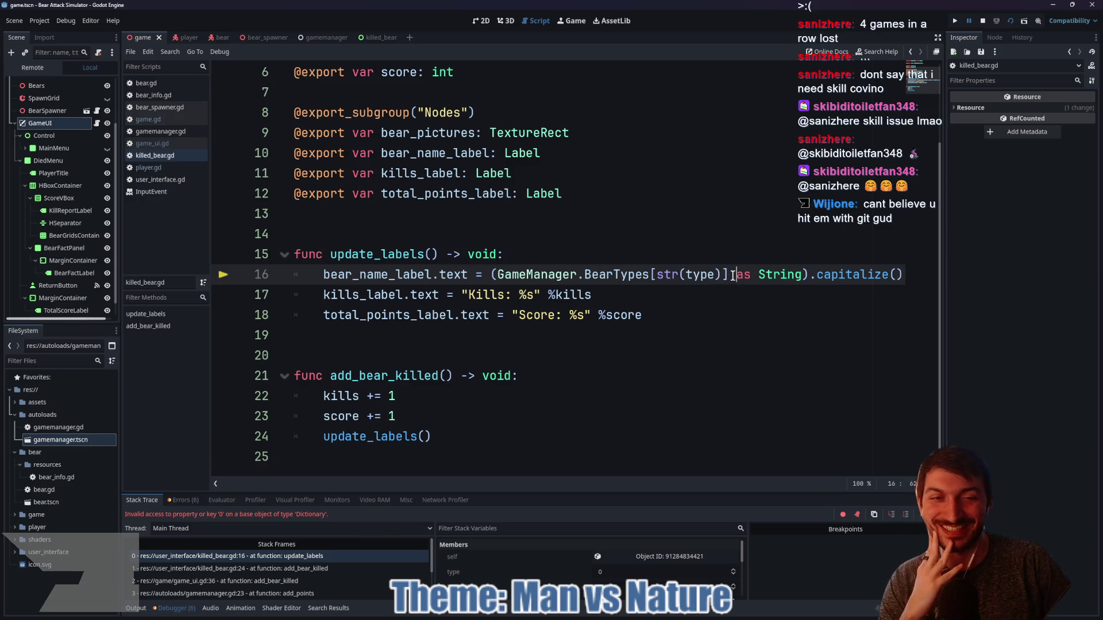
left_click_drag(727, 276, 656, 276)
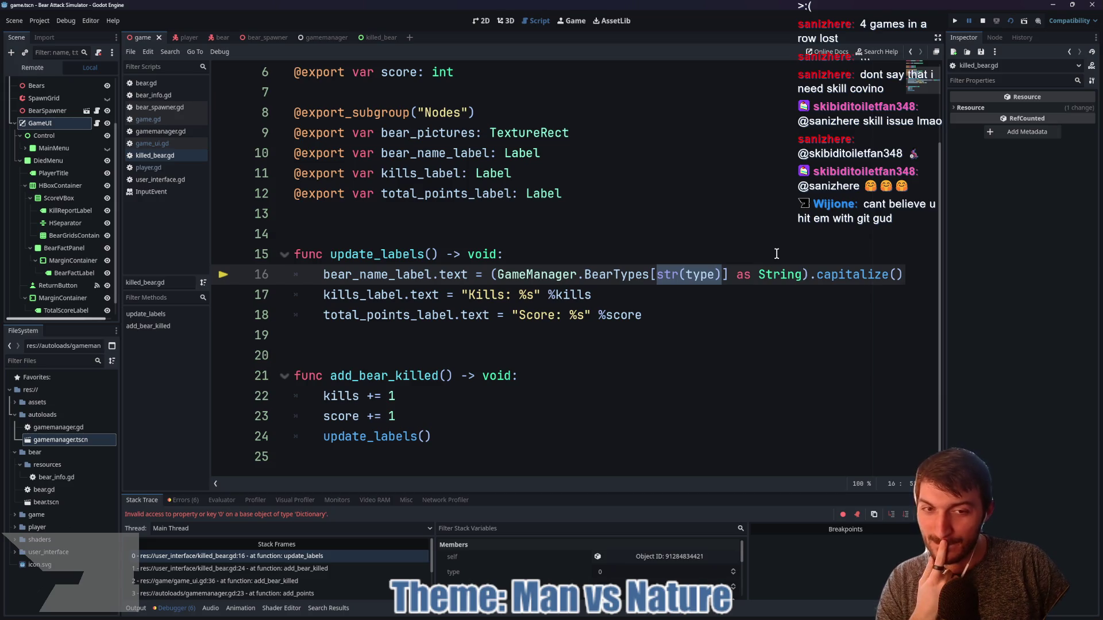
mouse_move(790, 272)
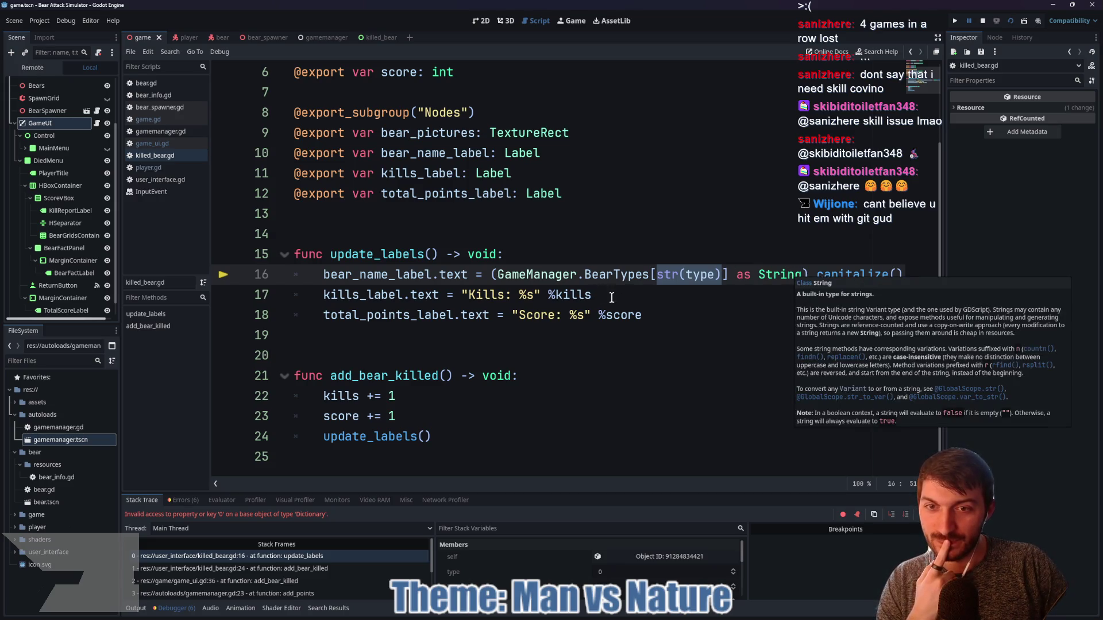
left_click(629, 303)
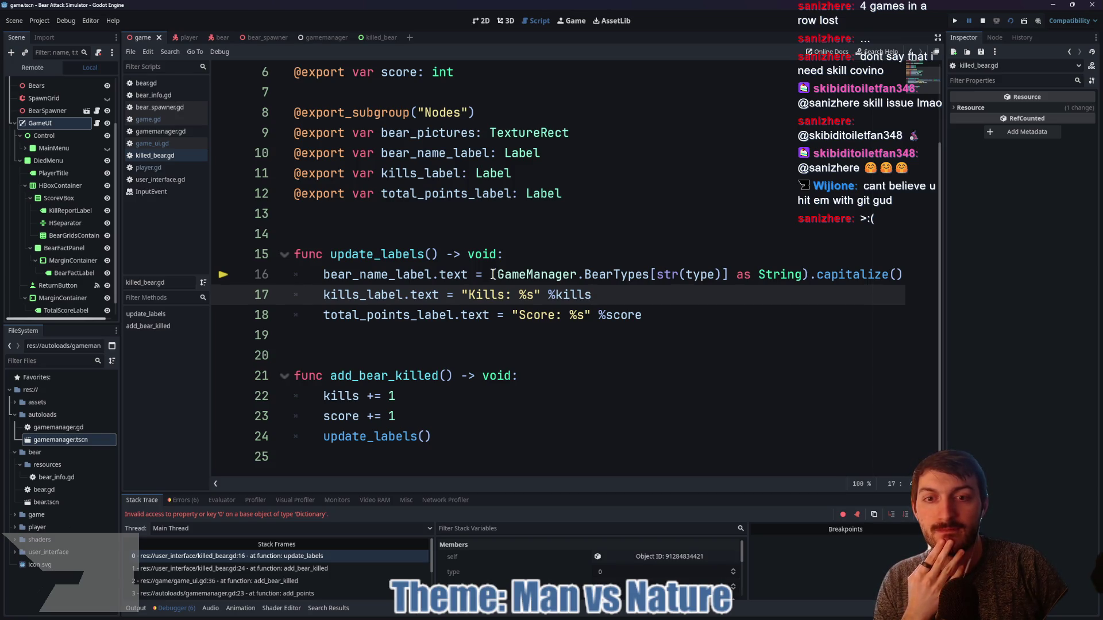
left_click_drag(493, 275, 906, 286)
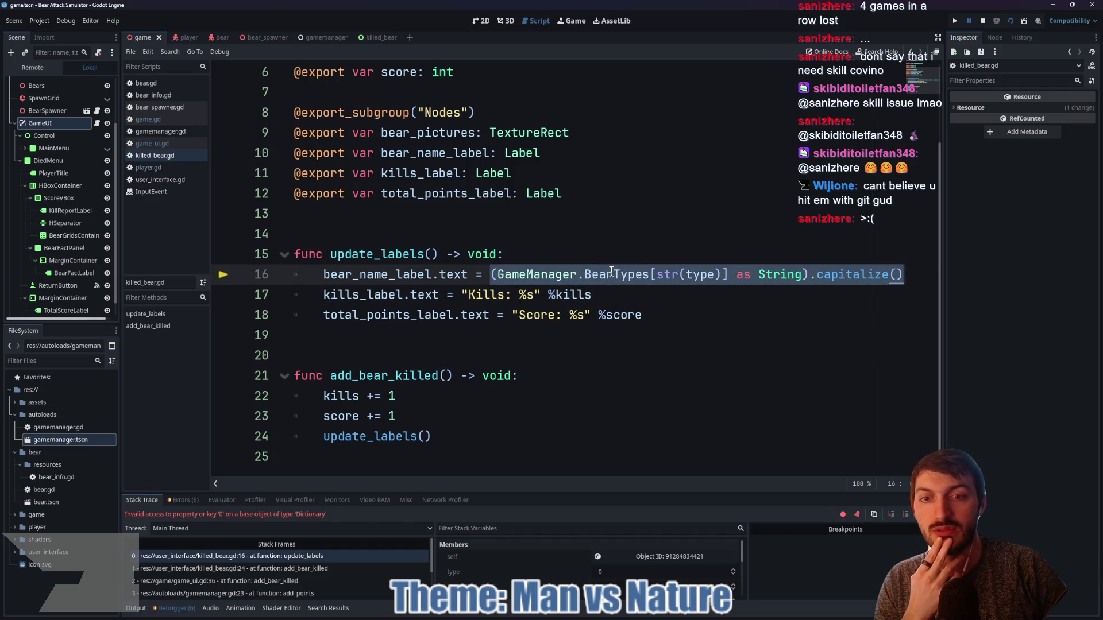
Step: Select the whole bear-name expression after '=' on line 16 of killed_bear.gd
scroll(430, 213, "up", 1)
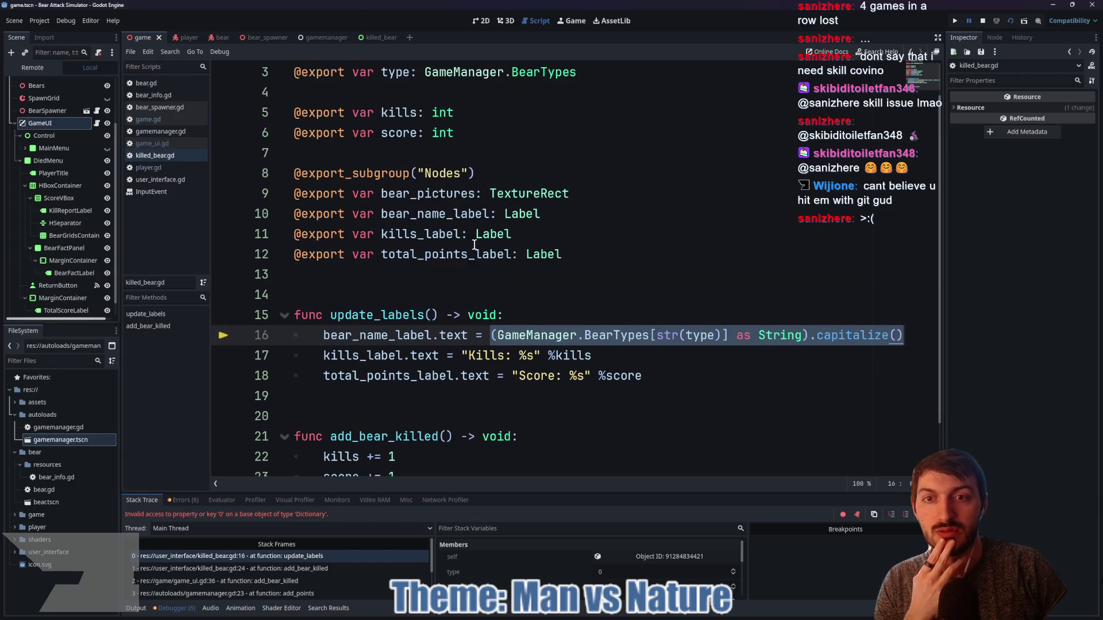
scroll(461, 174, "up", 1)
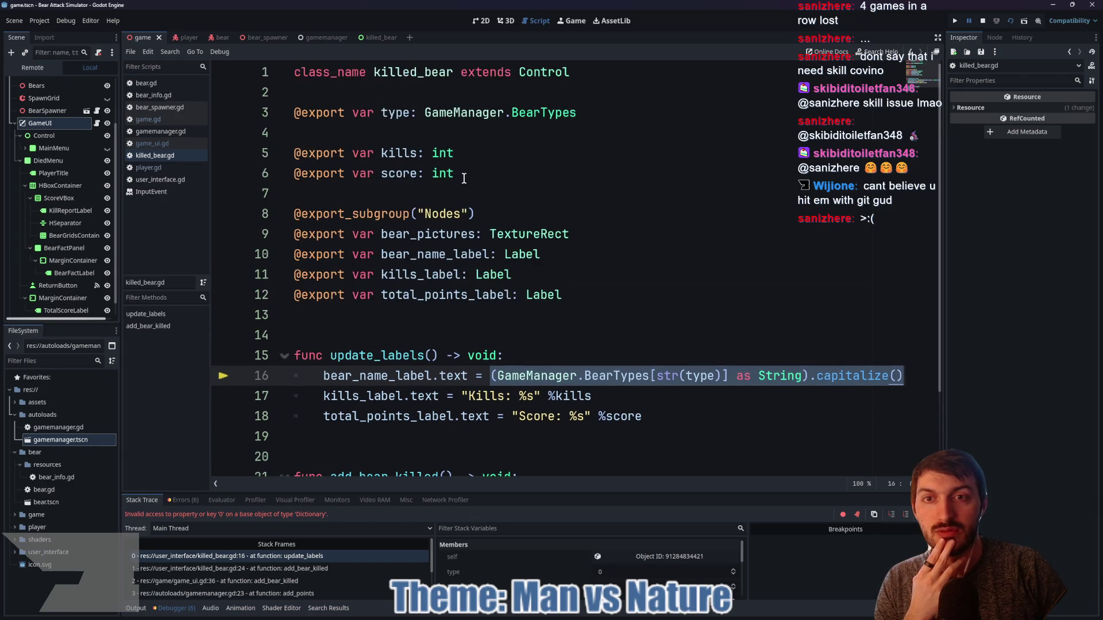
left_click(411, 135)
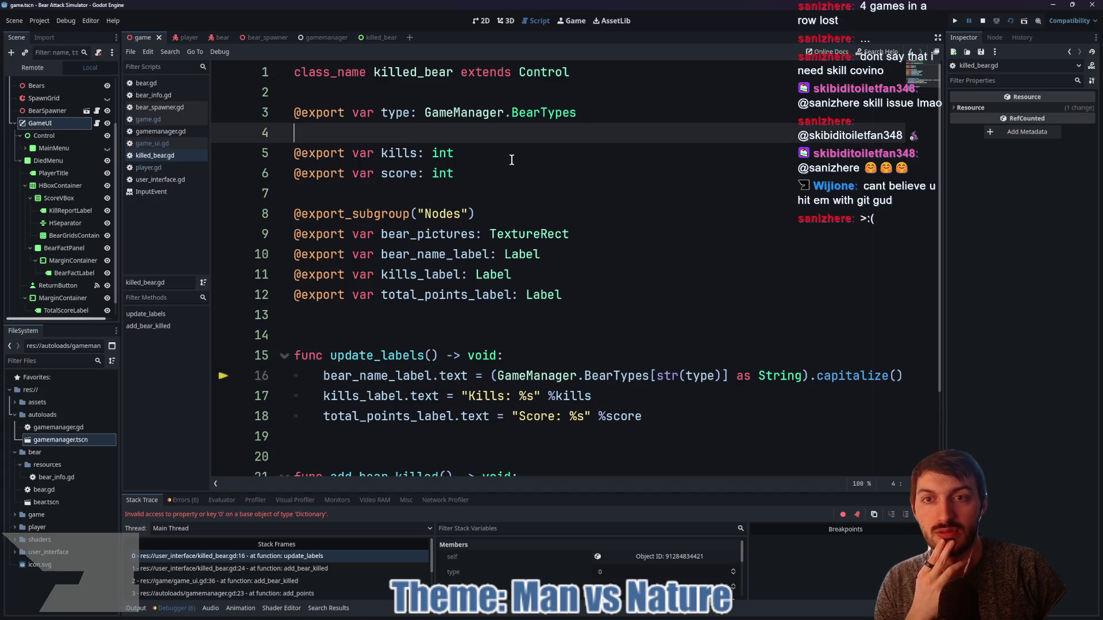
left_click(532, 358)
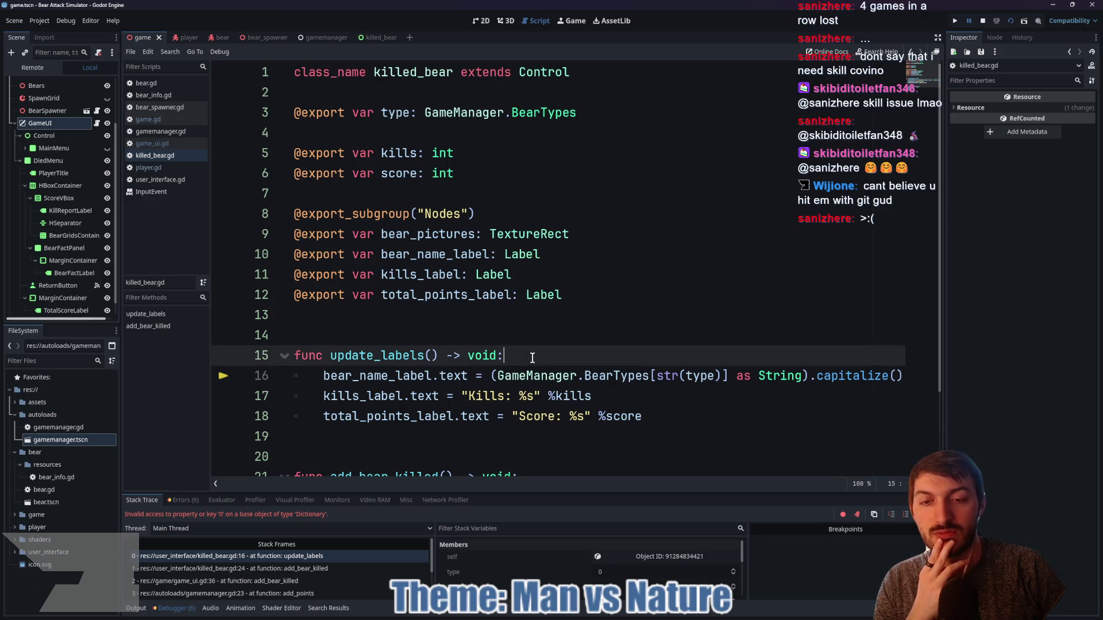
left_click_drag(636, 378, 786, 378)
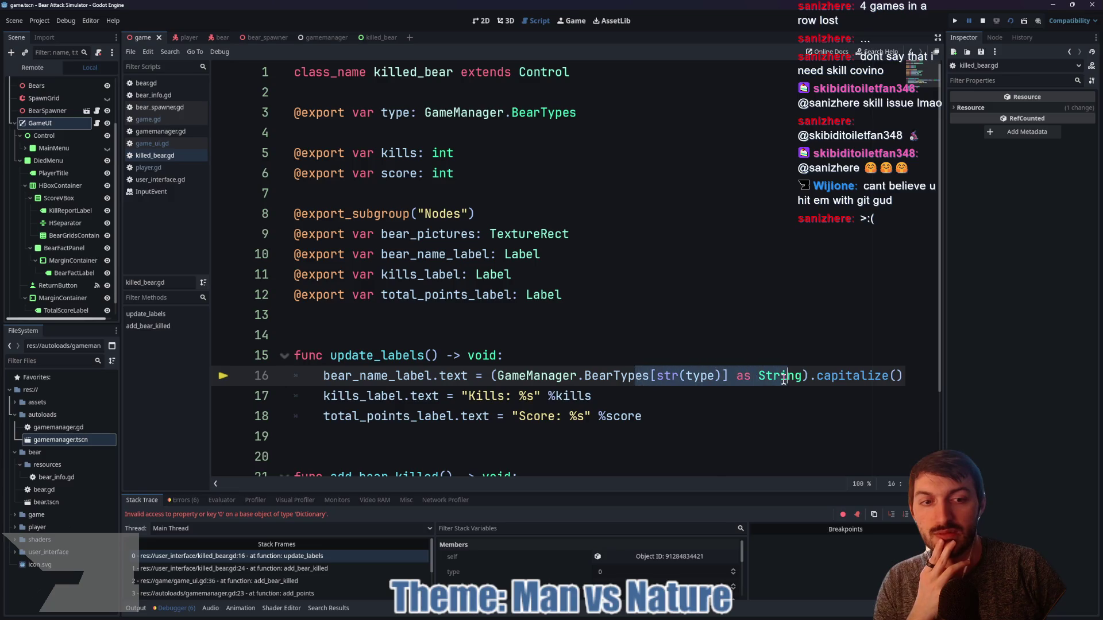
left_click_drag(903, 380, 487, 376)
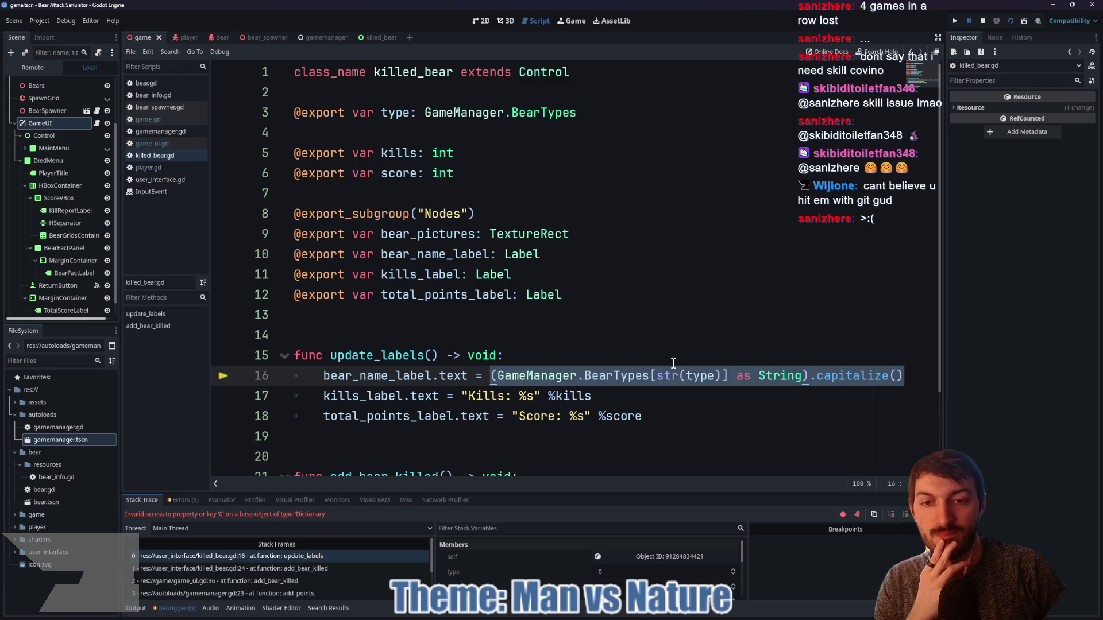
Step: Replace it with the literal "Brown Bear", save killed_bear.gd and relaunch the game
key("BackSpace")
type("\"")
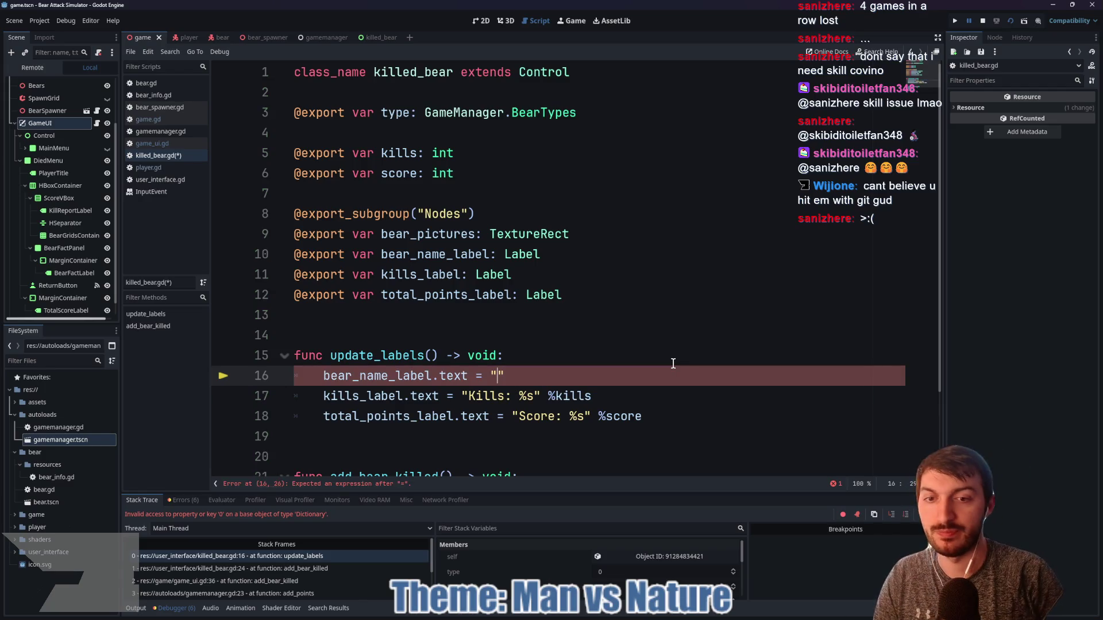
type("Brown Bear")
key("ctrl+s")
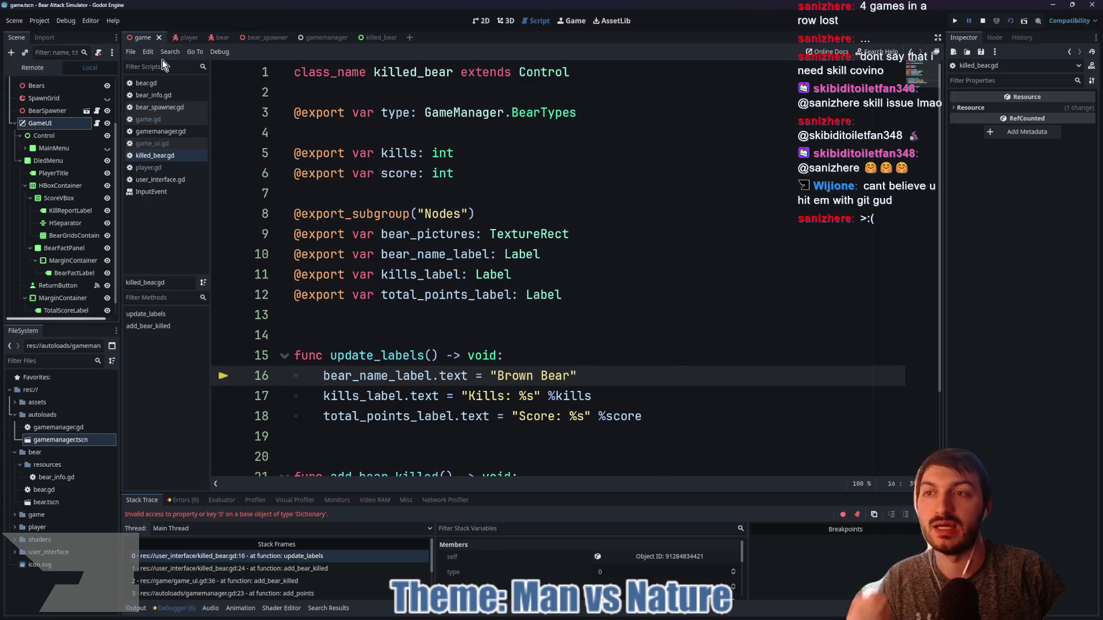
key("F5")
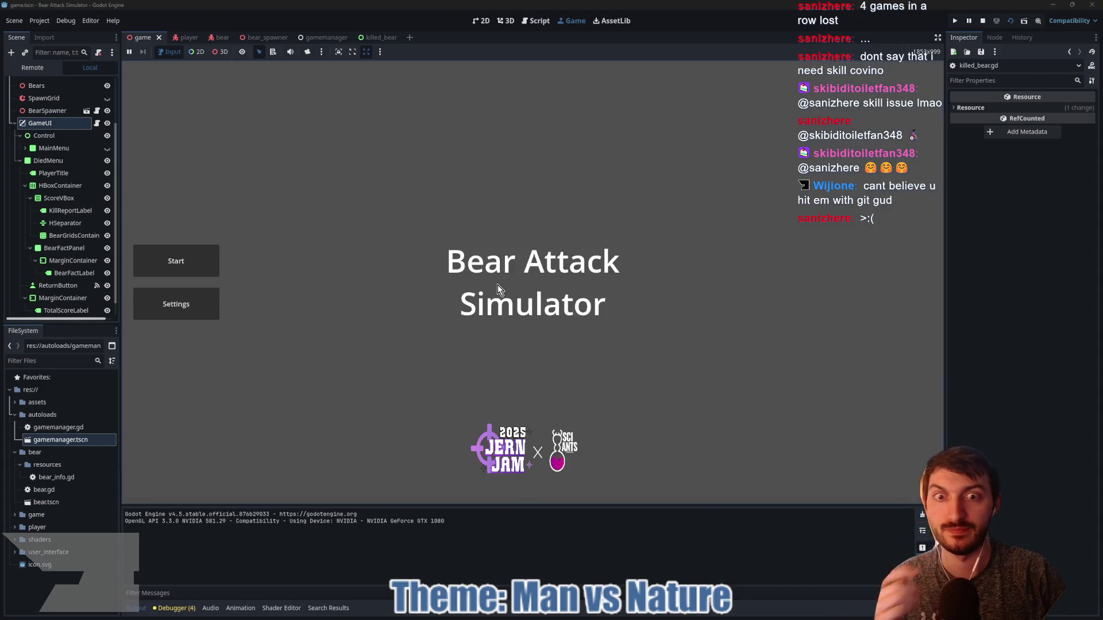
Step: Play a round until dying, check the Kill Report's Brown Bear panel with 2 kills, then return to menu
left_click(176, 261)
left_click(534, 282)
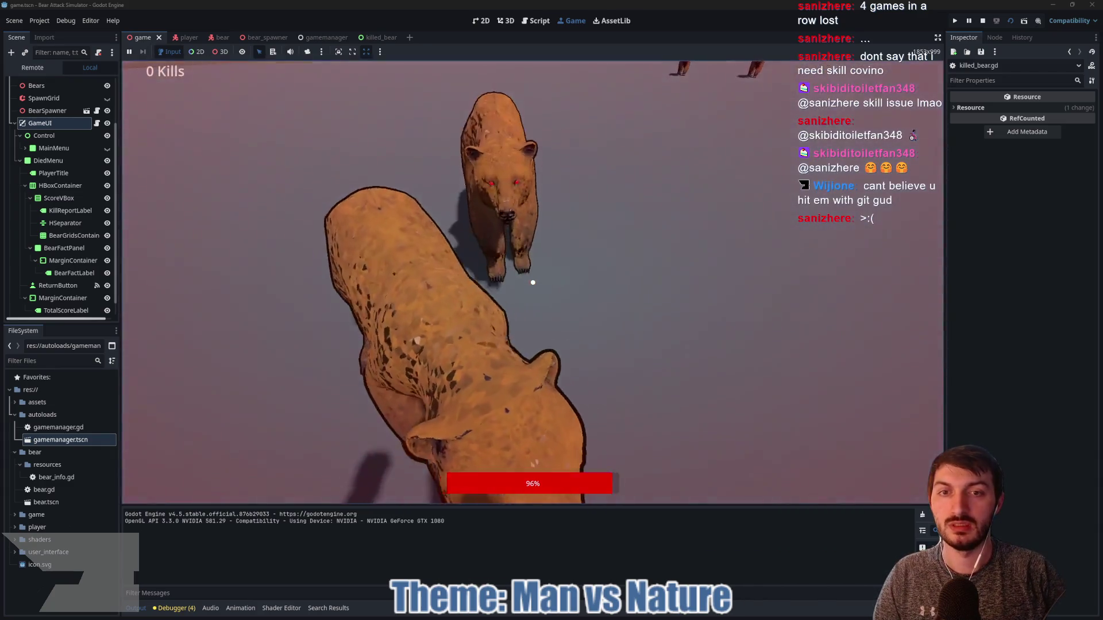
left_click(533, 282)
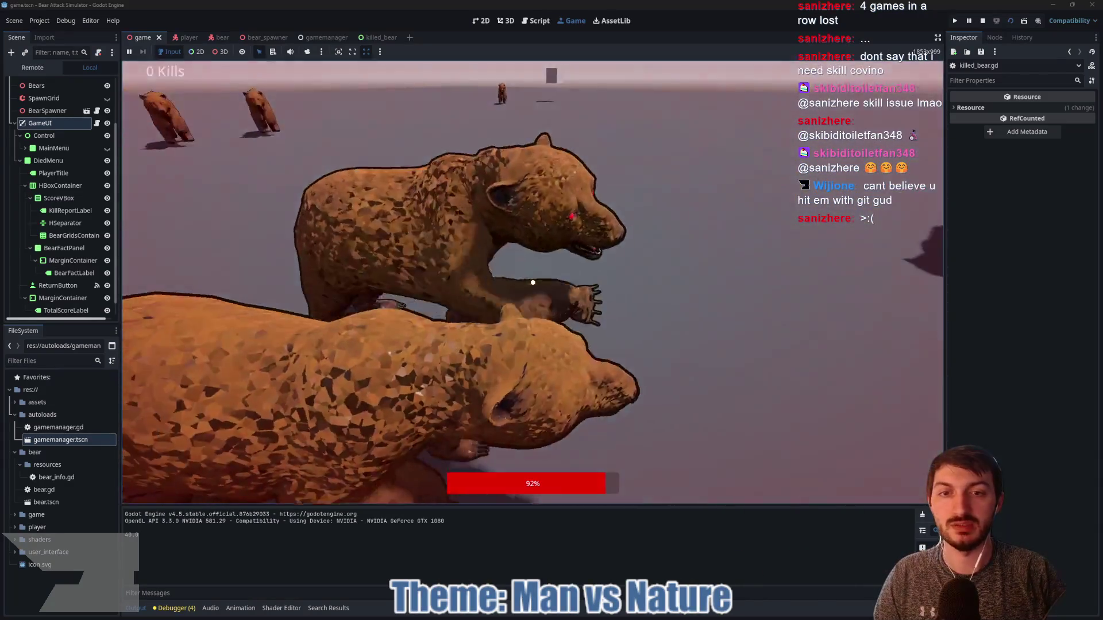
left_click(533, 282)
left_click(533, 282)
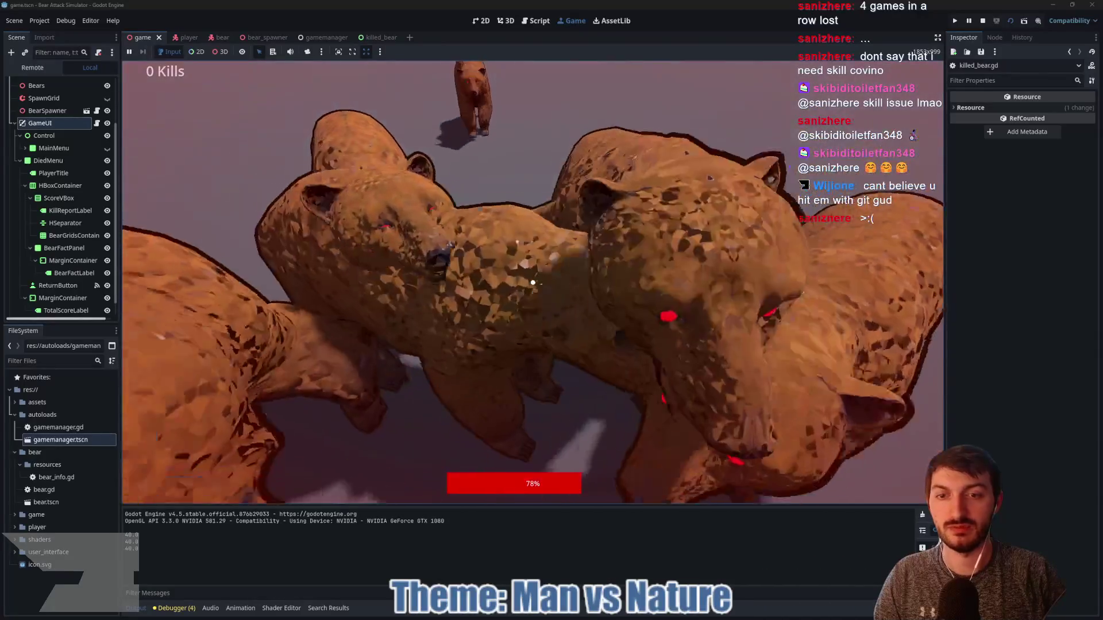
left_click(533, 282)
left_click(533, 282)
left_click(533, 282)
left_click(533, 282)
left_click(533, 282)
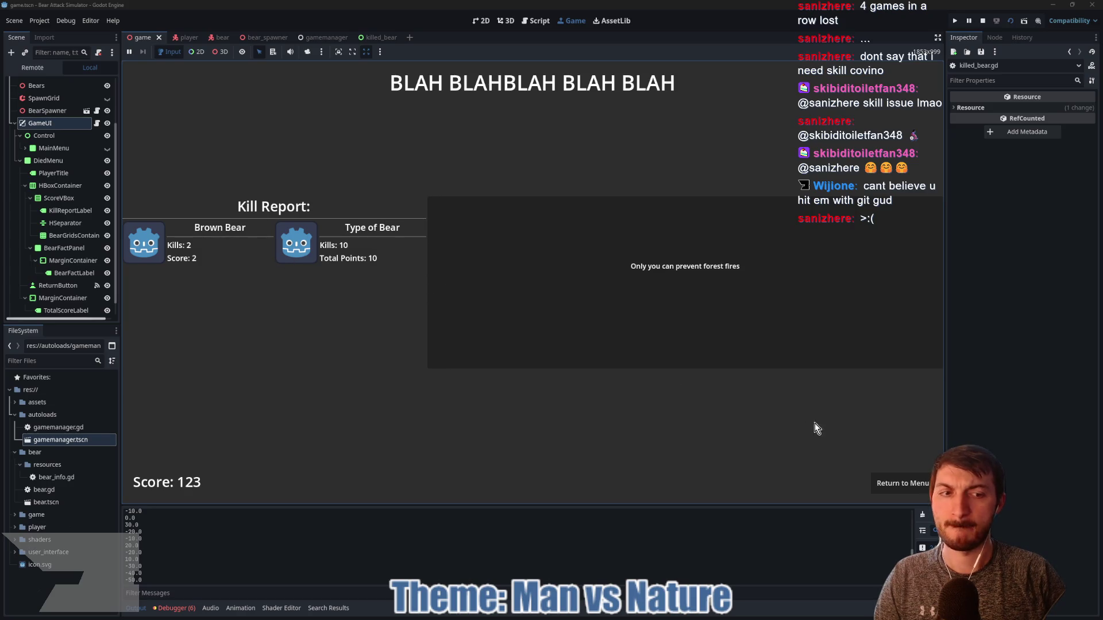
left_click(896, 486)
Step: Stop the game and open game_ui.gd at the BrownBear match case in add_bear_killed
key("F8")
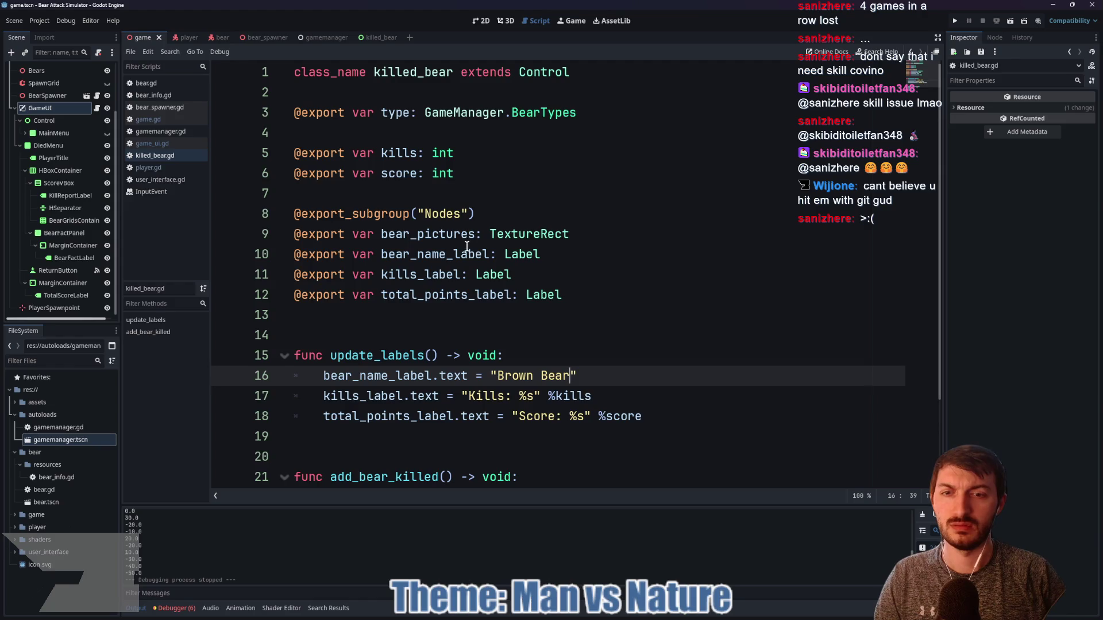
left_click(97, 111)
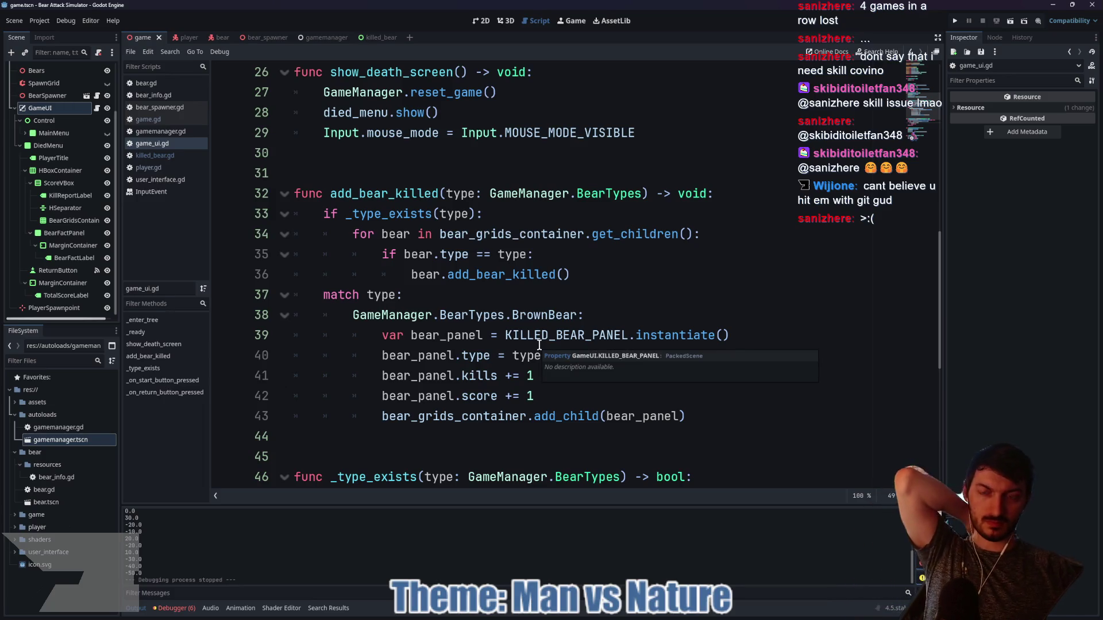
left_click(512, 308)
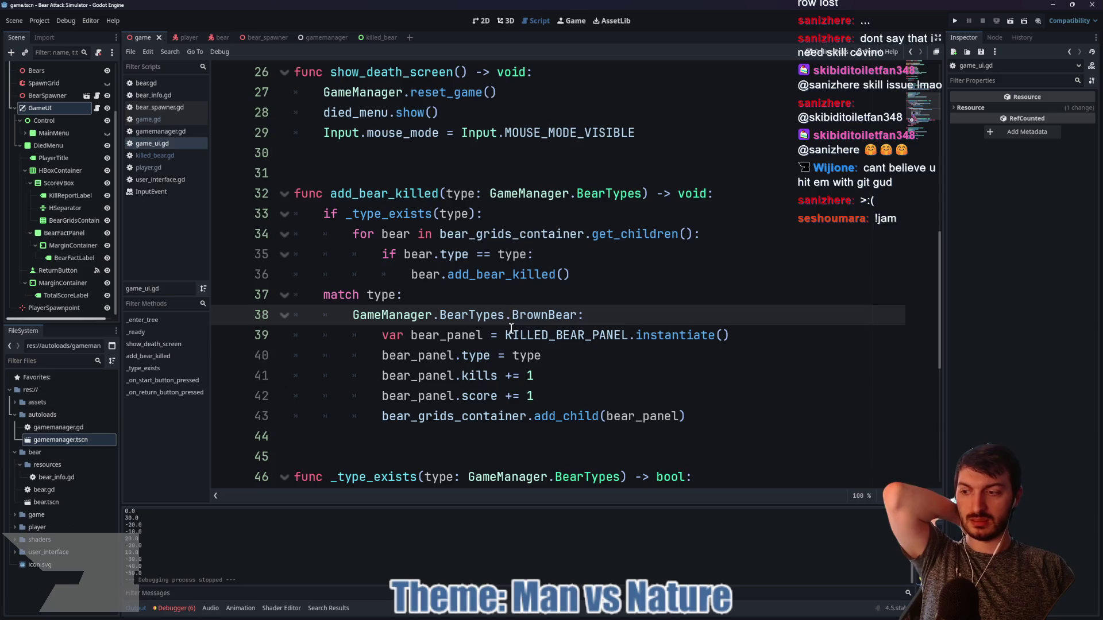
left_click(609, 617)
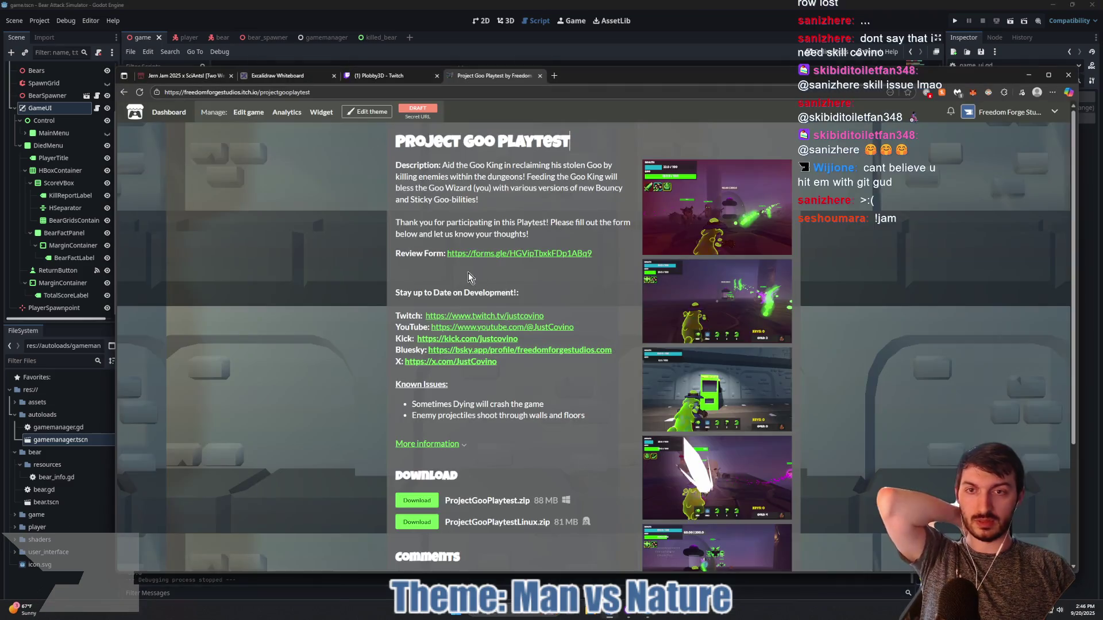
Step: Close the Project Goo Playtest tab and check the 2025 JernJam page's Man vs Nature theme
left_click(538, 77)
left_click(540, 76)
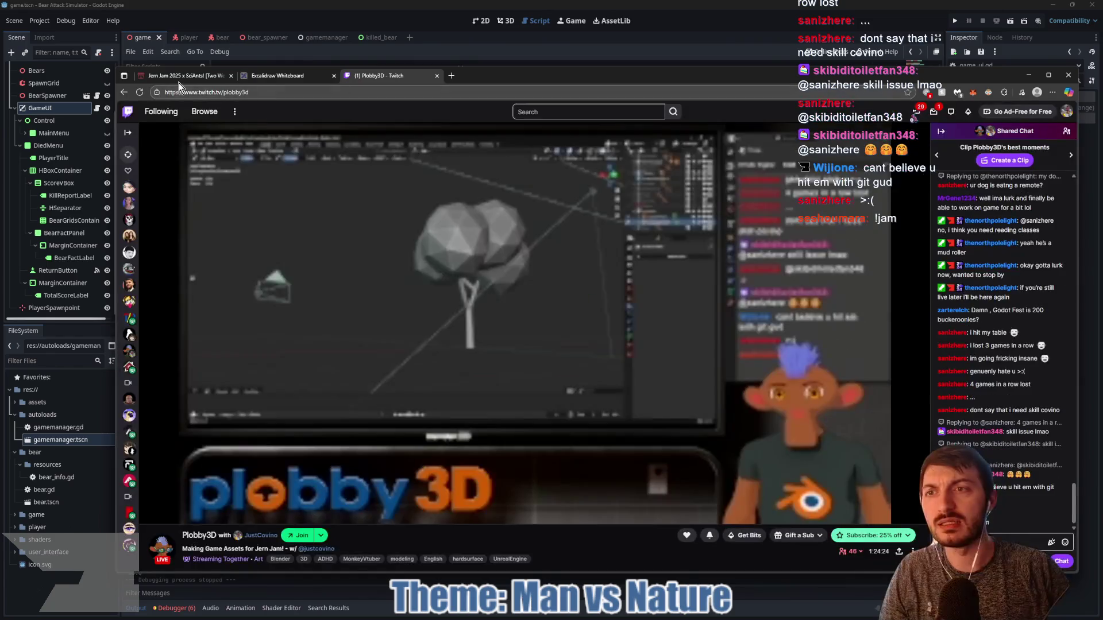
left_click(184, 76)
left_click(319, 92)
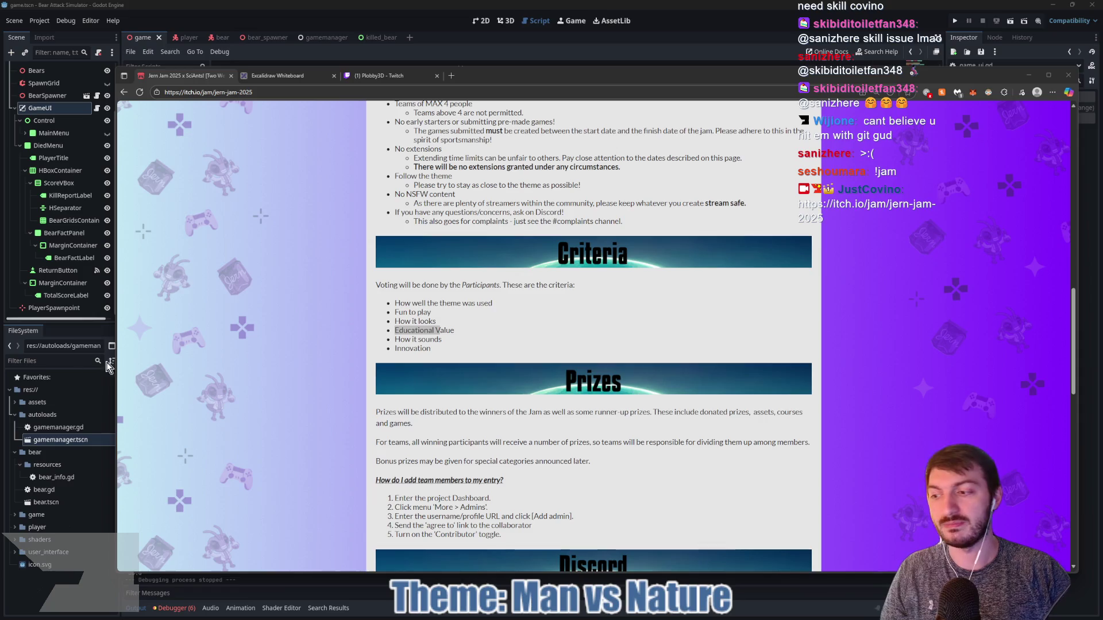
scroll(593, 336, "up", 8)
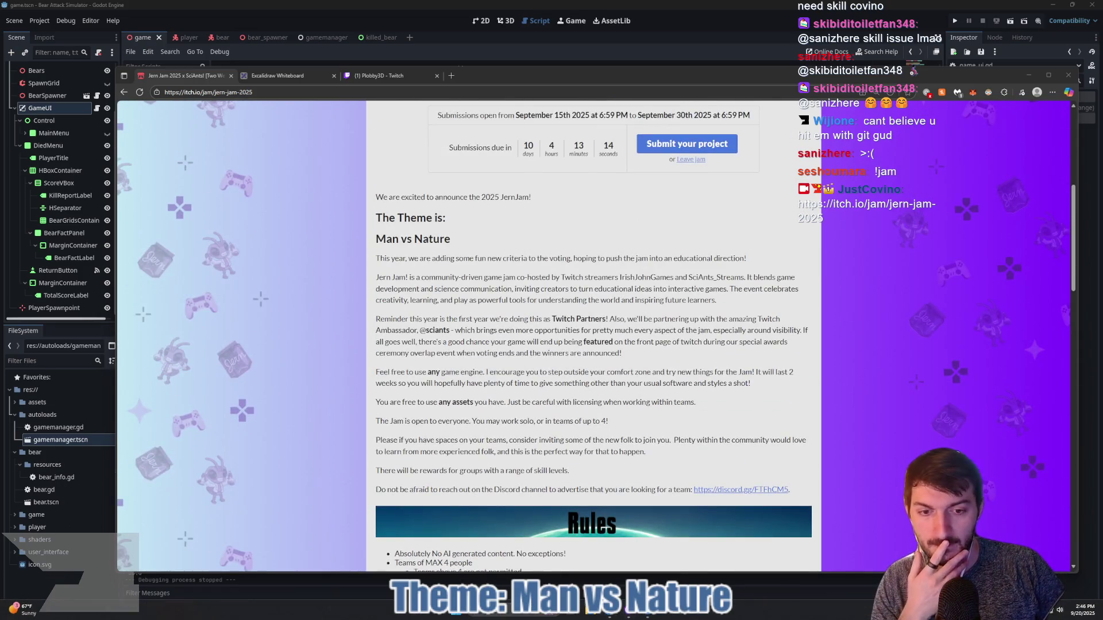
left_click(517, 618)
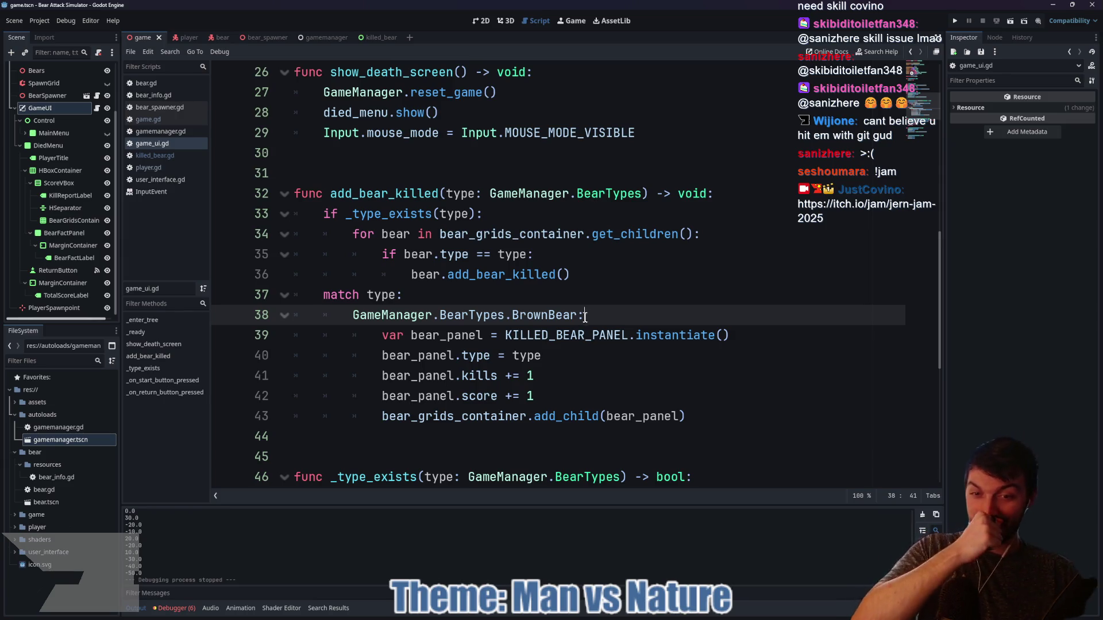
left_click(584, 351)
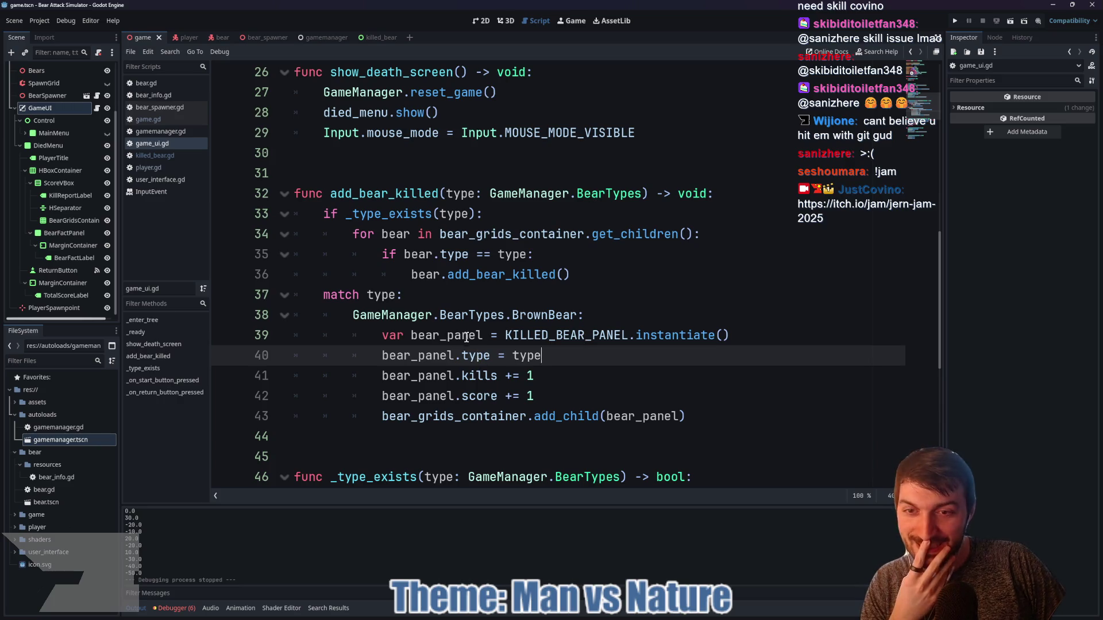
scroll(435, 368, "up", 6)
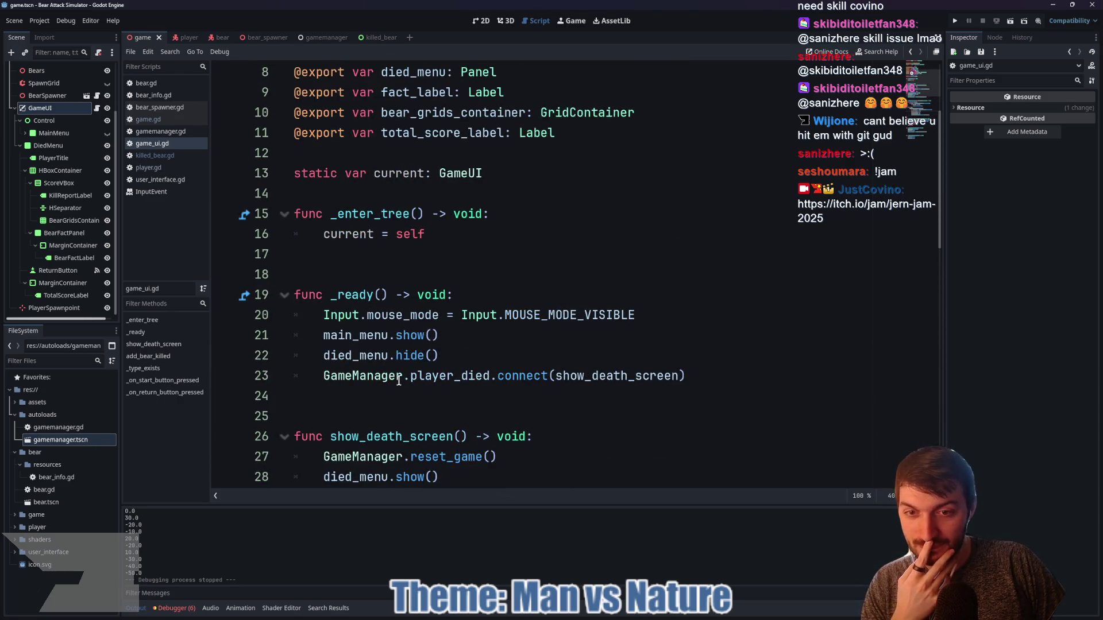
left_click(417, 377, "ctrl")
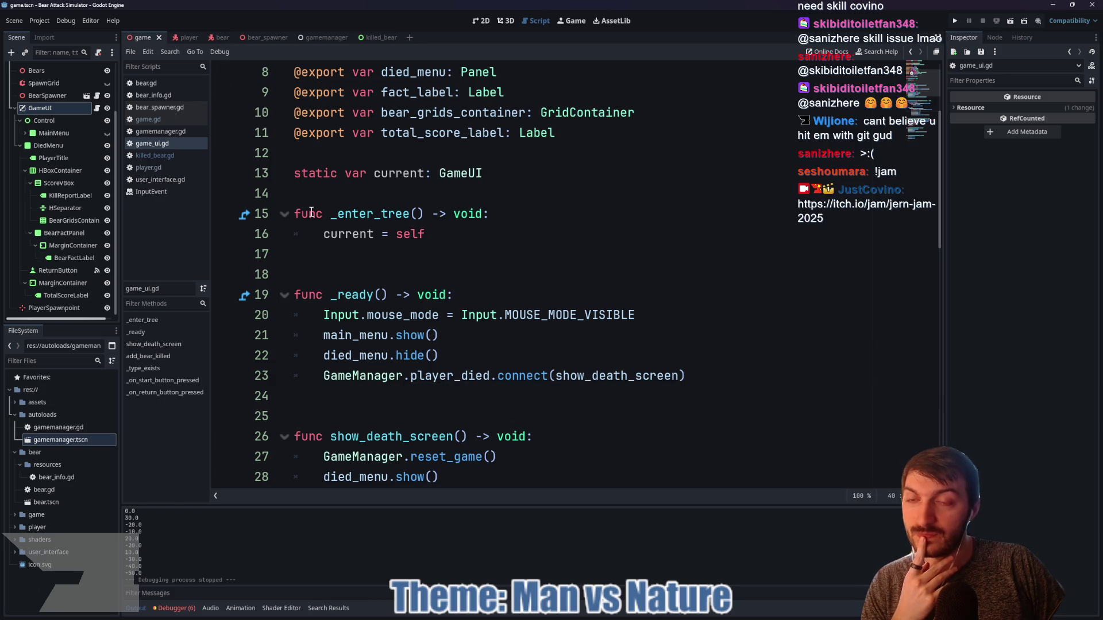
left_click(479, 296)
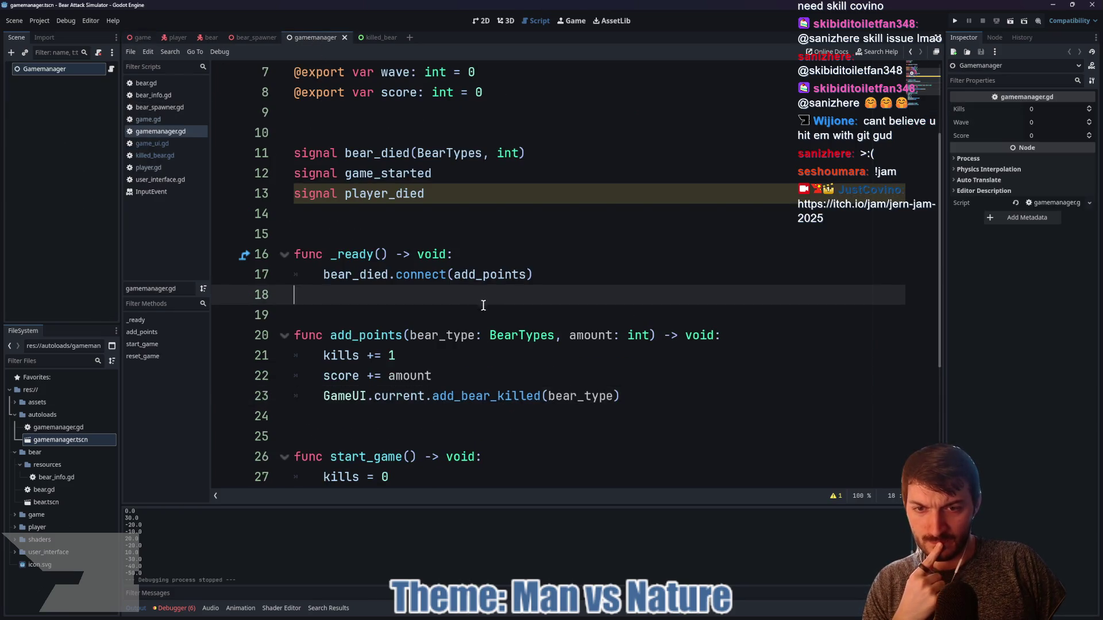
scroll(464, 396, "down", 1)
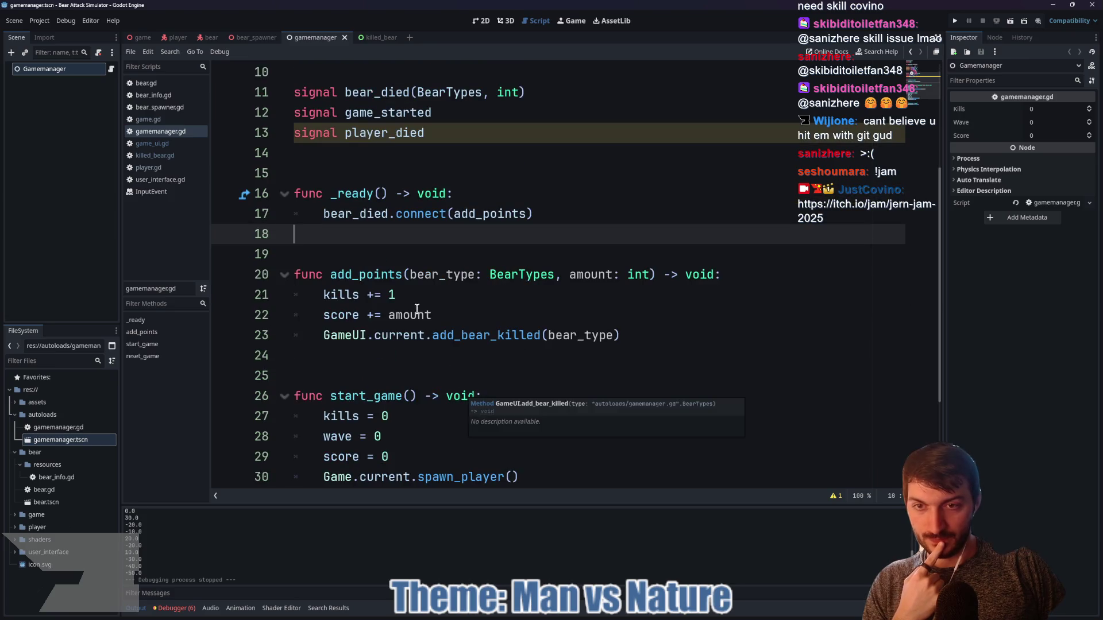
double_click(365, 275)
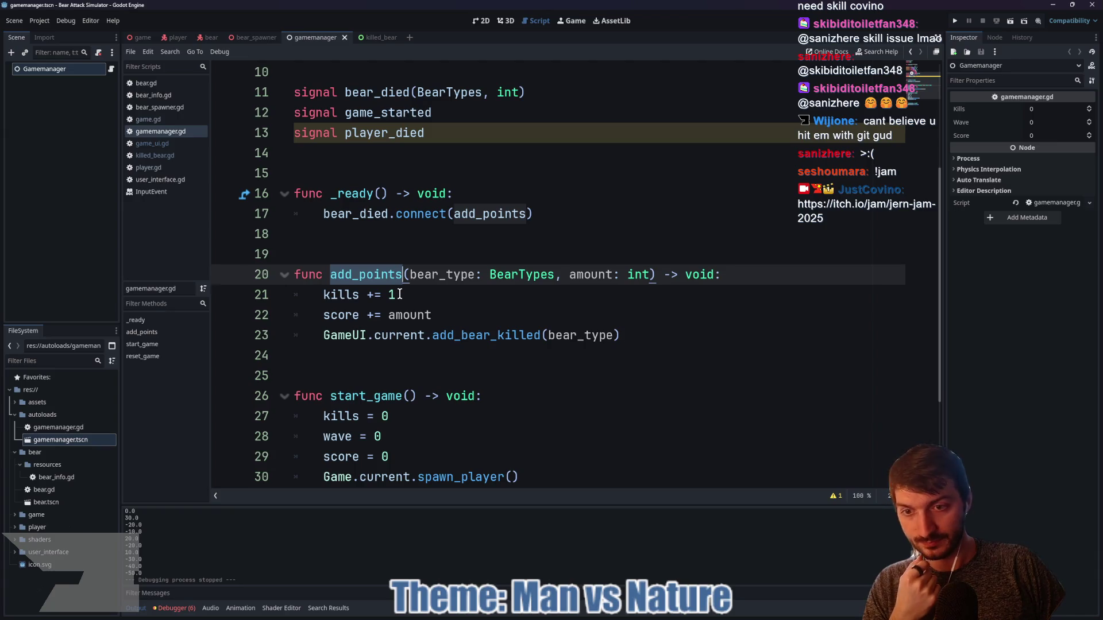
scroll(403, 298, "up", 3)
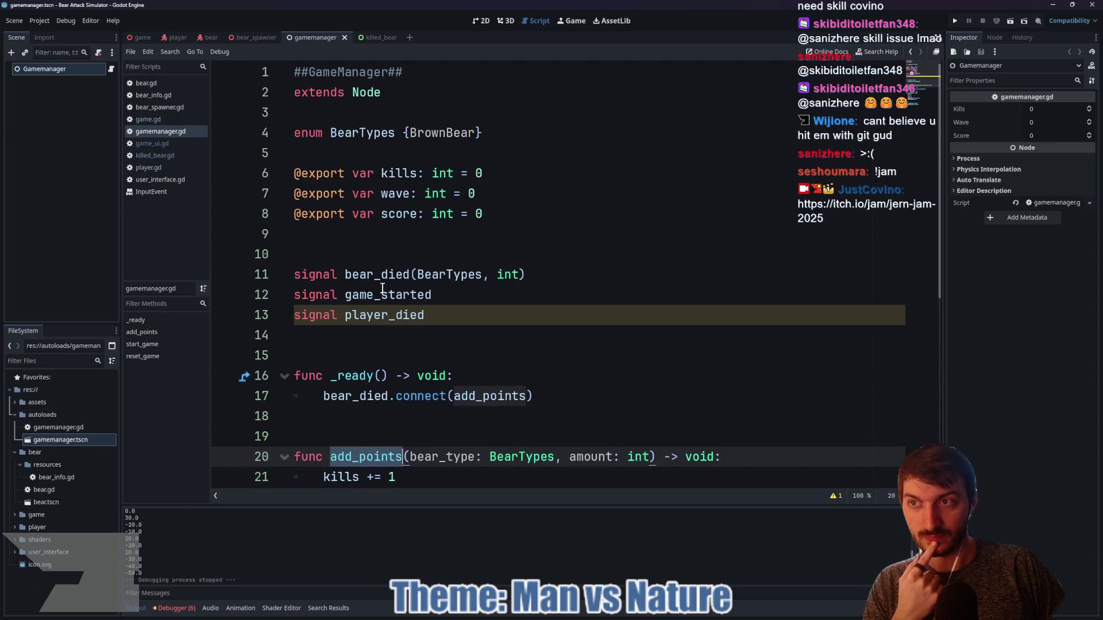
scroll(404, 298, "down", 3)
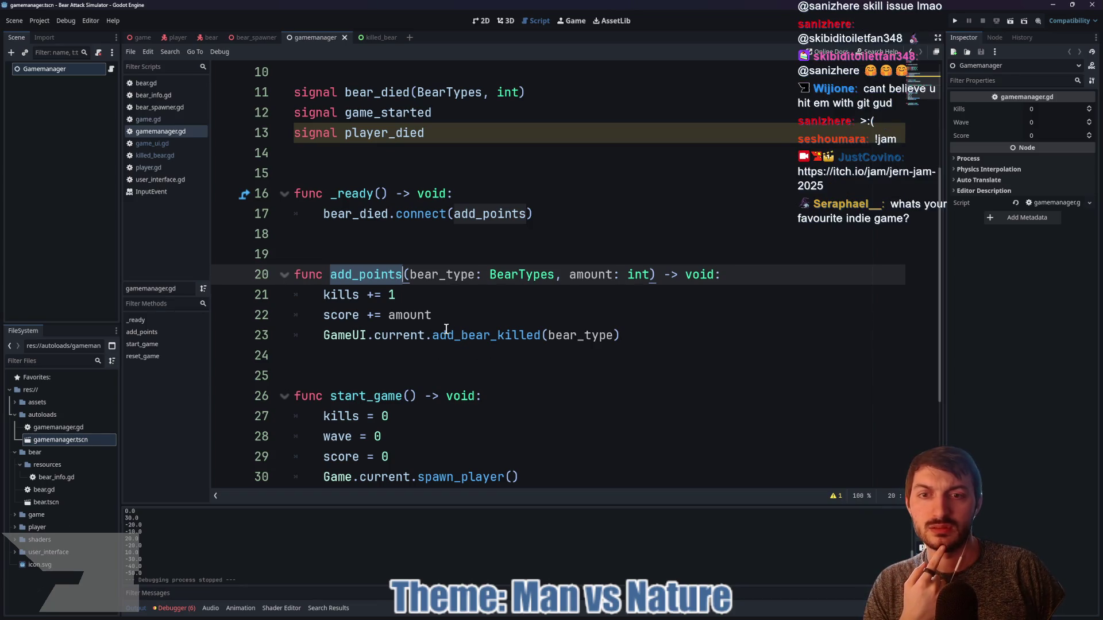
mouse_move(531, 281)
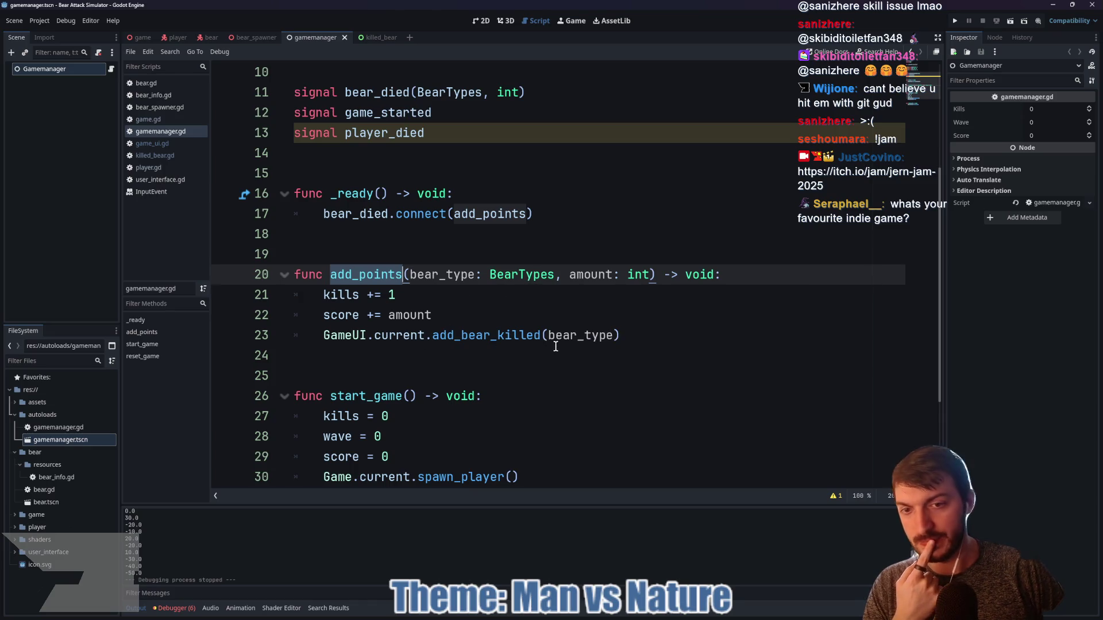
mouse_move(491, 338)
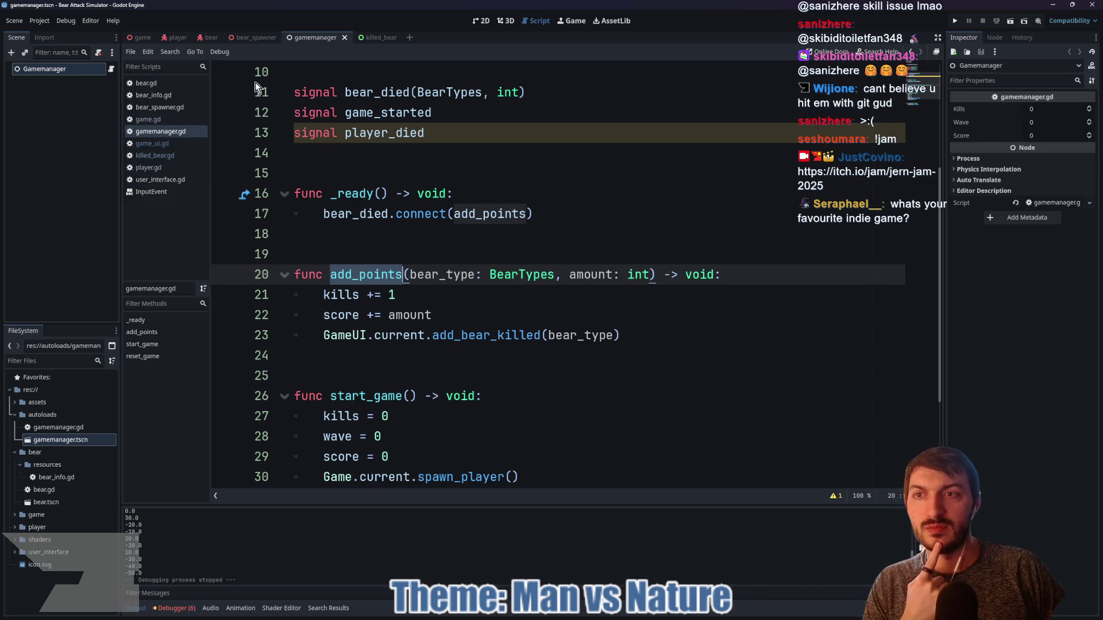
left_click(142, 38)
left_click(97, 108)
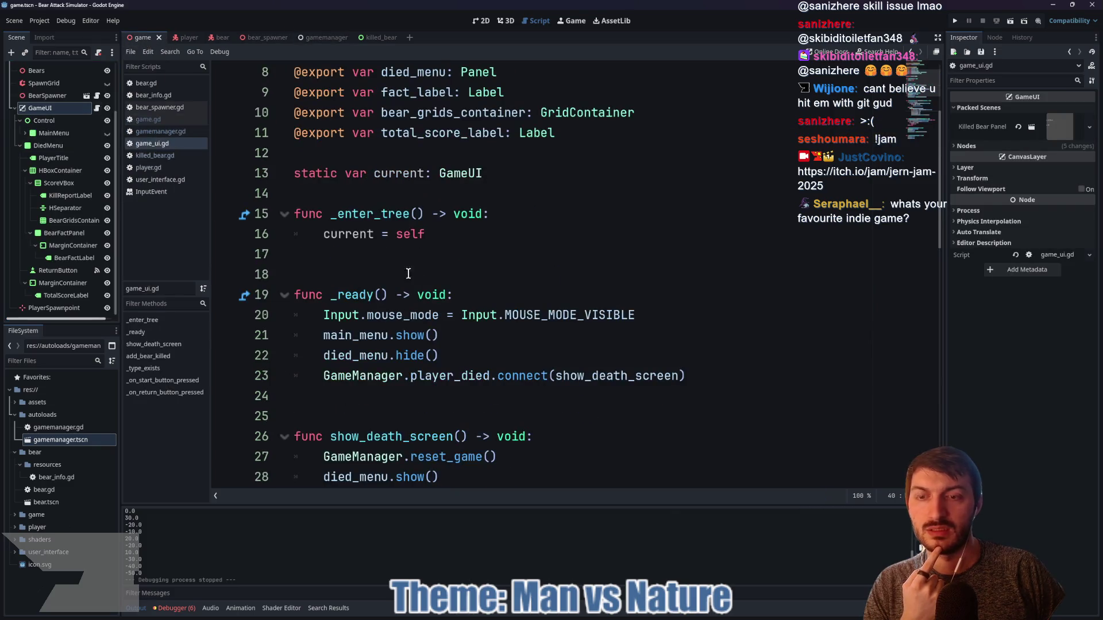
scroll(420, 283, "down", 5)
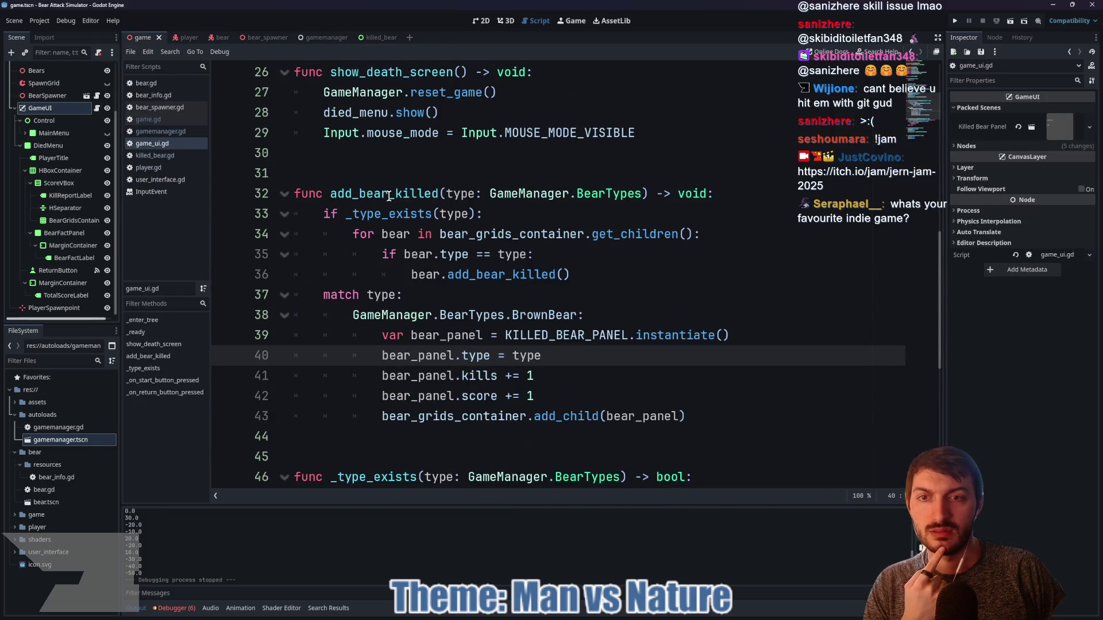
double_click(389, 196)
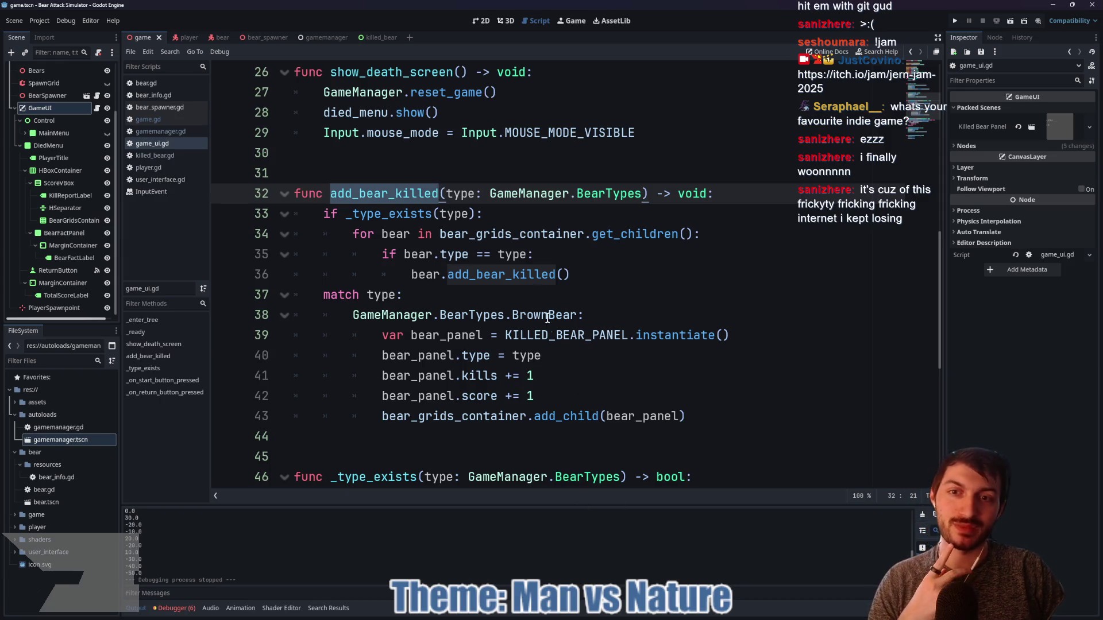
left_click(489, 210)
left_click_drag(488, 210, 318, 208)
left_click(569, 215)
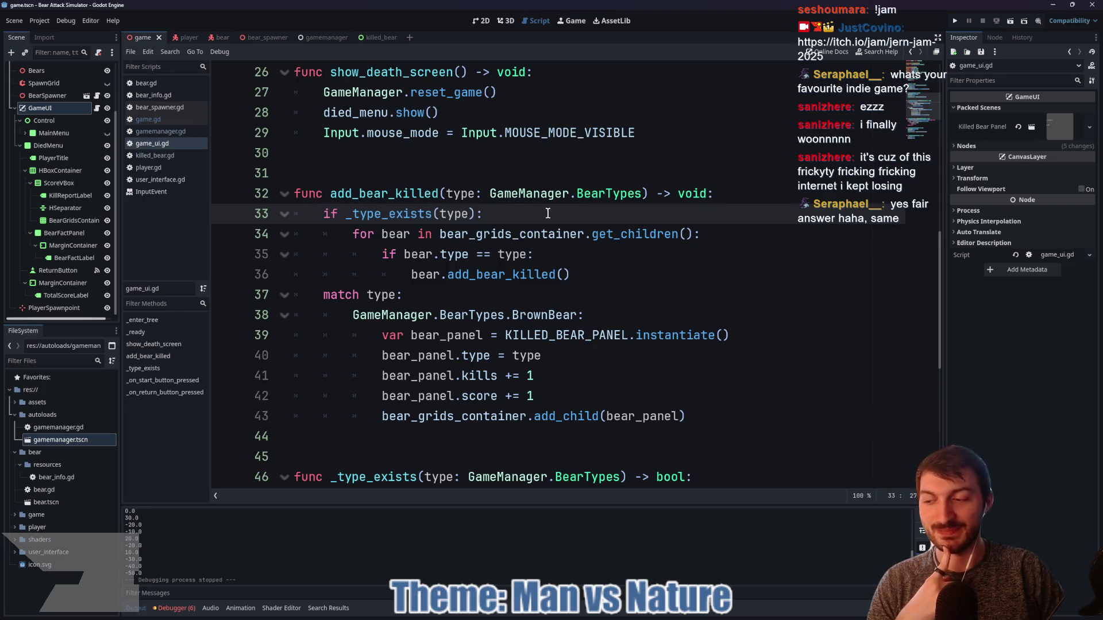
left_click_drag(510, 212, 323, 213)
left_click(537, 222)
left_click_drag(725, 237, 351, 234)
mouse_move(625, 279)
left_mouse_down()
mouse_move(443, 275)
mouse_move(323, 214)
left_mouse_up()
left_click(522, 214)
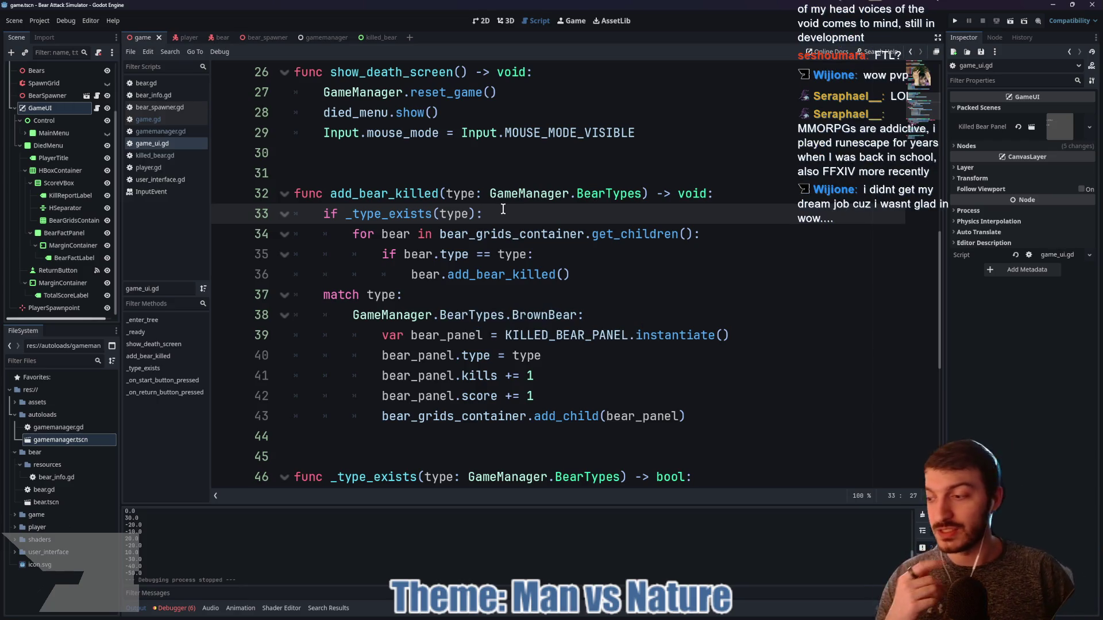
left_click_drag(506, 212, 339, 214)
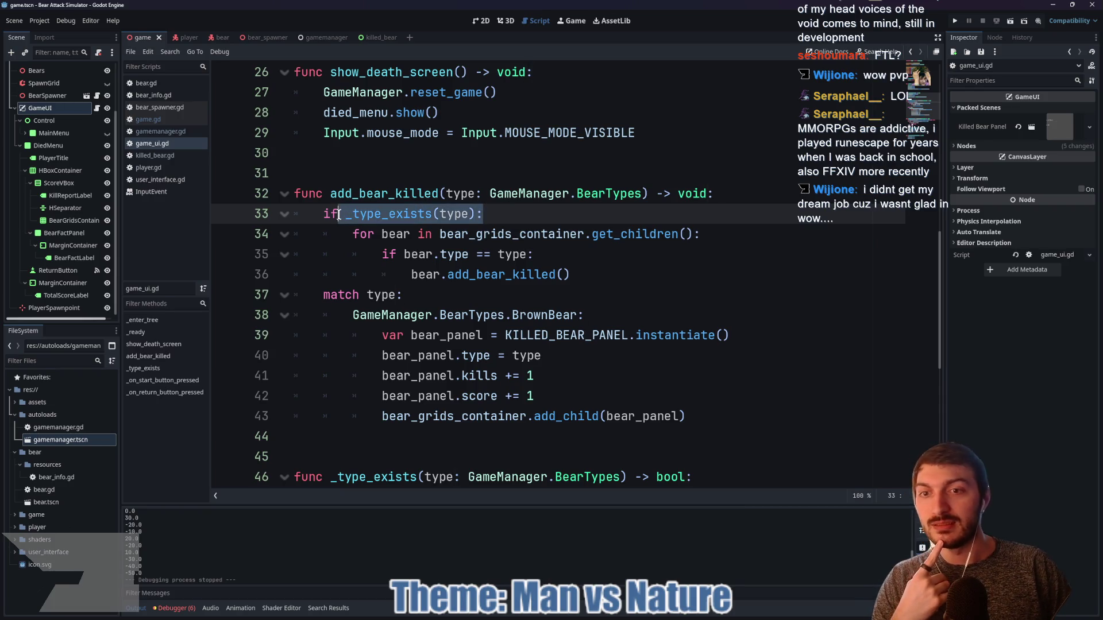
left_click(548, 213)
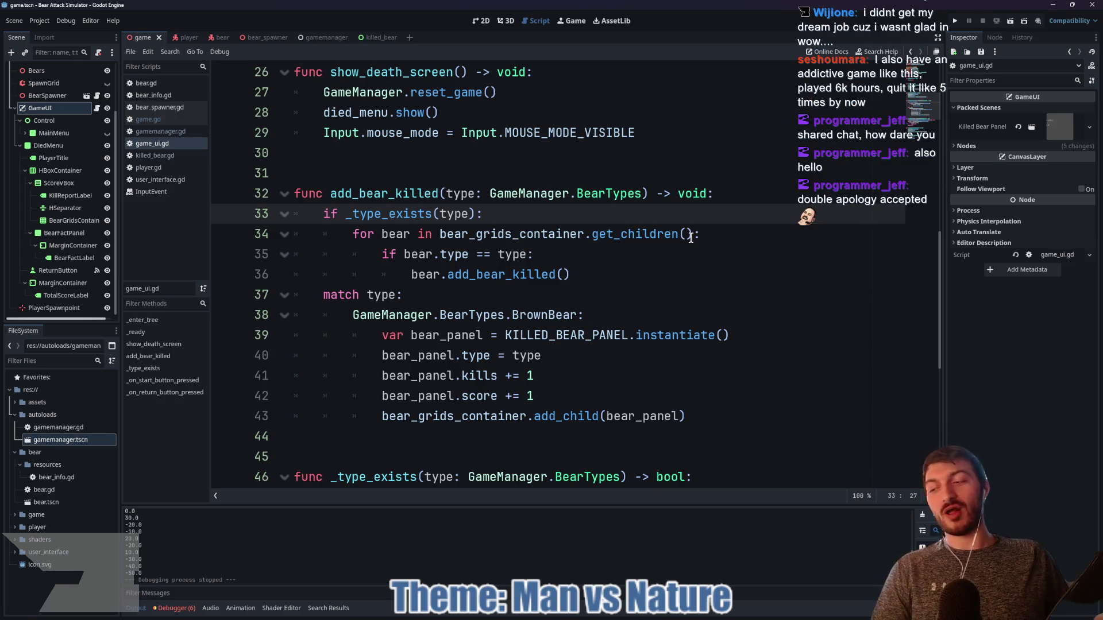
left_click(691, 238)
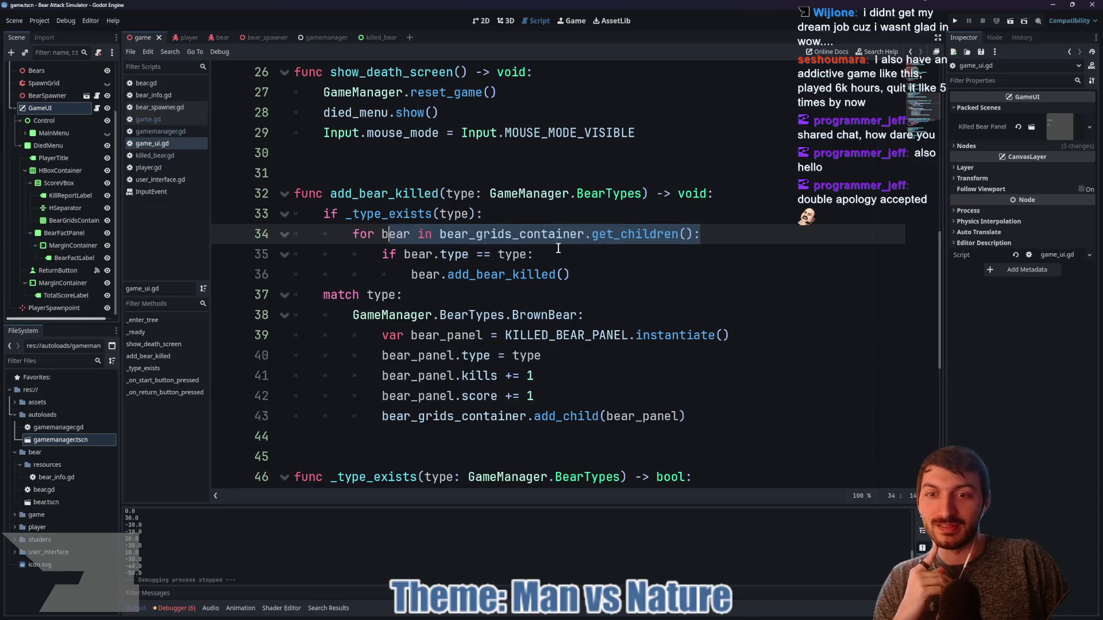
left_click(597, 243)
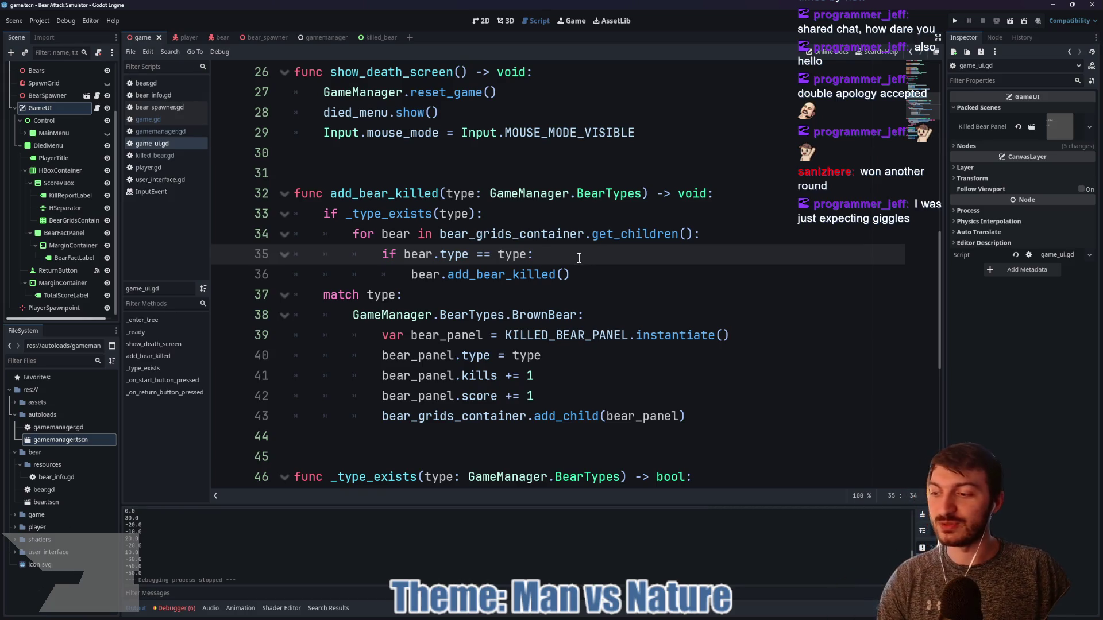
left_click(577, 275)
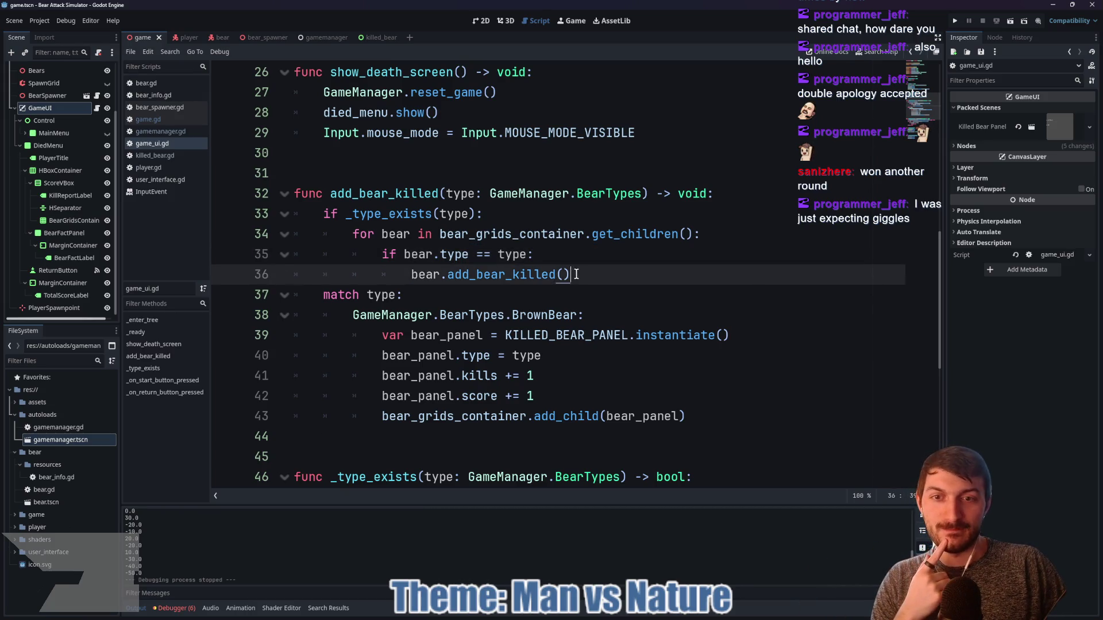
double_click(467, 276)
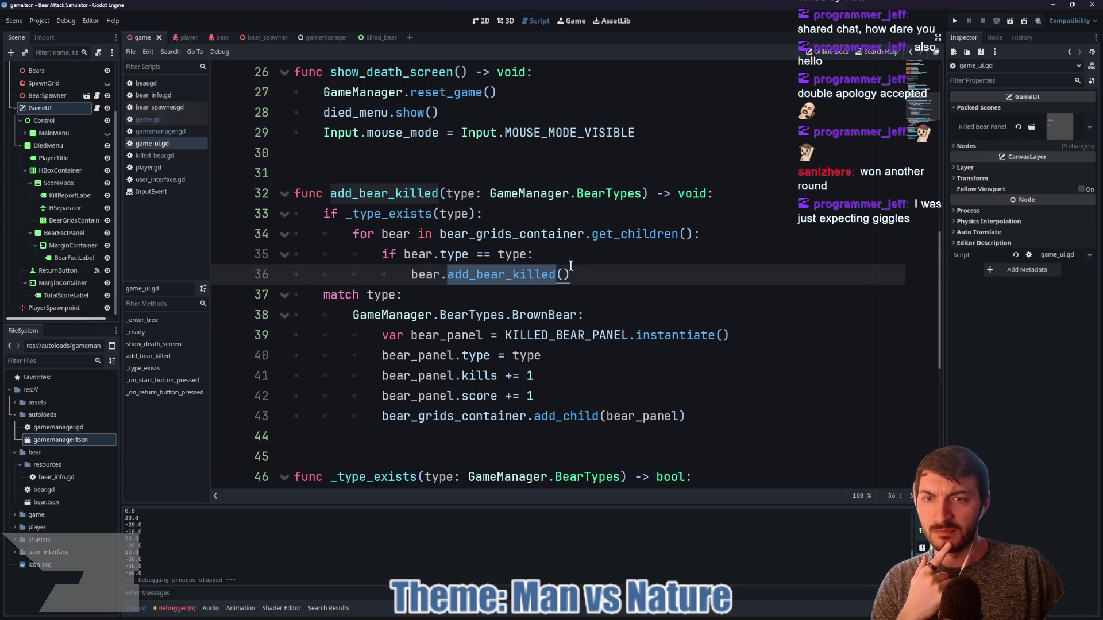
mouse_move(453, 247)
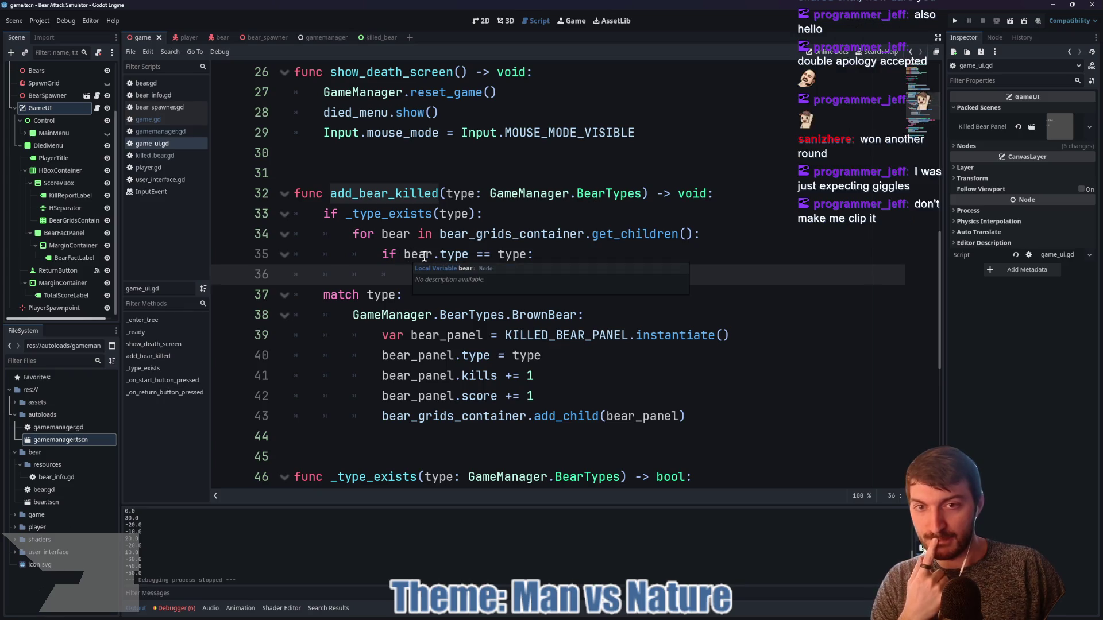
left_click(725, 232)
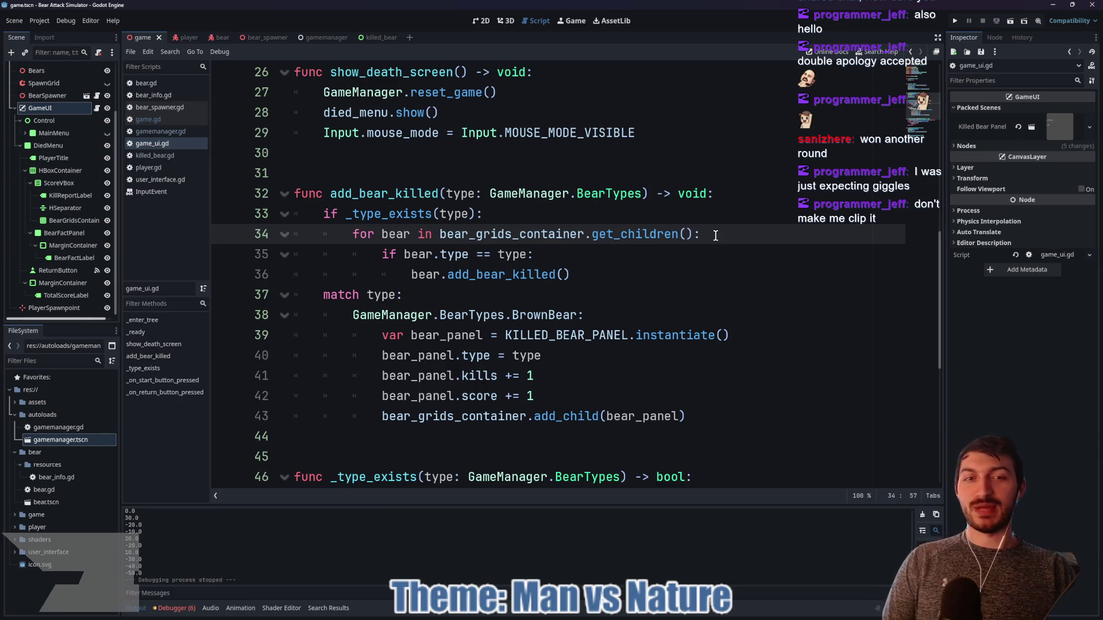
Step: Add 'if bear is not killed_bear: continue' as line 35 in the loop, save game_ui.gd, and run the project
key("Return")
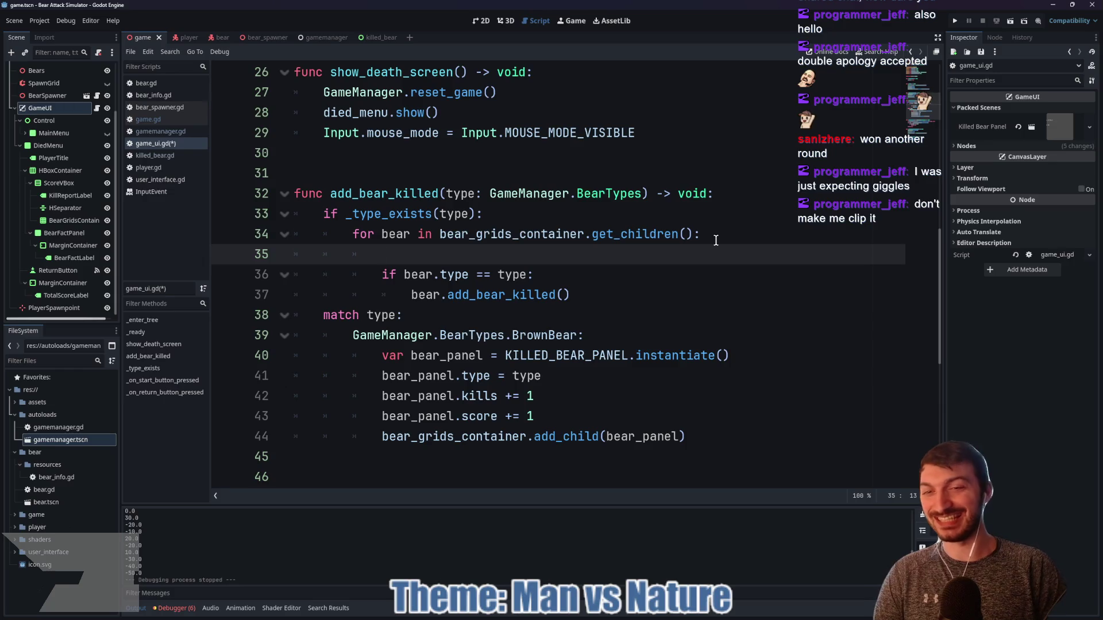
type("if bear ")
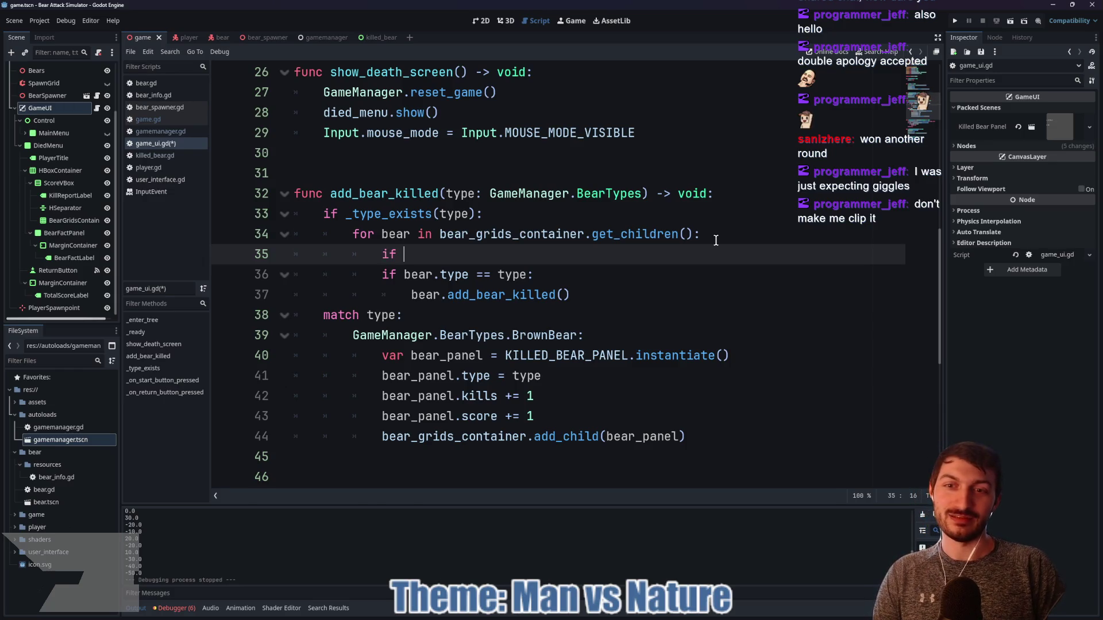
type("is not")
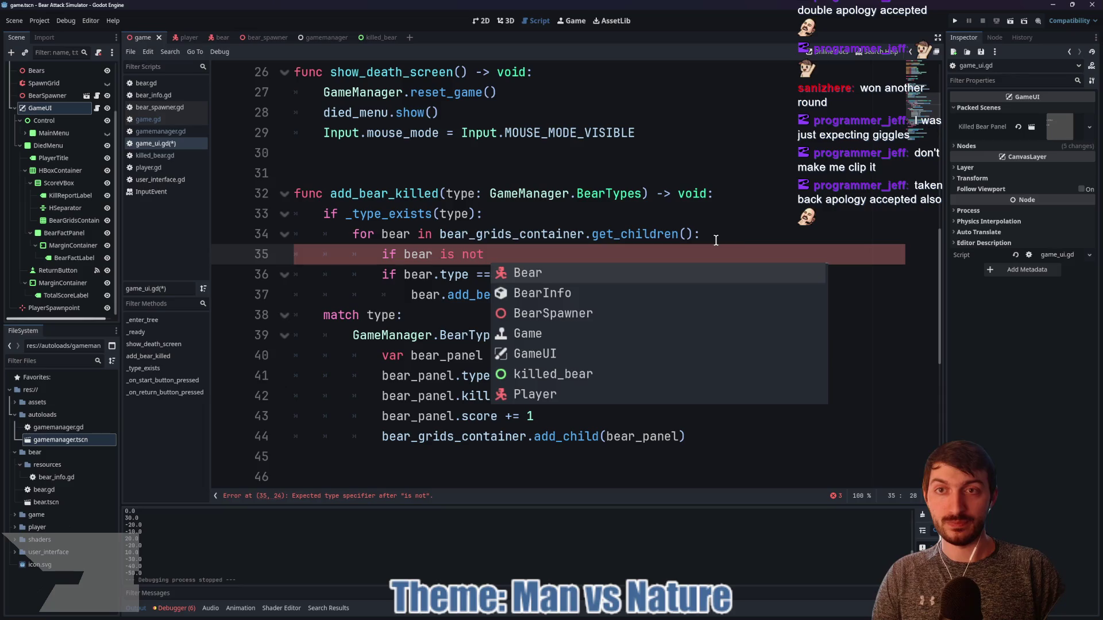
type(" killed")
key("Return")
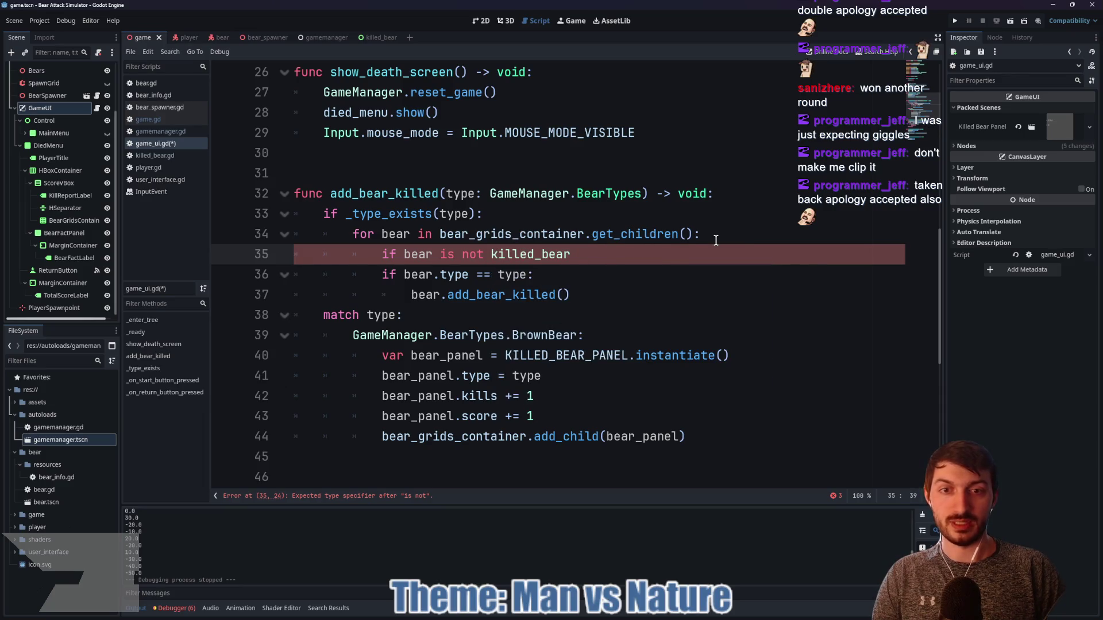
type(": return")
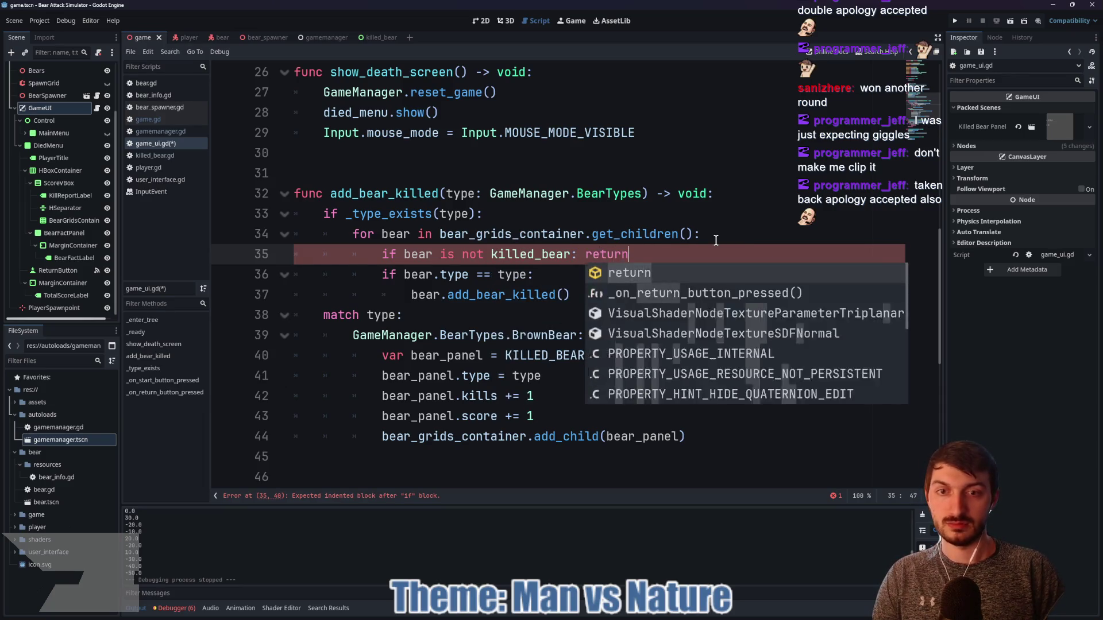
key("Escape")
key("BackSpace")
key("BackSpace")
key("BackSpace")
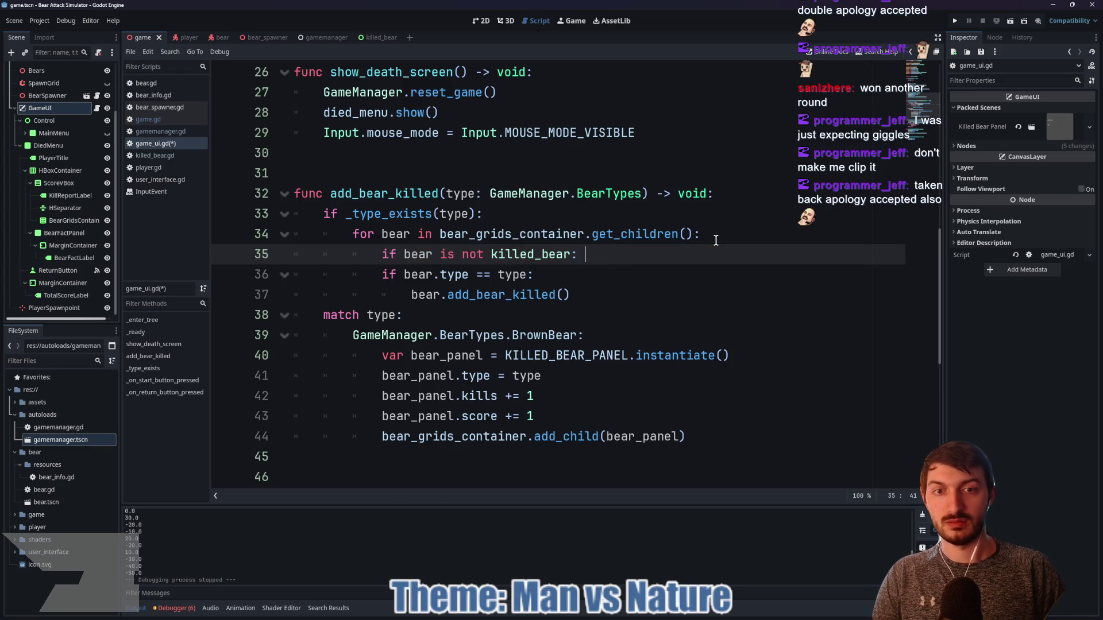
type("conm")
key("BackSpace")
type("tinue")
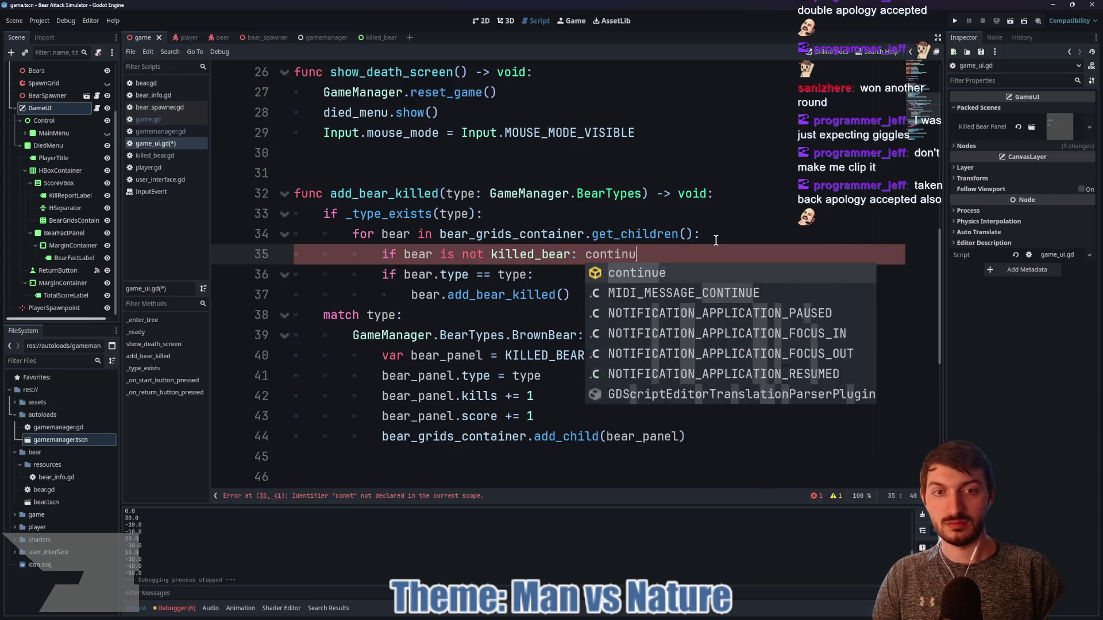
key("ctrl+s")
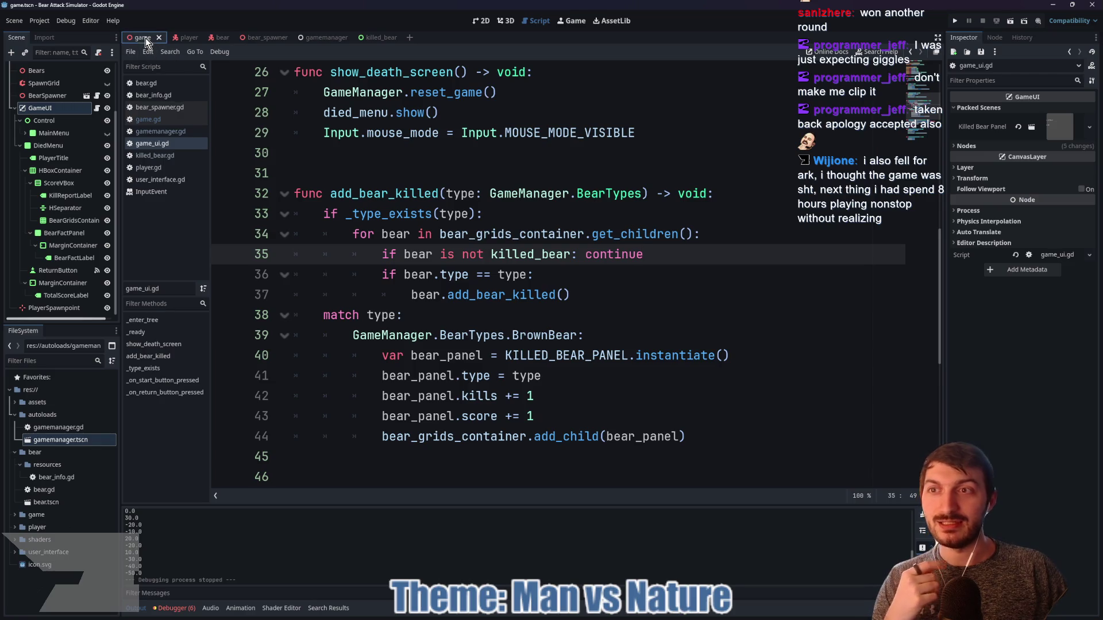
left_click(579, 268)
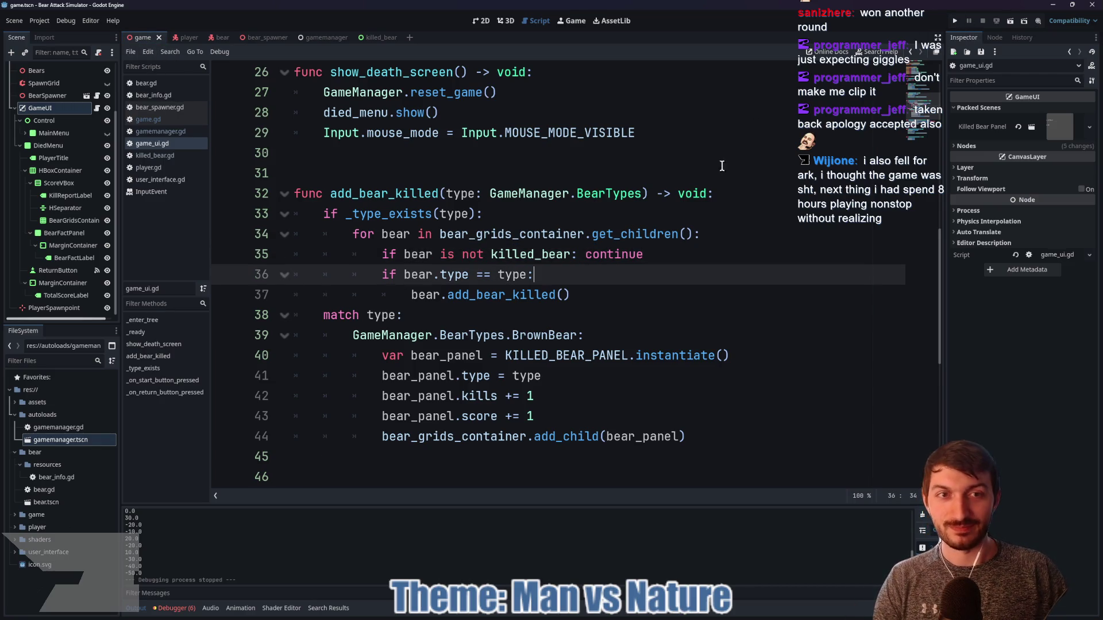
key("F5")
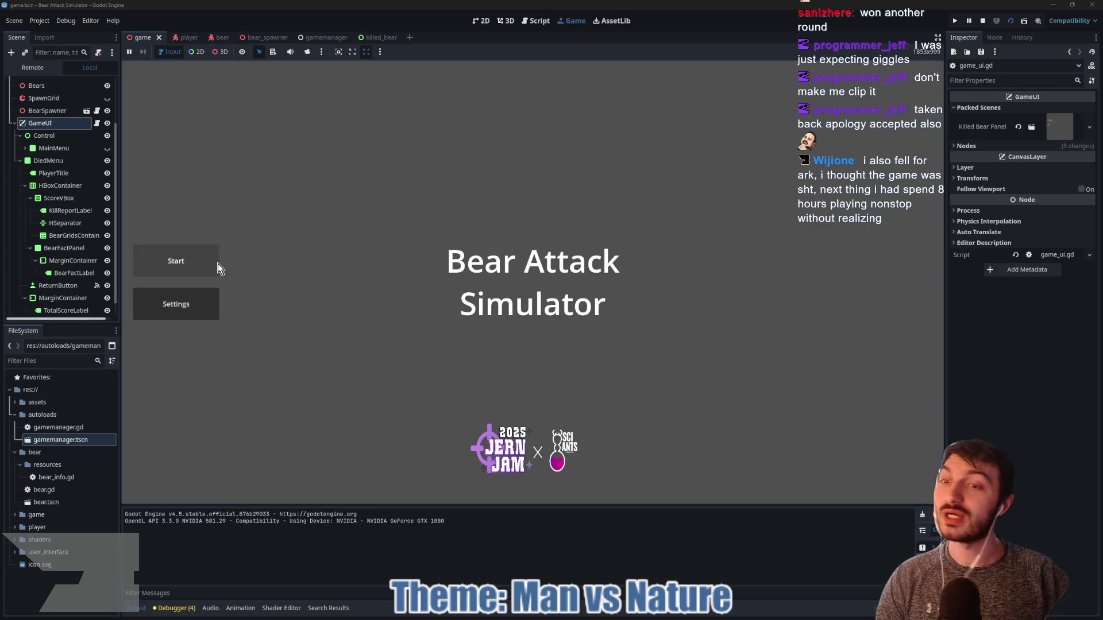
Step: Play a round to the death screen with kill report and bear fact, return to the menu, then start another
left_click(214, 269)
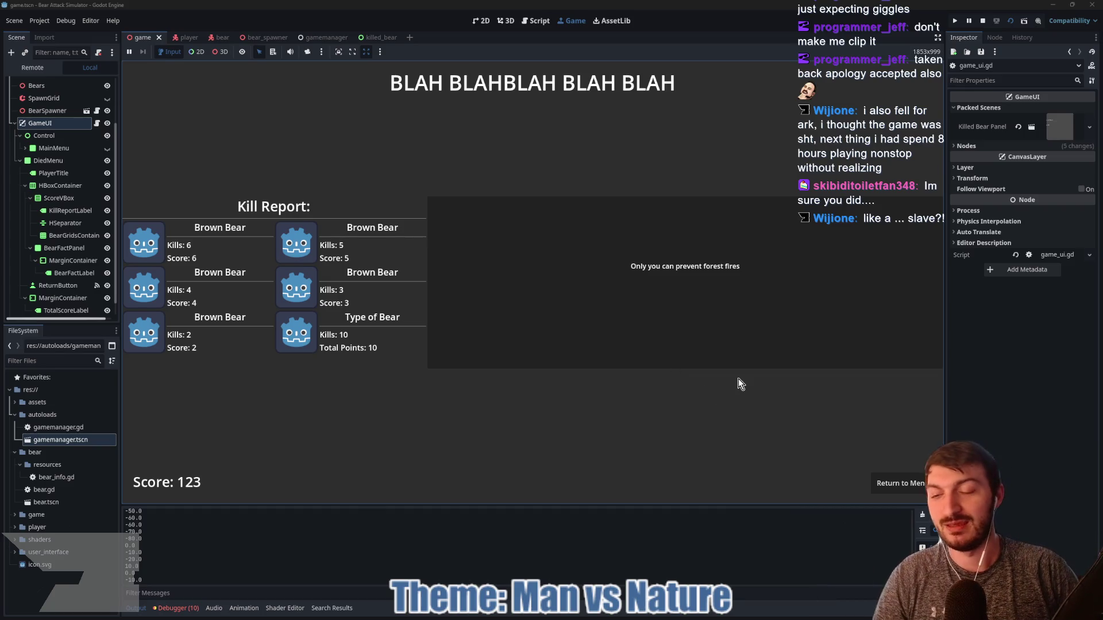
left_click(877, 484)
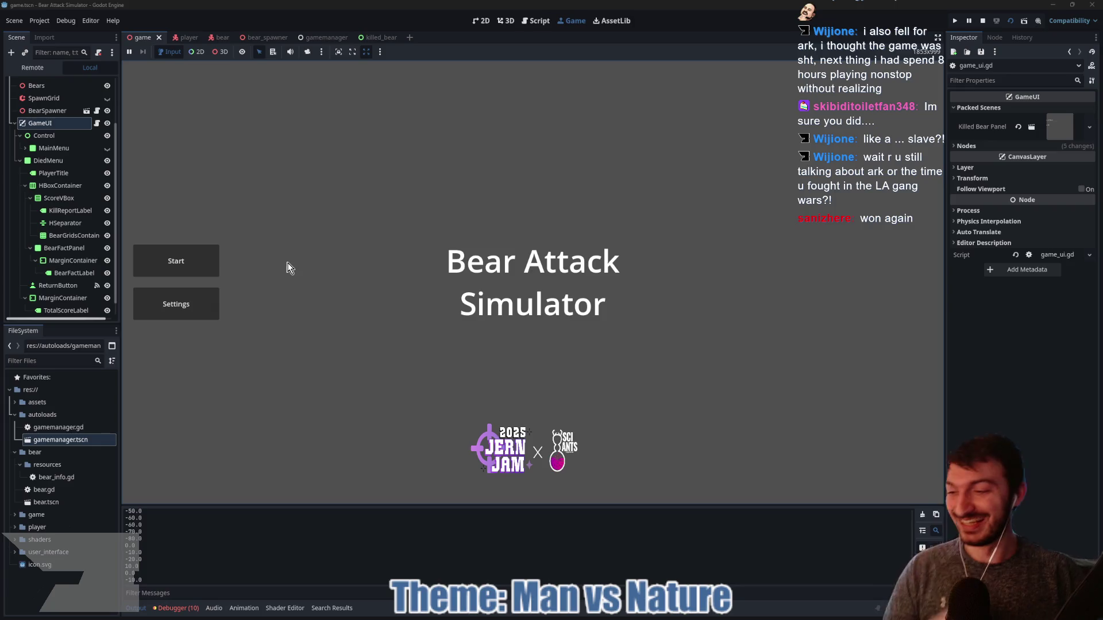
left_click(176, 261)
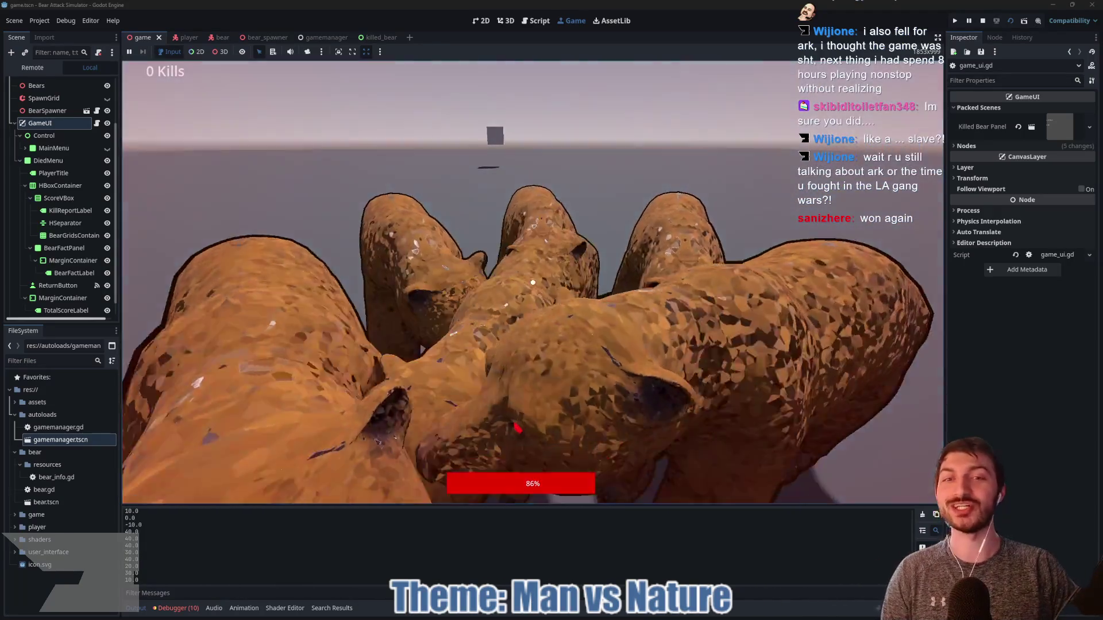
Step: Attack the bears until dying, view the kill report of duplicate Brown Bear panels, then stop the game
left_click(534, 283)
left_click(533, 283)
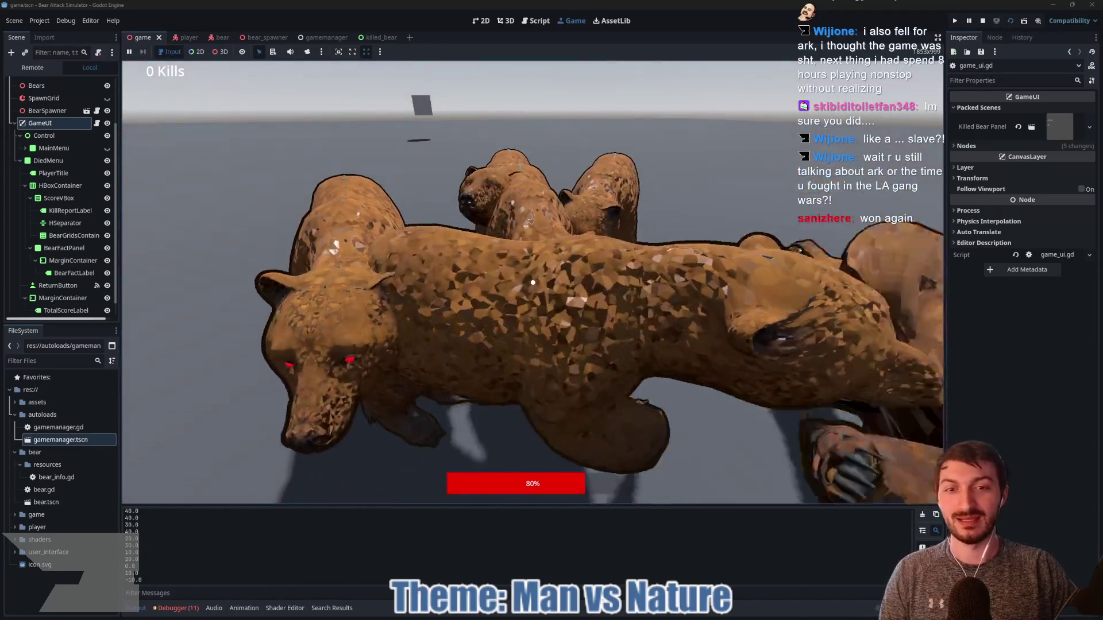
left_click(533, 282)
left_click(533, 283)
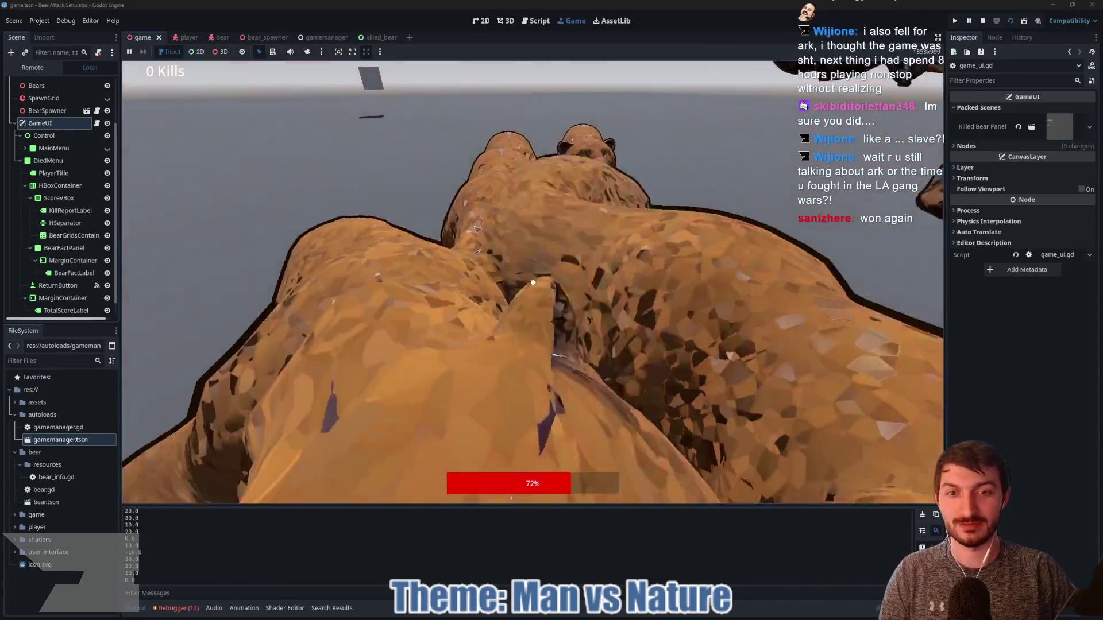
left_click(533, 283)
left_click(534, 283)
left_click(533, 283)
left_click(533, 283)
left_click(533, 282)
left_click(533, 282)
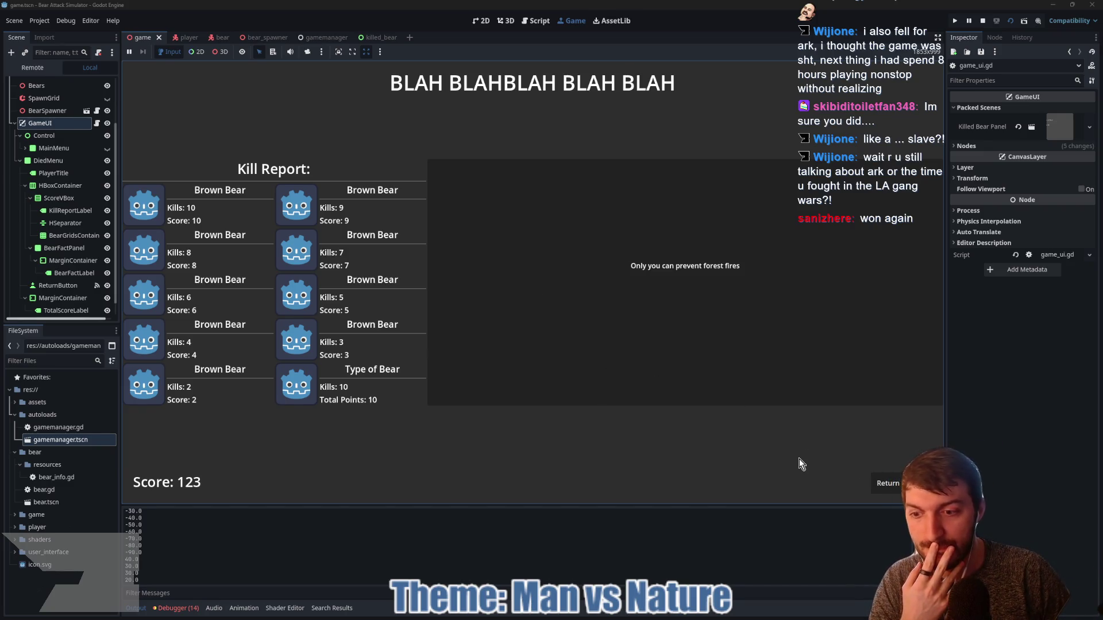
left_click(880, 483)
left_click(983, 22)
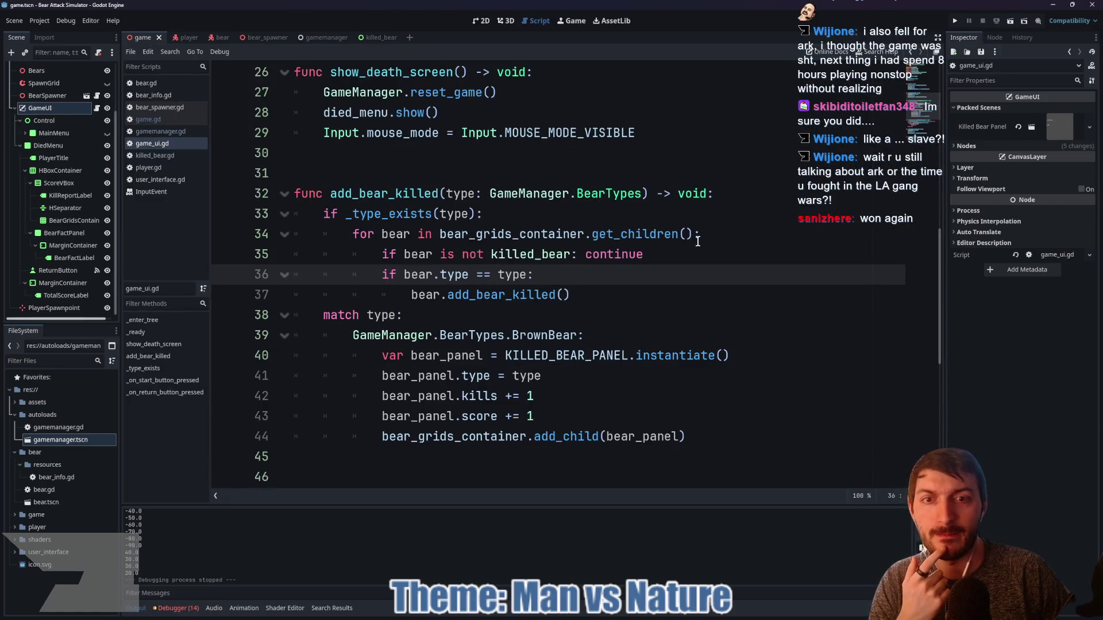
Step: Go to _type_exists and look over its empty check, loop and type comparison
left_click(375, 213, "ctrl")
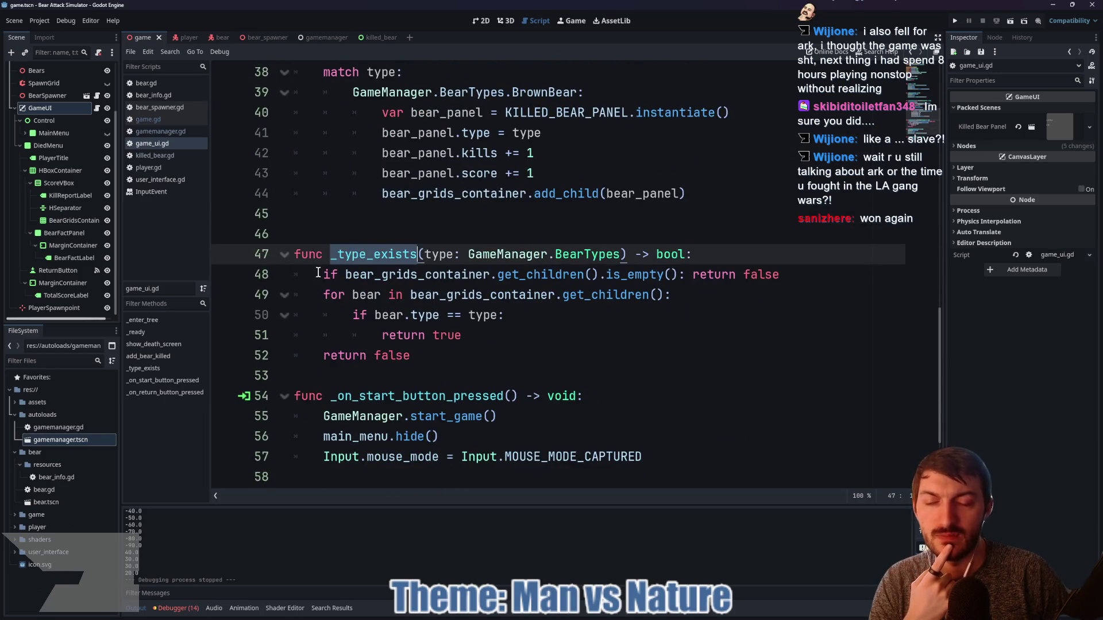
left_click(319, 274)
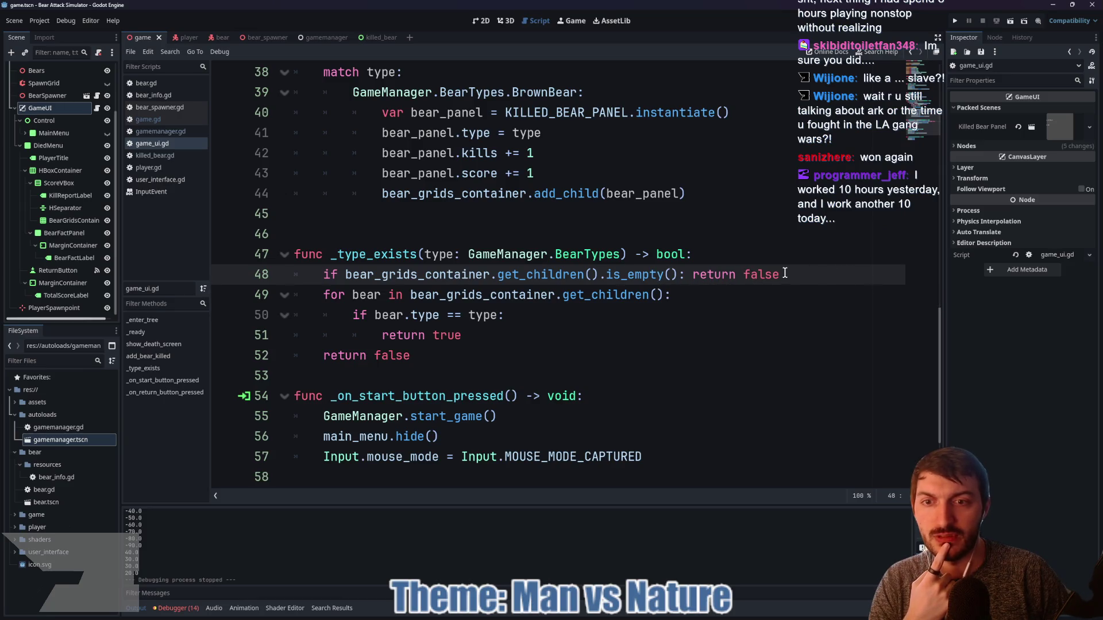
left_click(363, 294)
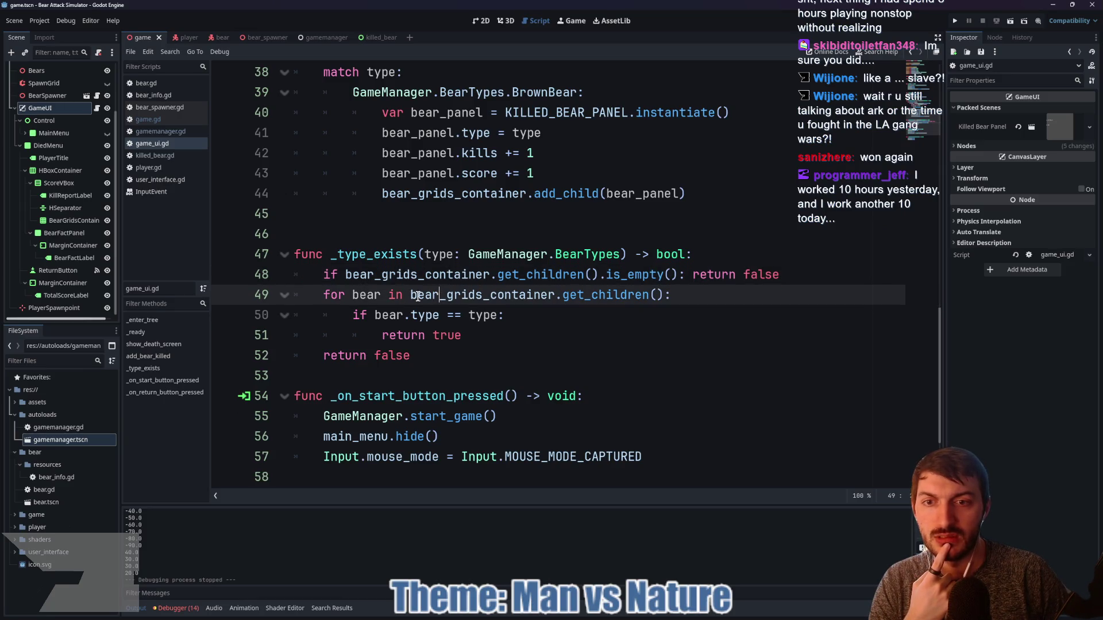
left_click(592, 295)
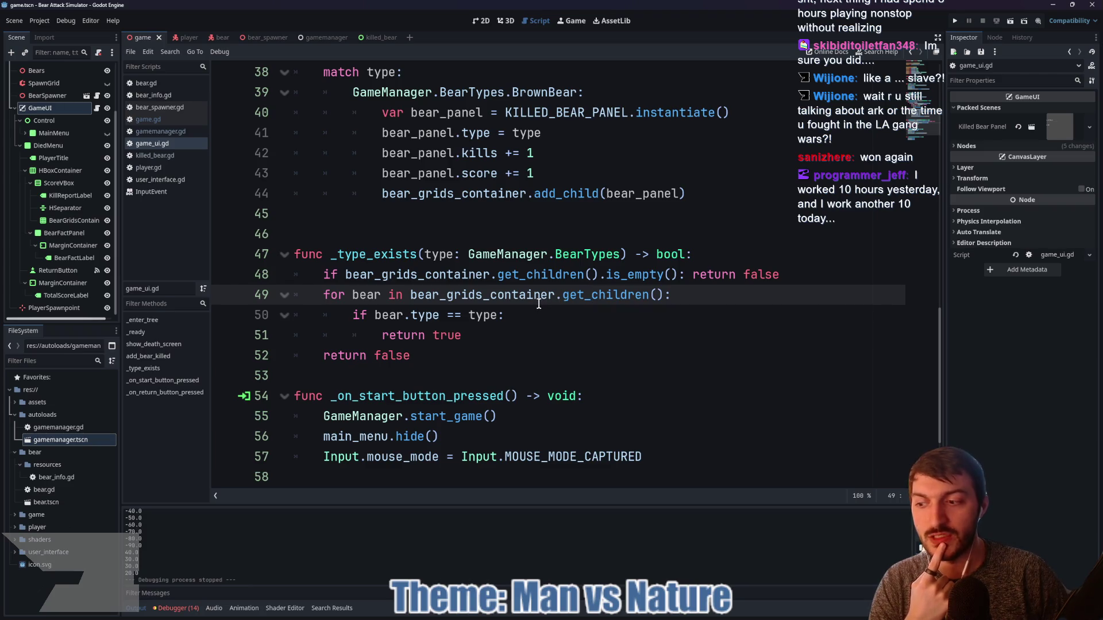
left_click(389, 314)
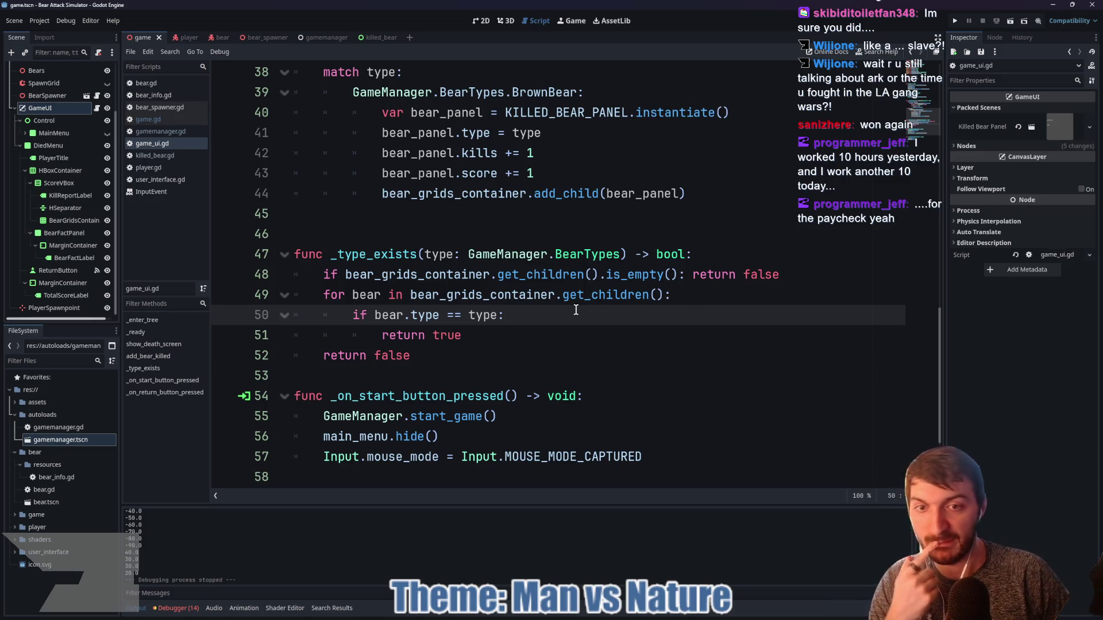
left_click(560, 316)
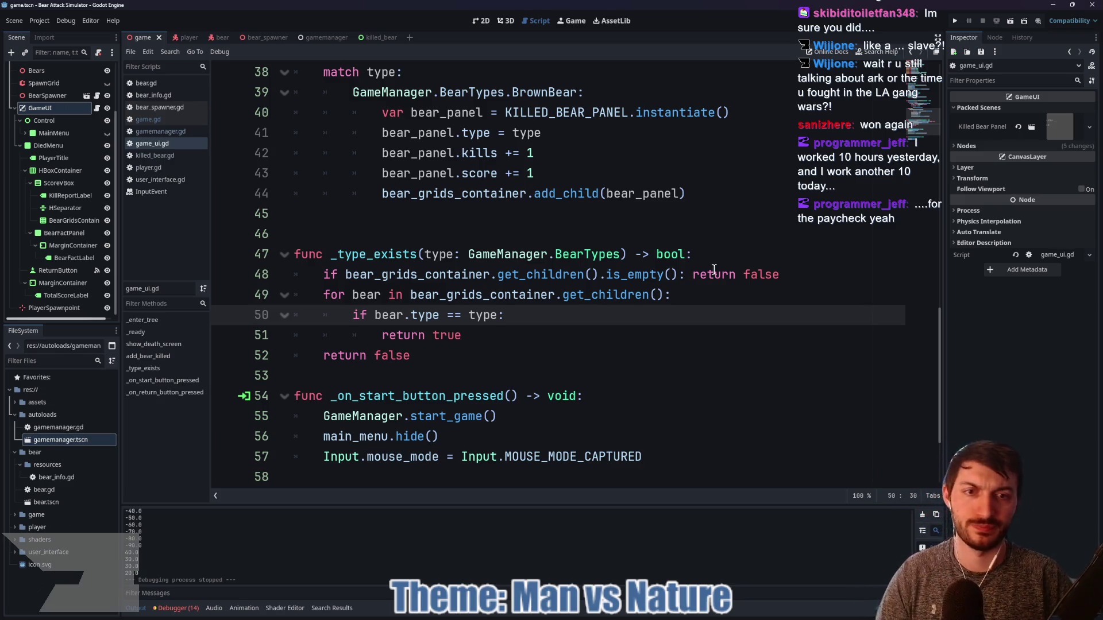
left_click(736, 253)
Step: Add line 48 to _type_exists printing the requested type with printt("type: ", type)
key("Return")
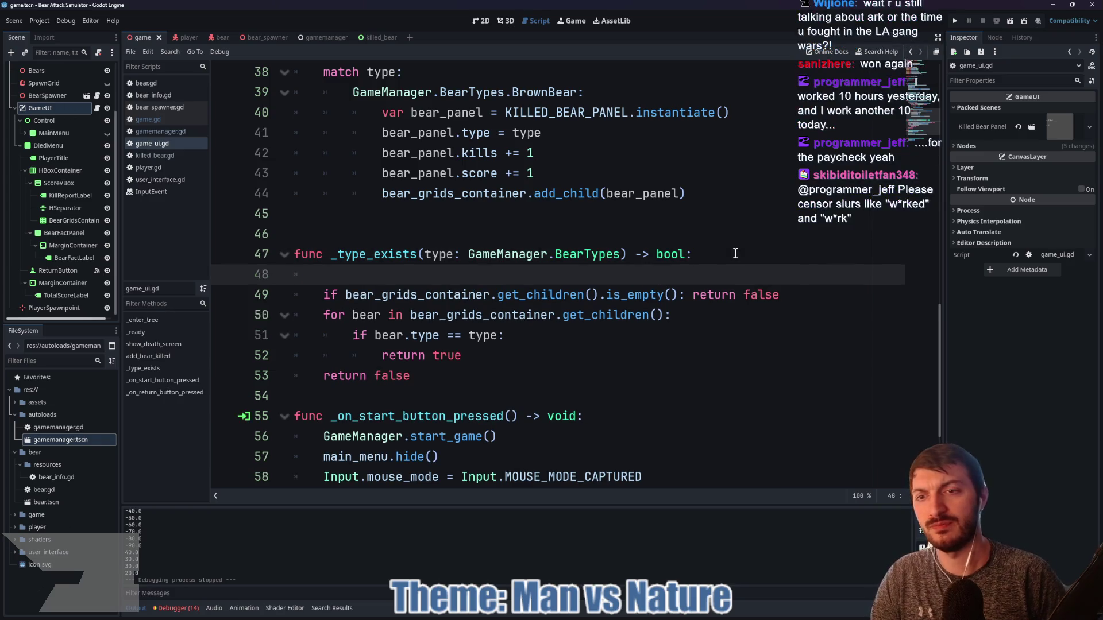
type("print(")
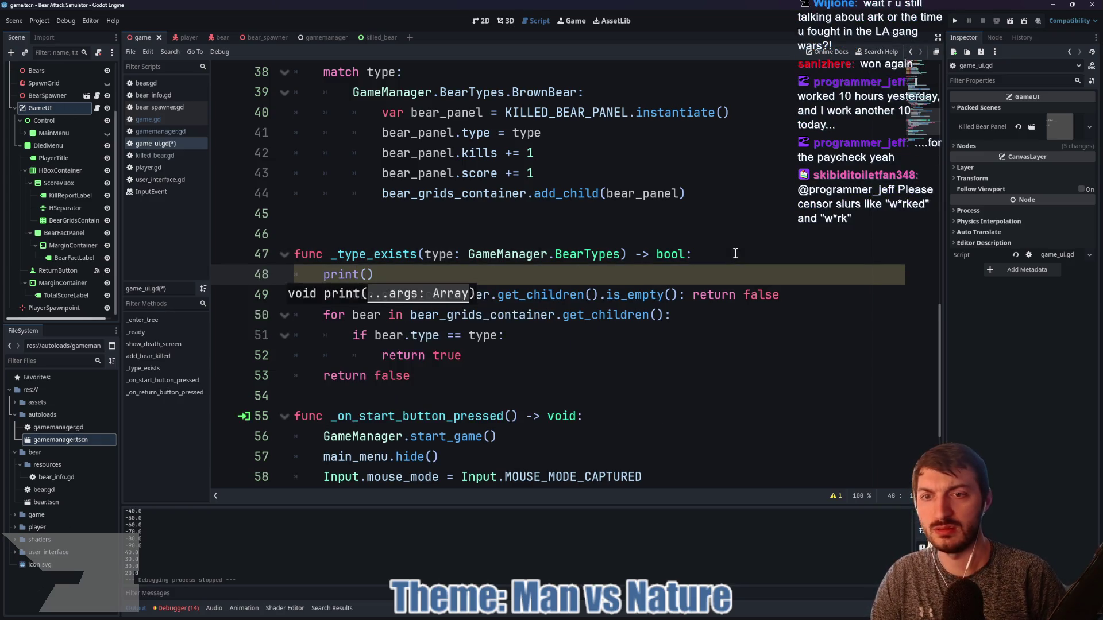
type("ty")
key("BackSpace")
key("BackSpace")
key("BackSpace")
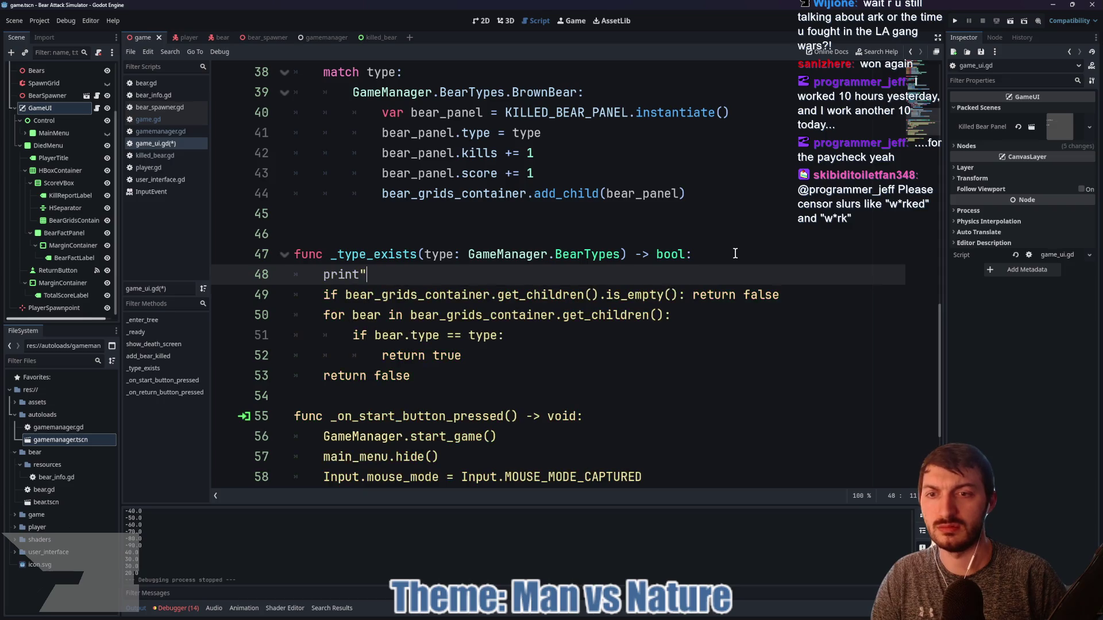
type("(\"t")
type("ype")
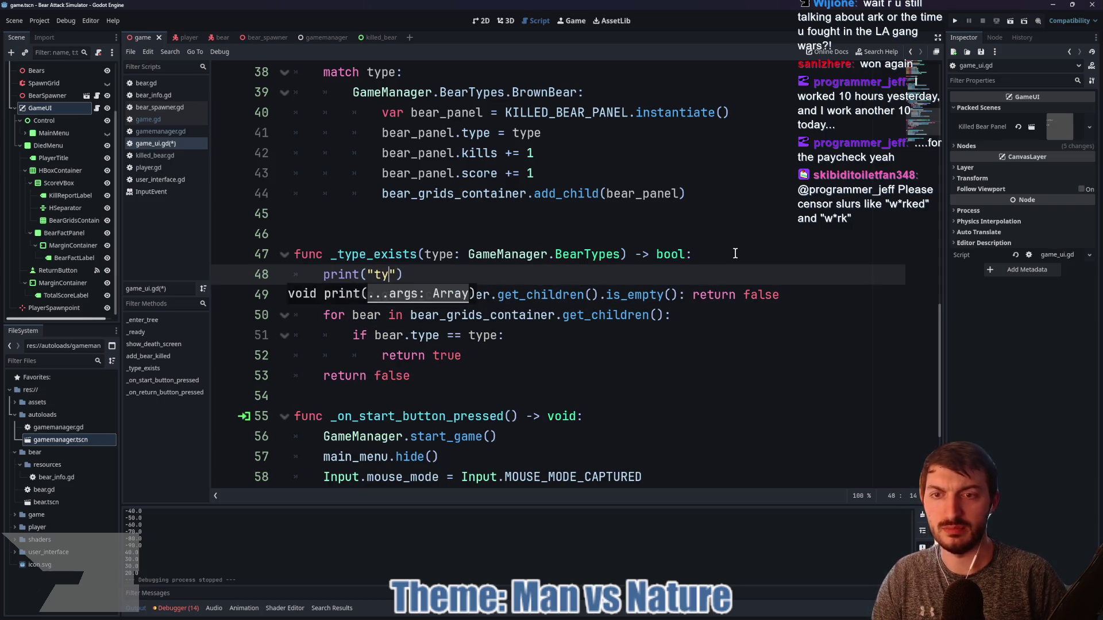
type(":")
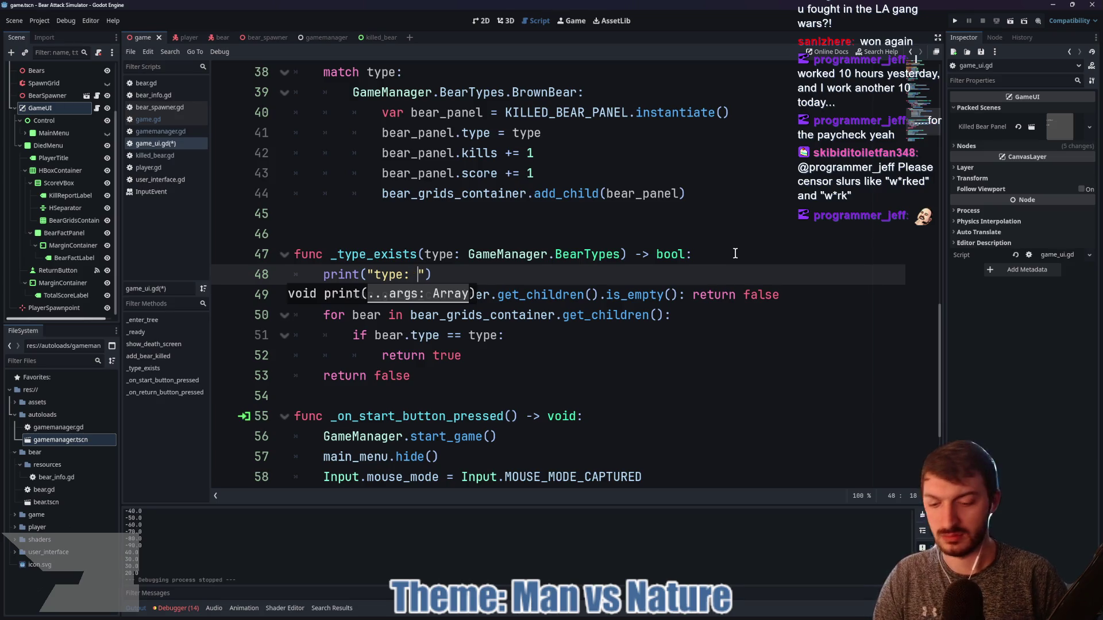
type(" %s\"")
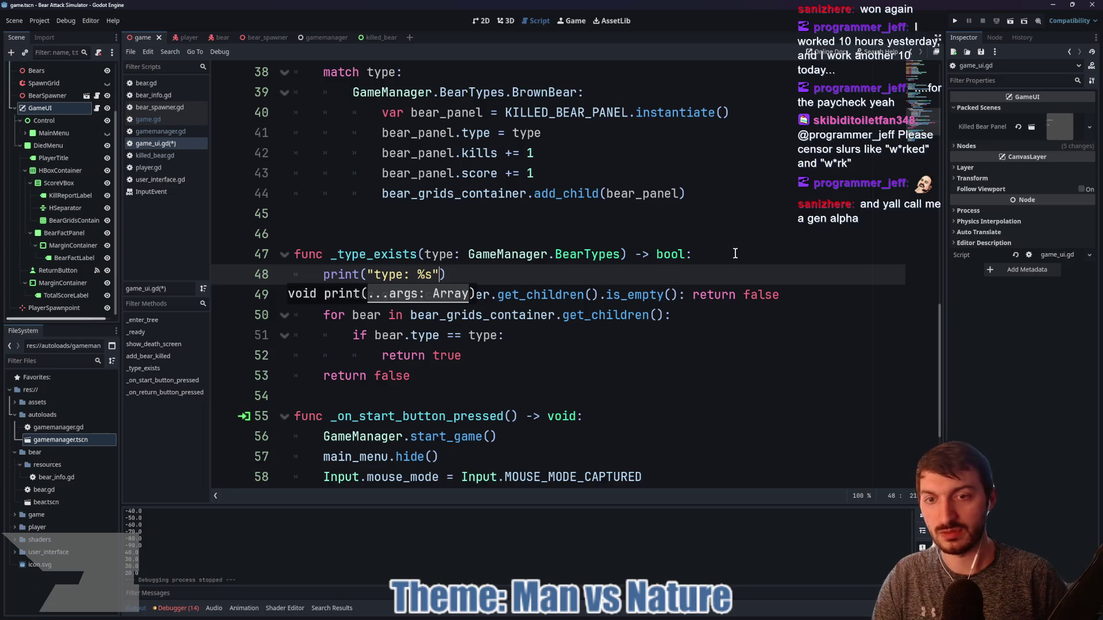
type(" type")
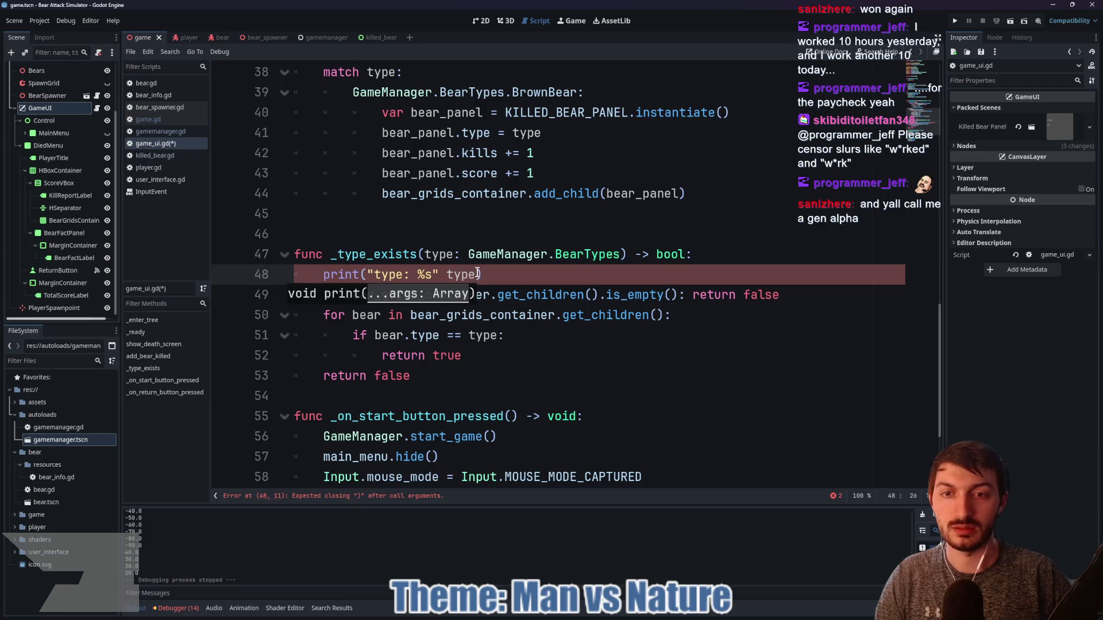
key("BackSpace")
key("BackSpace")
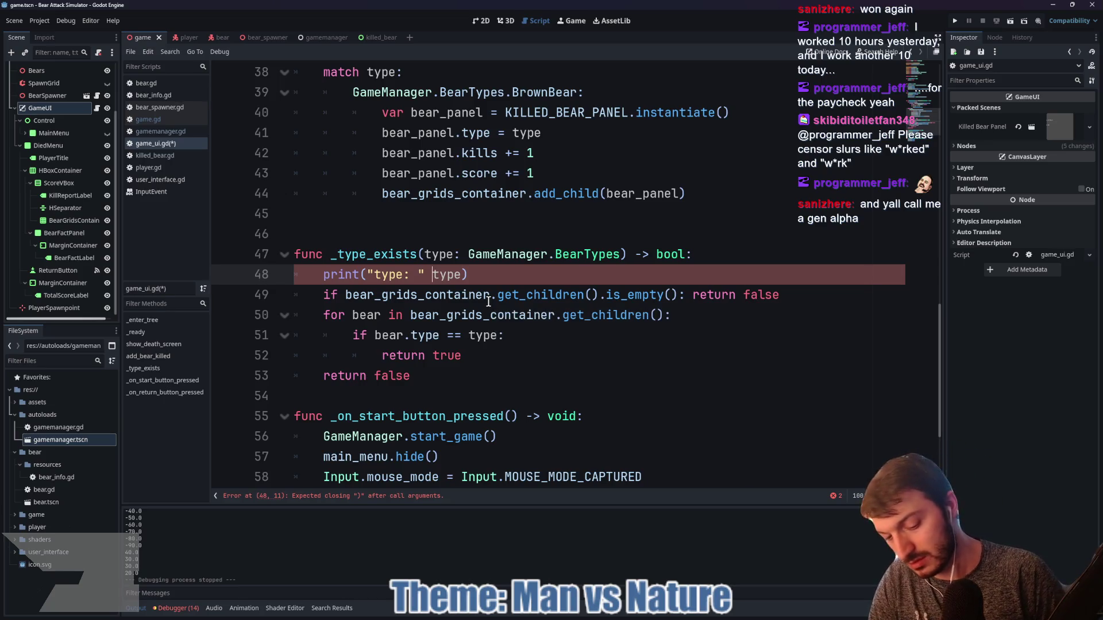
type("+")
key("BackSpace")
key("BackSpace")
key("BackSpace")
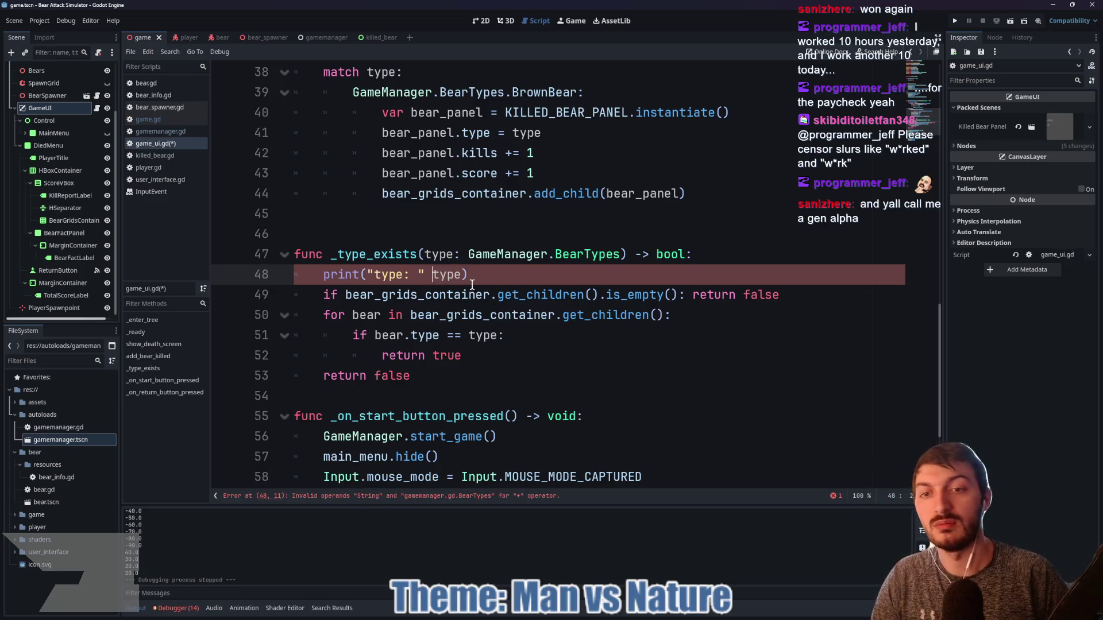
type(",")
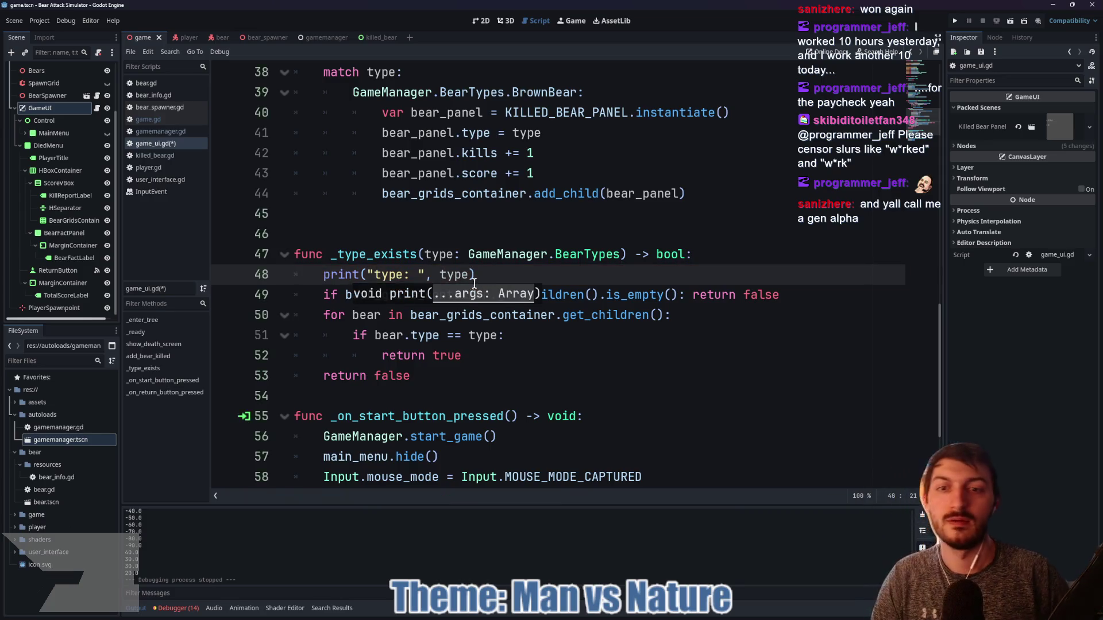
left_click(483, 277)
type("t")
key("Escape")
key("End")
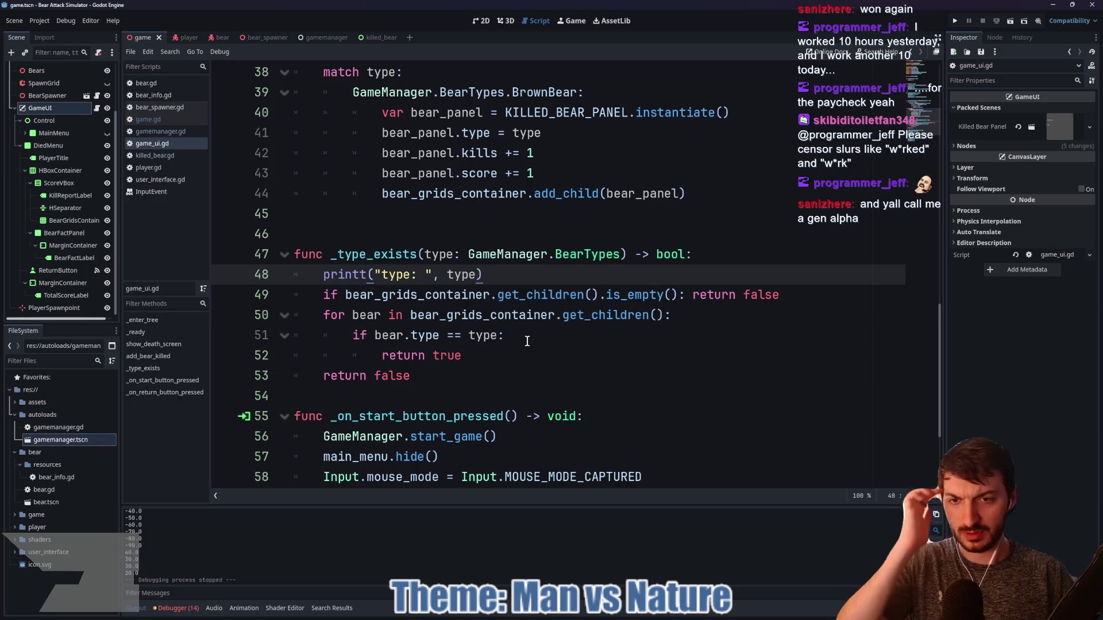
Step: Print "Bear: ", bear.type, " Check: ", type inside the matching-bear branch, save, and run the project
left_click(521, 339)
key("Return")
type("print(\"Bear:")
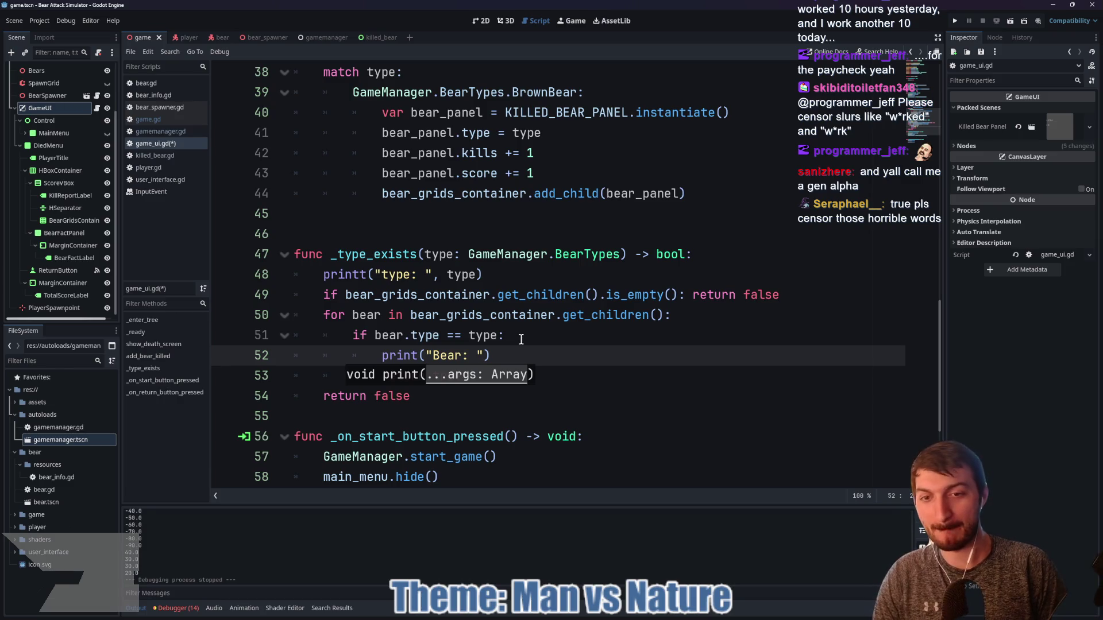
type(", ")
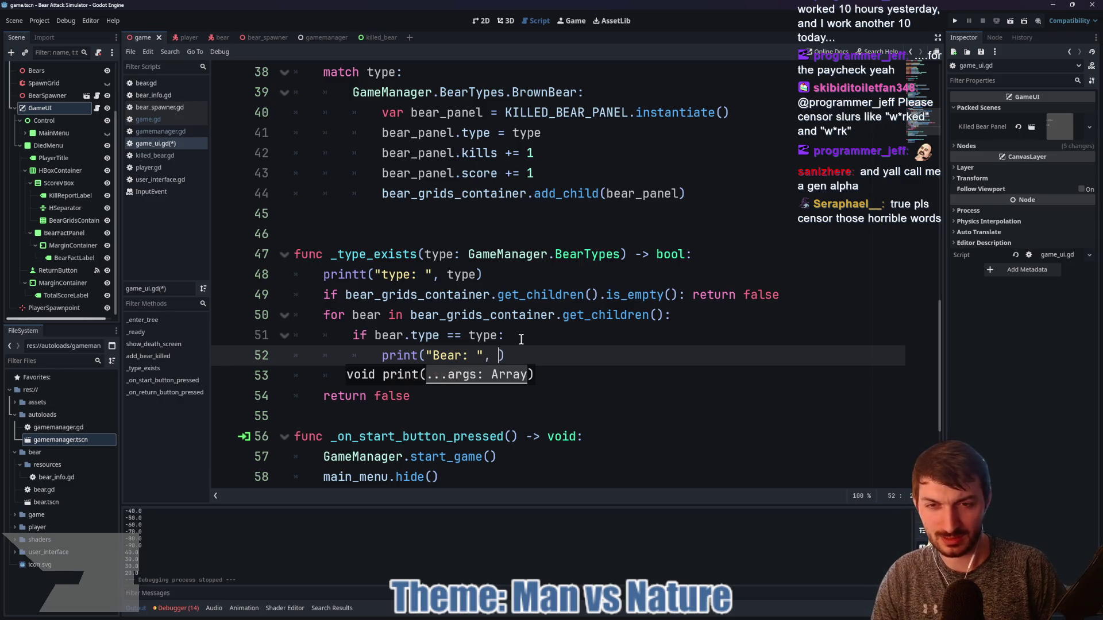
type("bear.type")
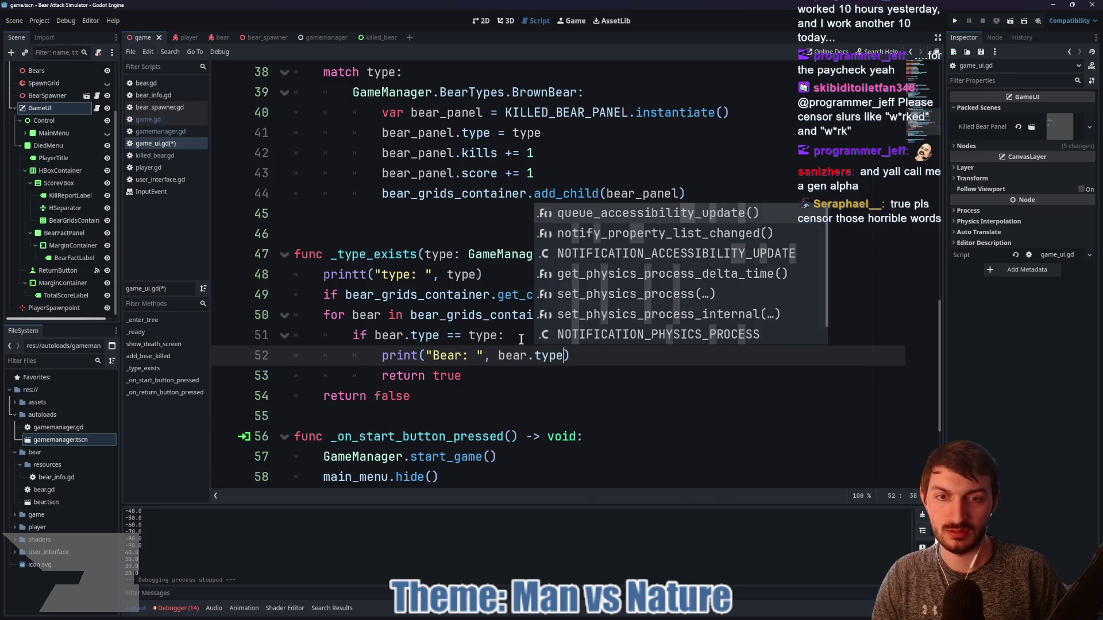
type(", \" ")
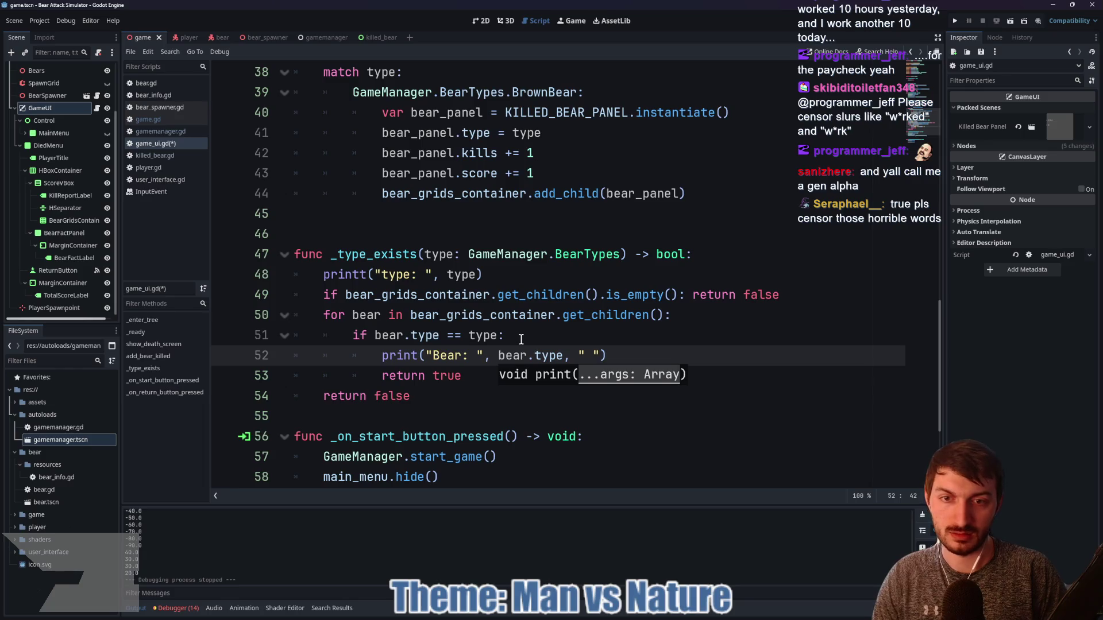
type("Check")
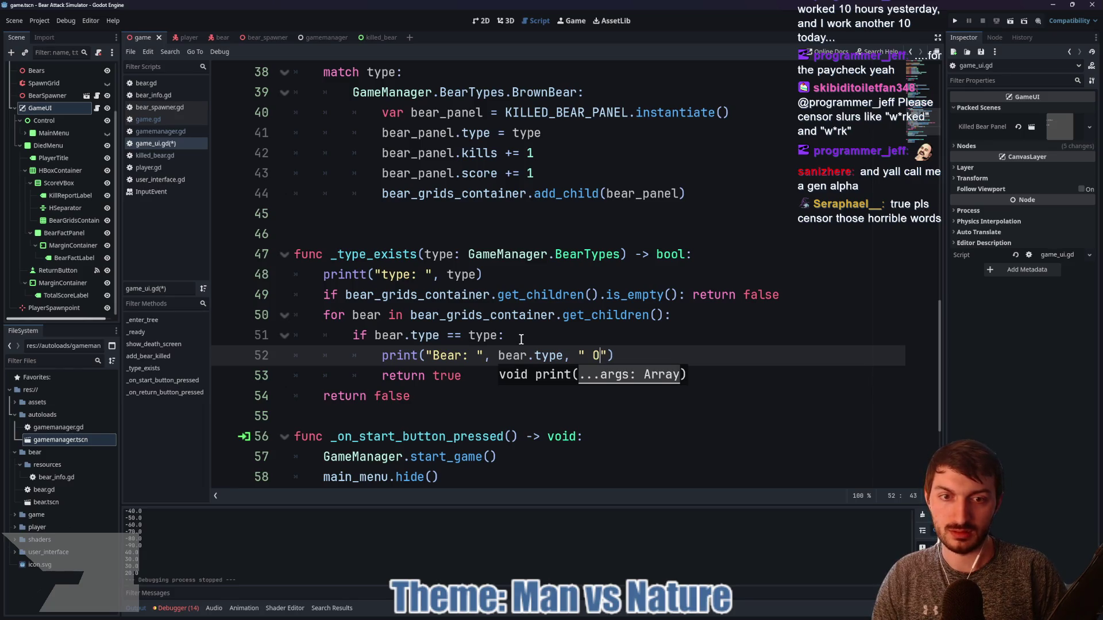
type(":")
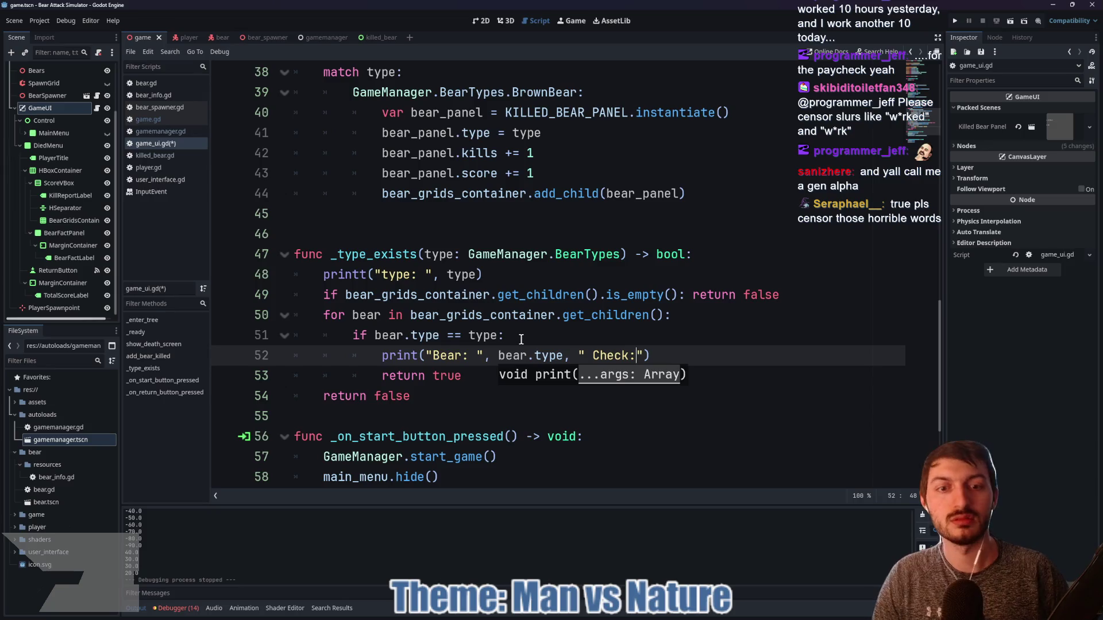
type(" \", type")
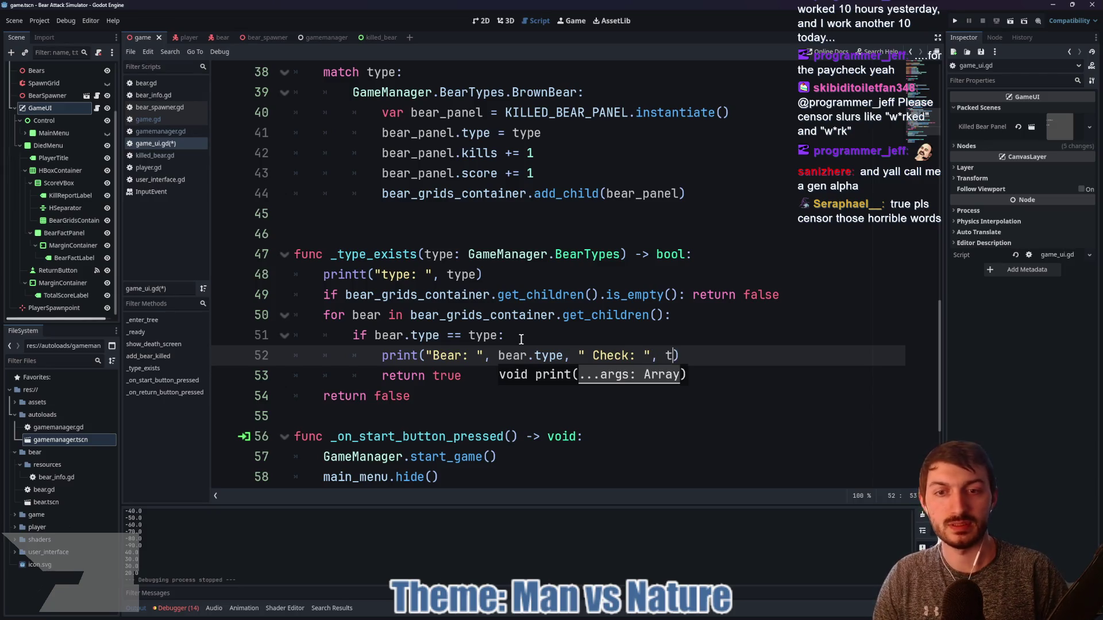
left_click(540, 356)
key("ctrl+s")
left_click(953, 21)
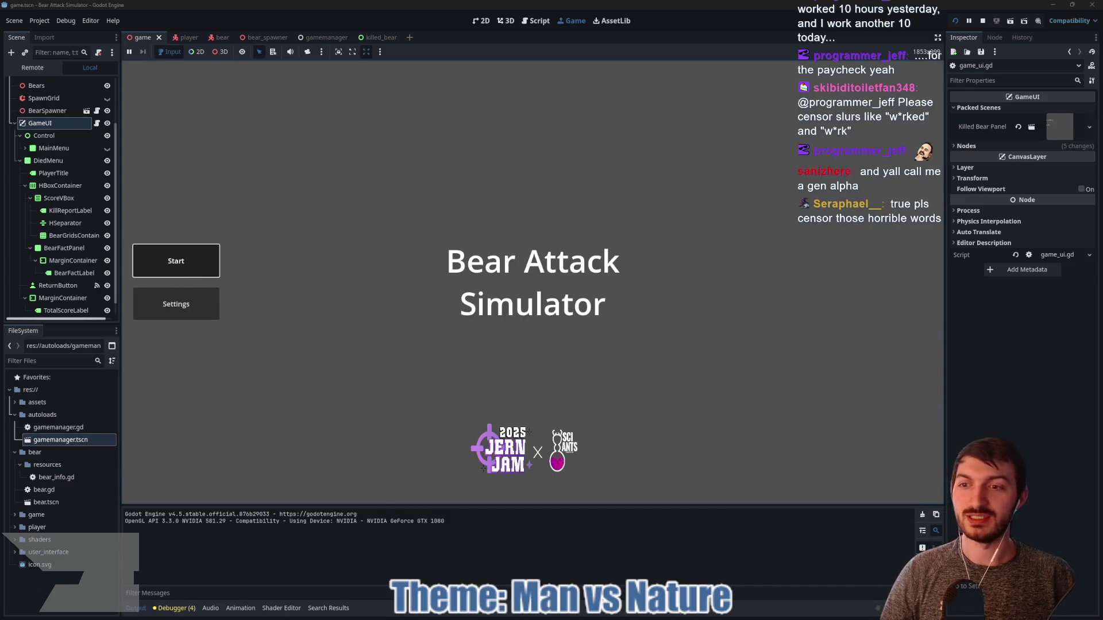
Step: Play a round to death, enlarge the Output log to read 'Bear: 0 Check: 0', and stop the game
left_click(172, 266)
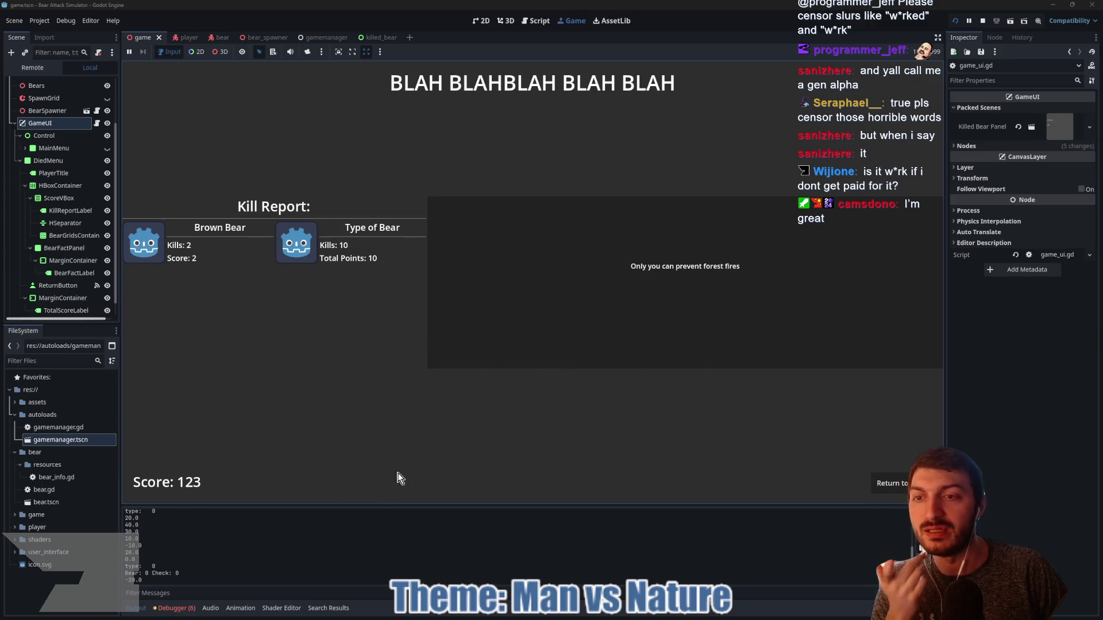
left_click_drag(410, 508, 409, 422)
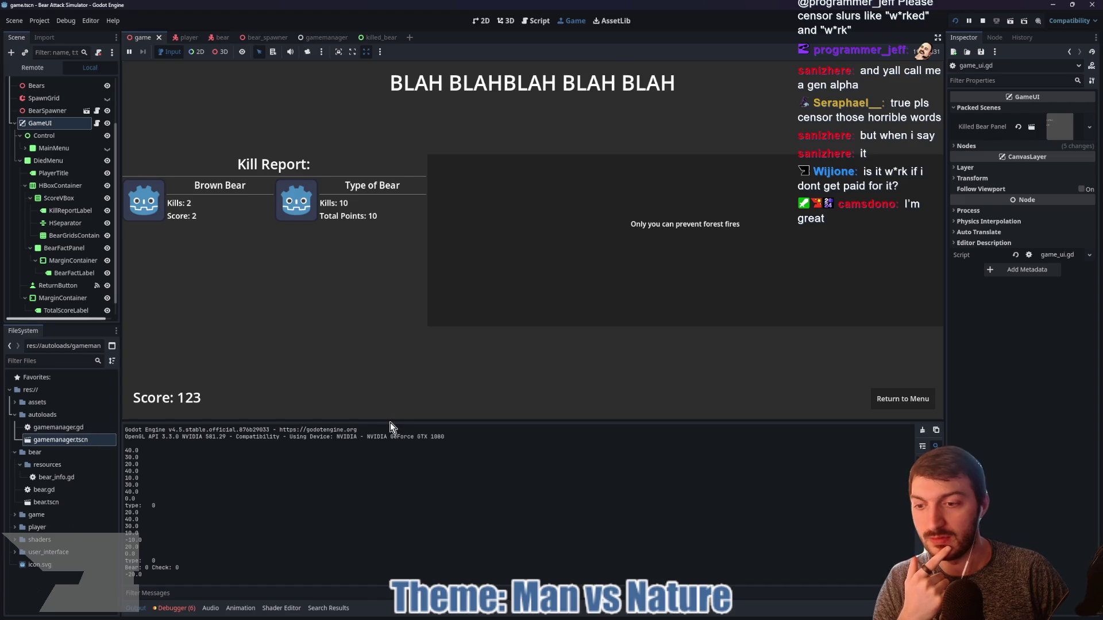
left_click(983, 20)
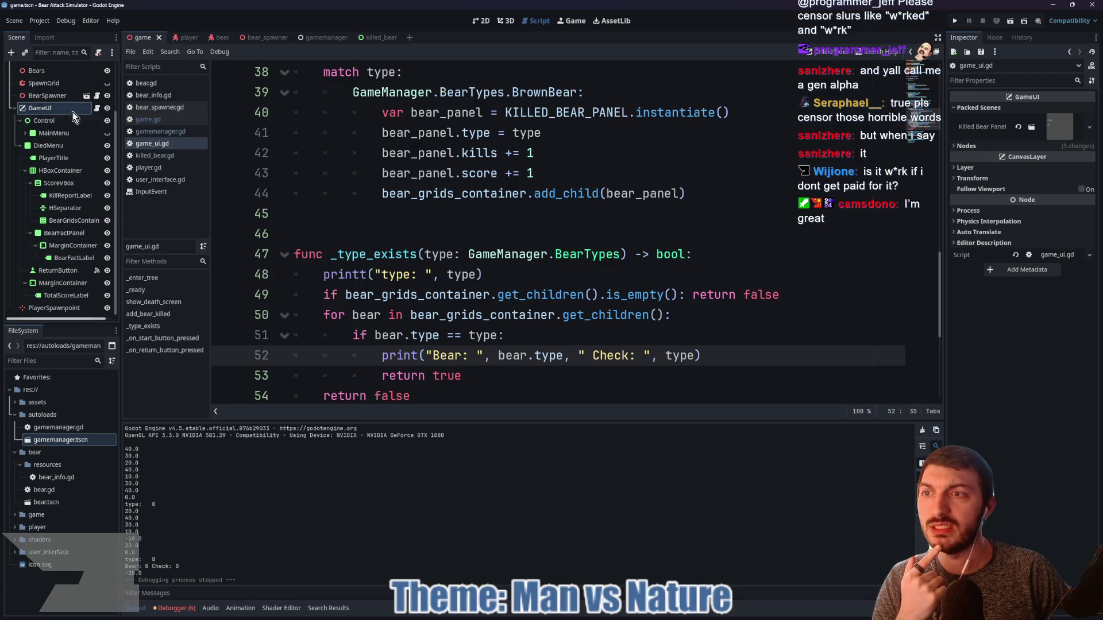
Step: Swap _type_exists' return values: true for the final return and false on line 54
left_click(55, 224)
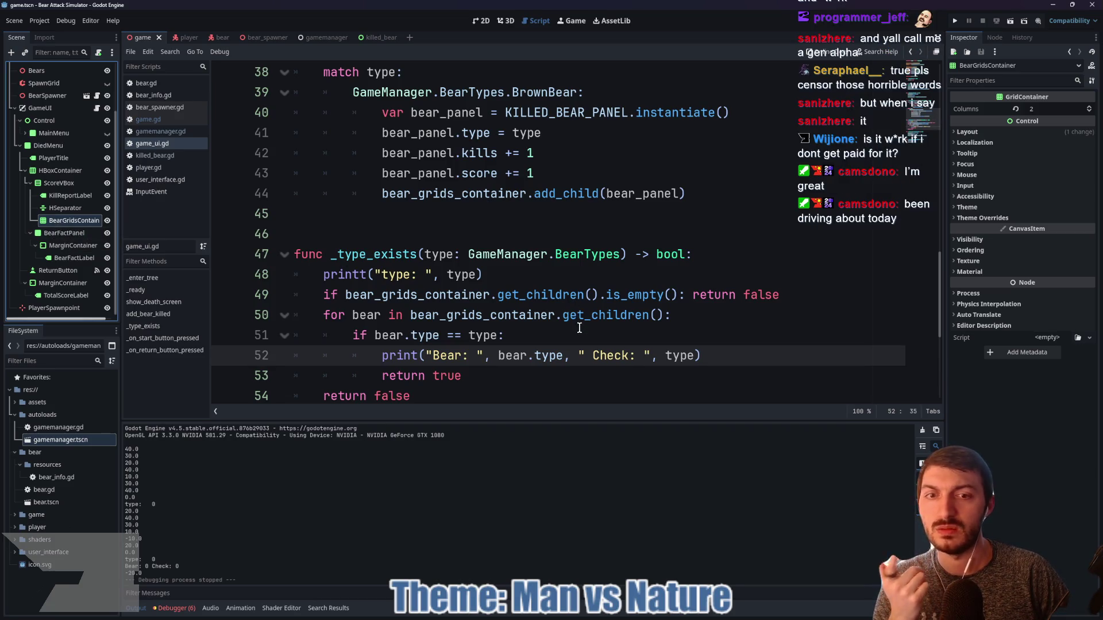
scroll(577, 330, "down", 1)
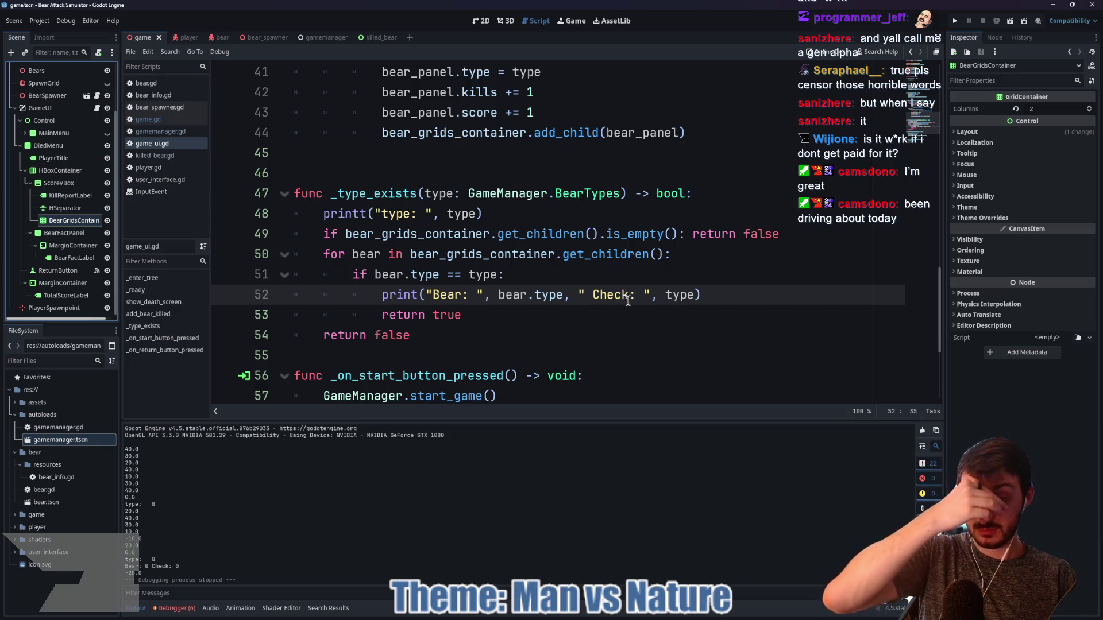
scroll(607, 298, "down", 1)
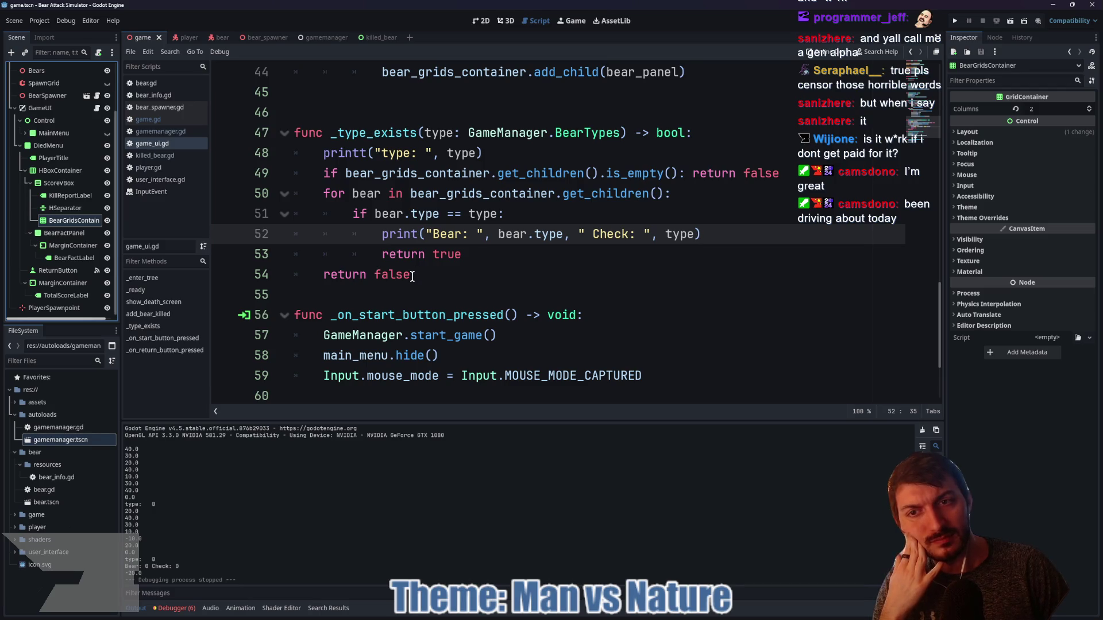
left_click_drag(413, 276, 376, 276)
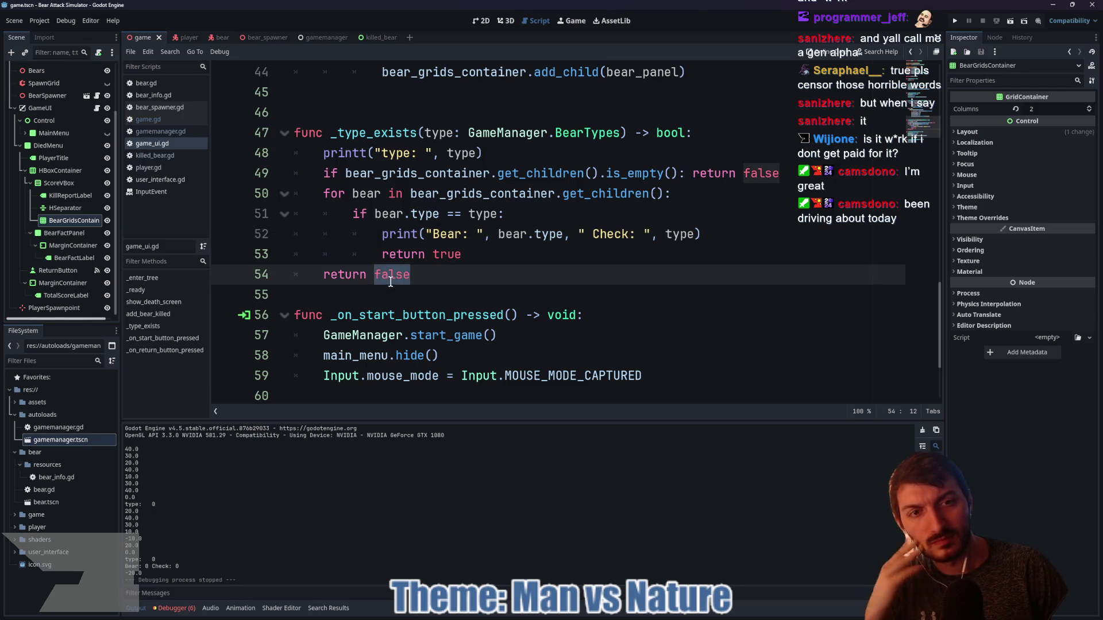
type("true")
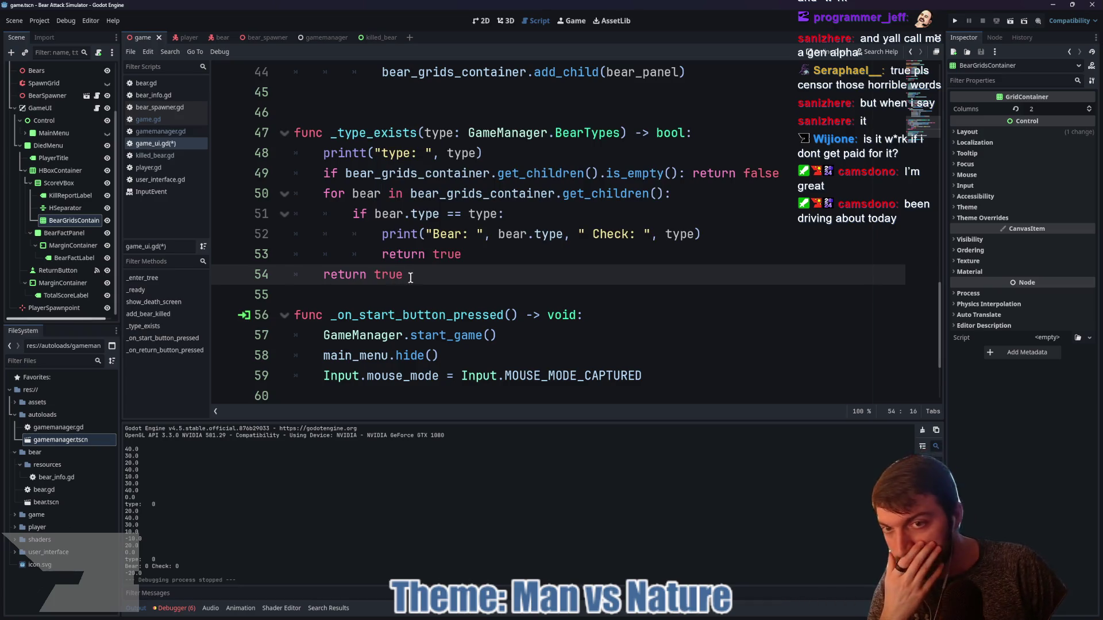
scroll(454, 275, "up", 6)
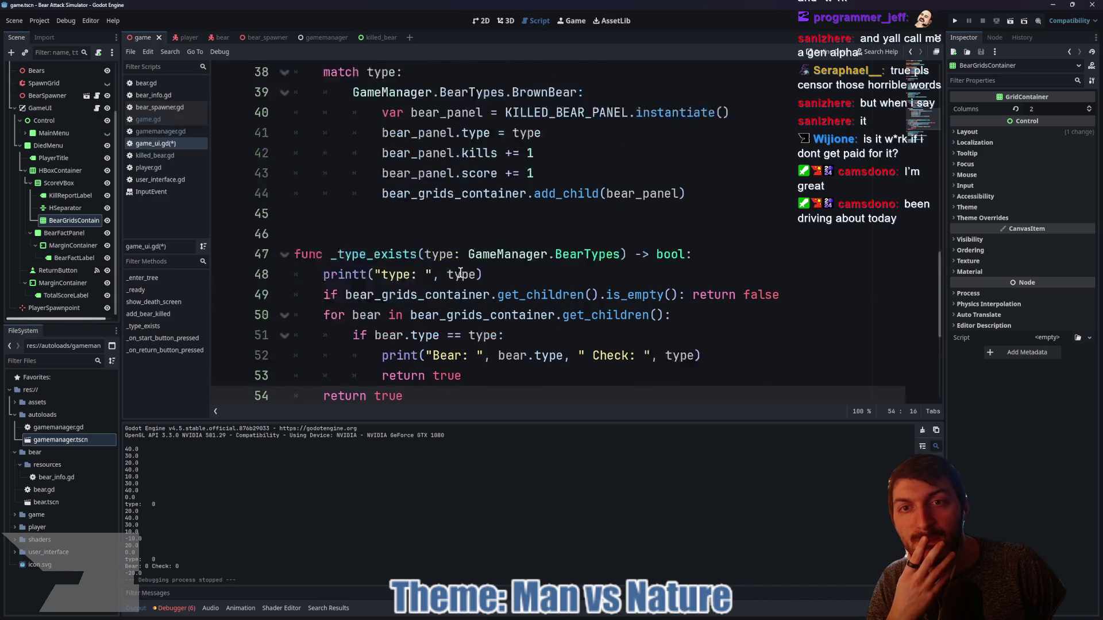
scroll(464, 277, "down", 1)
scroll(544, 298, "down", 5)
scroll(544, 298, "up", 5)
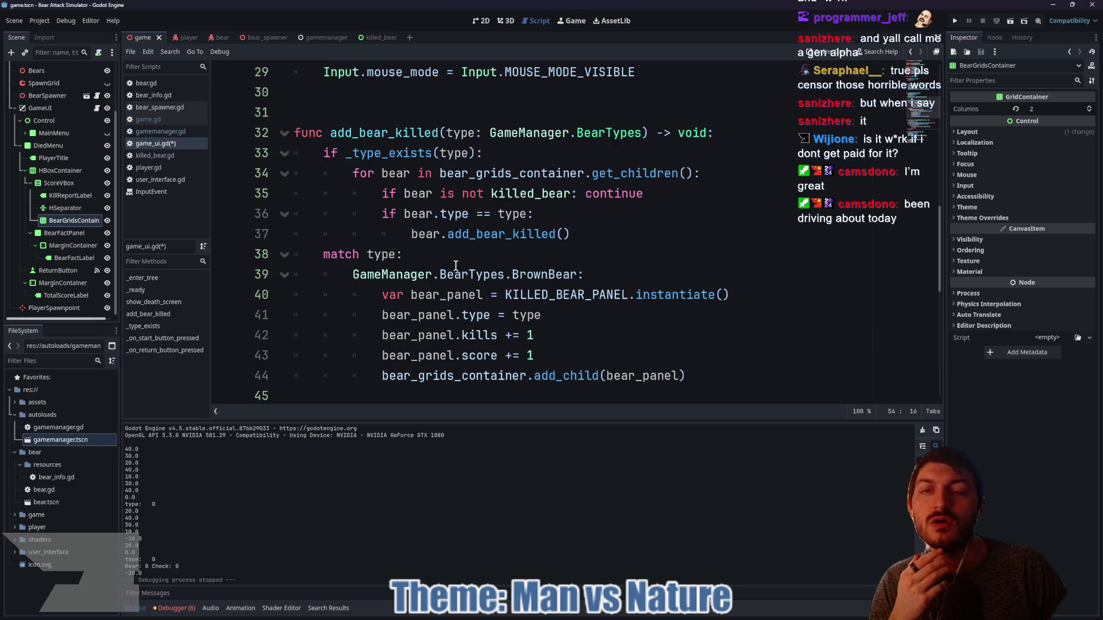
scroll(416, 241, "down", 4)
left_click_drag(403, 335, 369, 334)
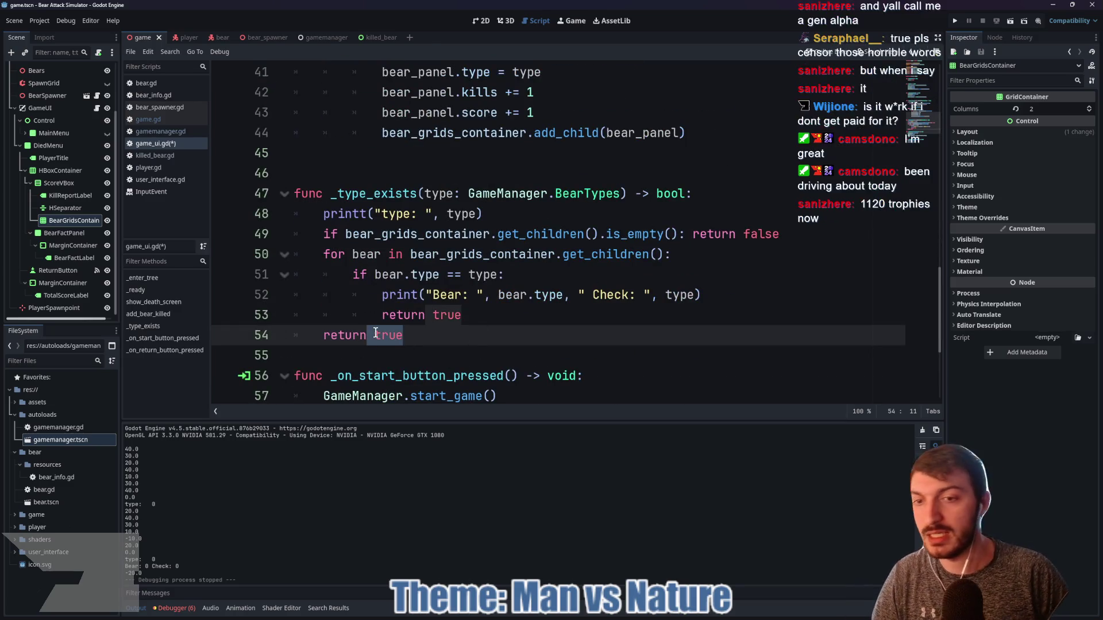
type("false")
Step: Indent the match block on lines 38–44 under a new else: after line 37, save, and run
scroll(457, 318, "up", 4)
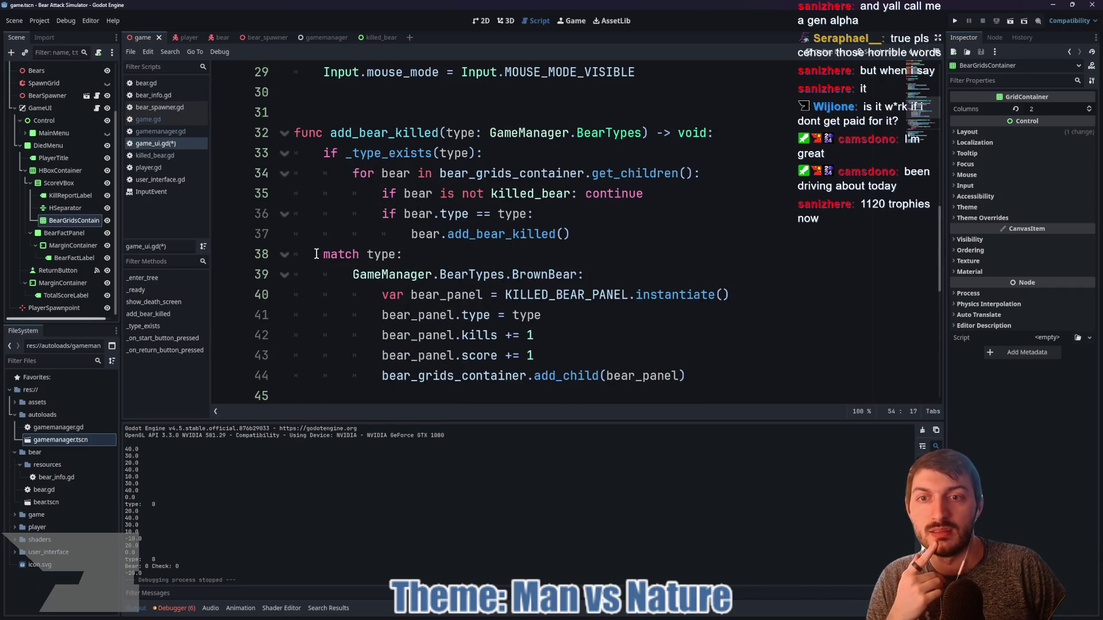
left_click_drag(316, 254, 725, 379)
key("Tab")
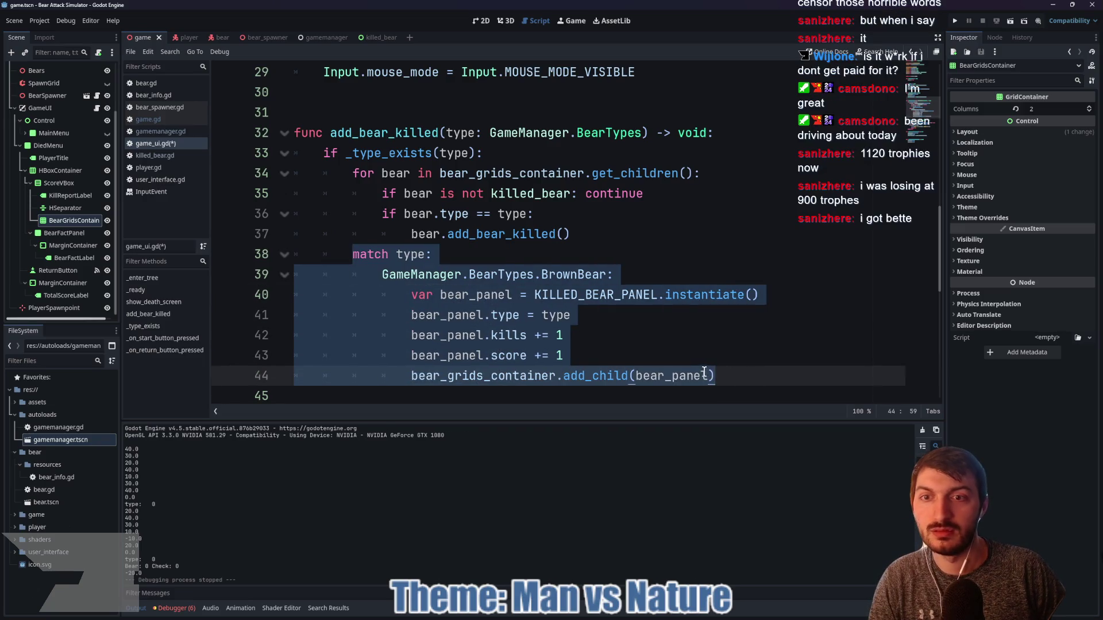
left_click(594, 253)
key("ctrl+s")
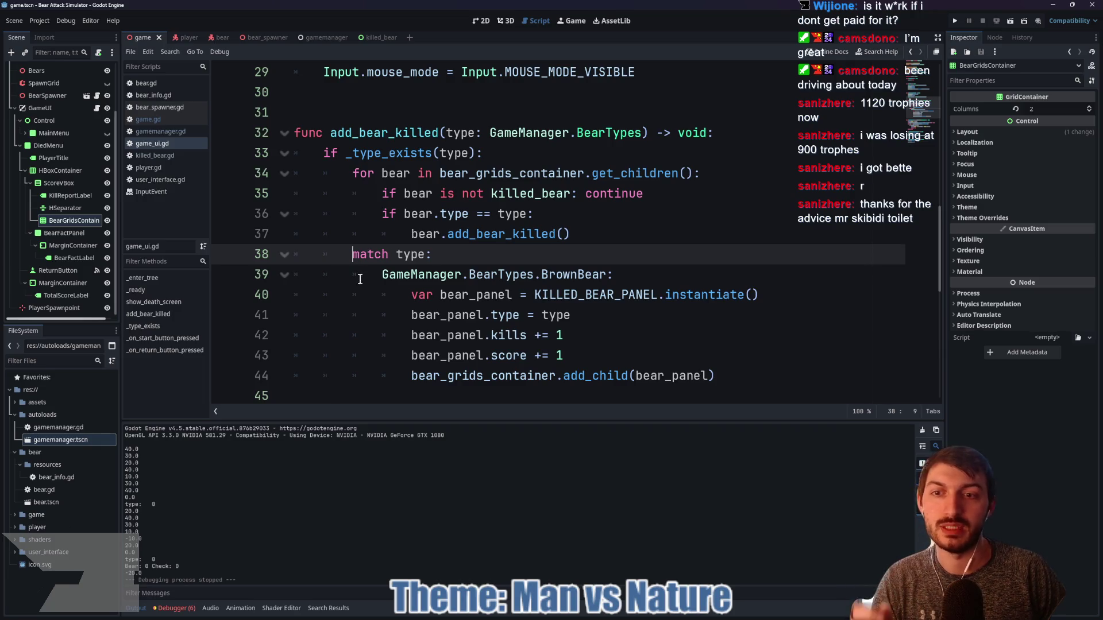
left_click(620, 230)
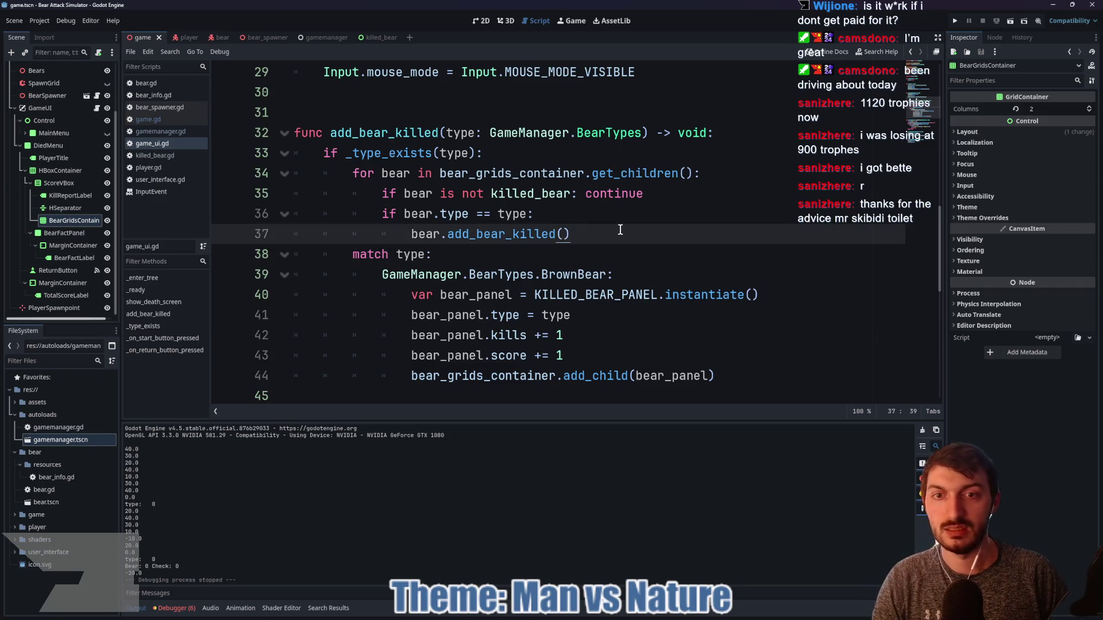
key("Return")
key("BackSpace")
key("BackSpace")
key("BackSpace")
type("else:")
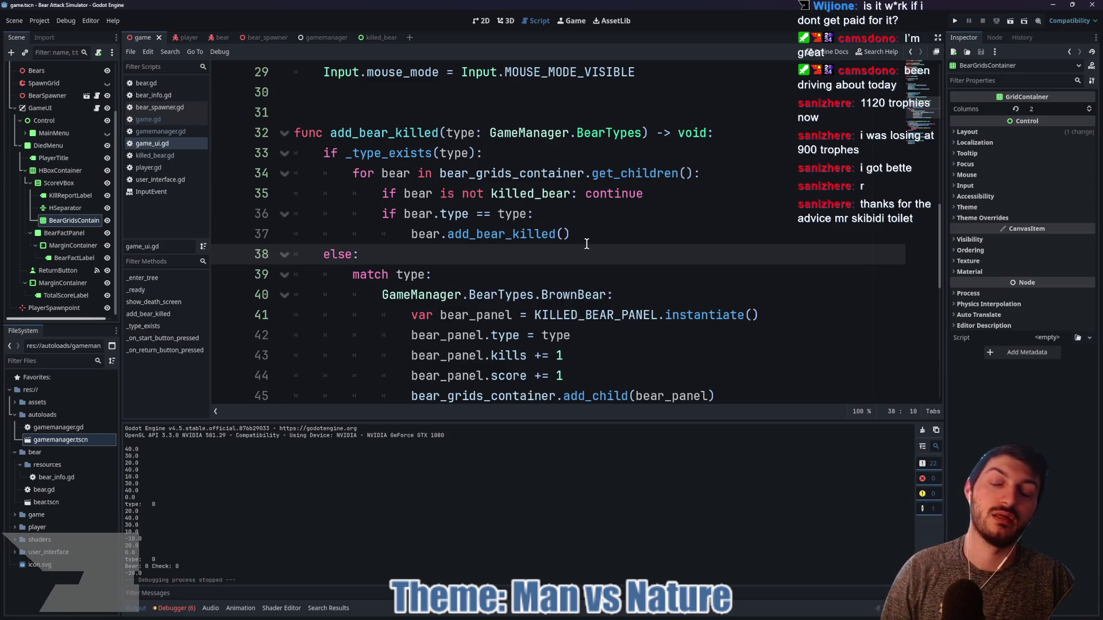
key("F5")
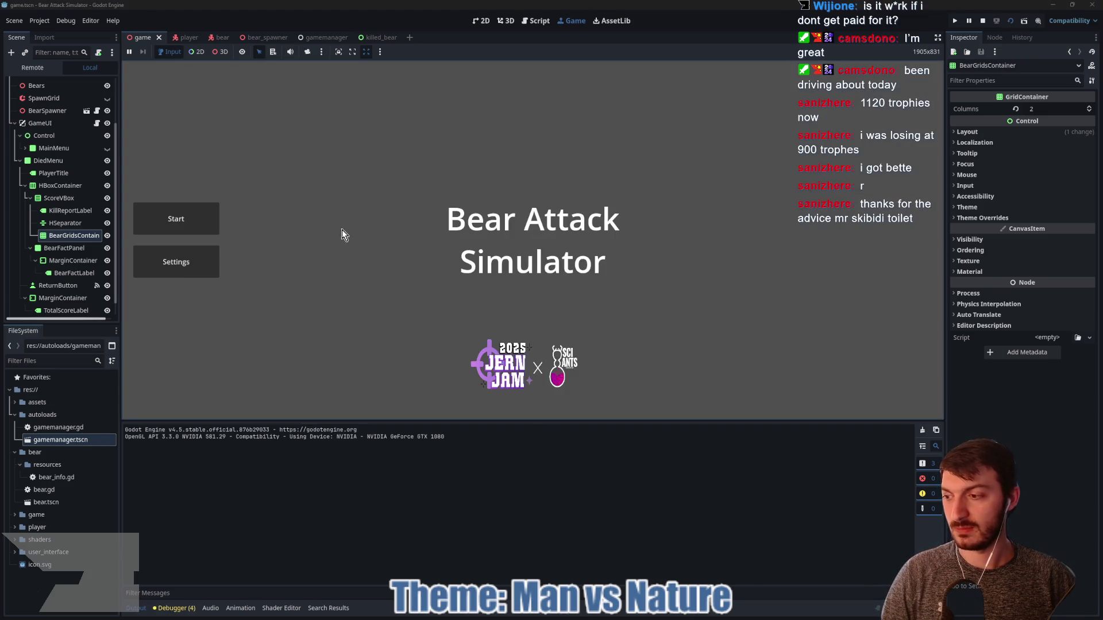
Step: Play a round to see one Brown Bear panel with 5 kills, return to the menu, and stop the game
left_click(170, 230)
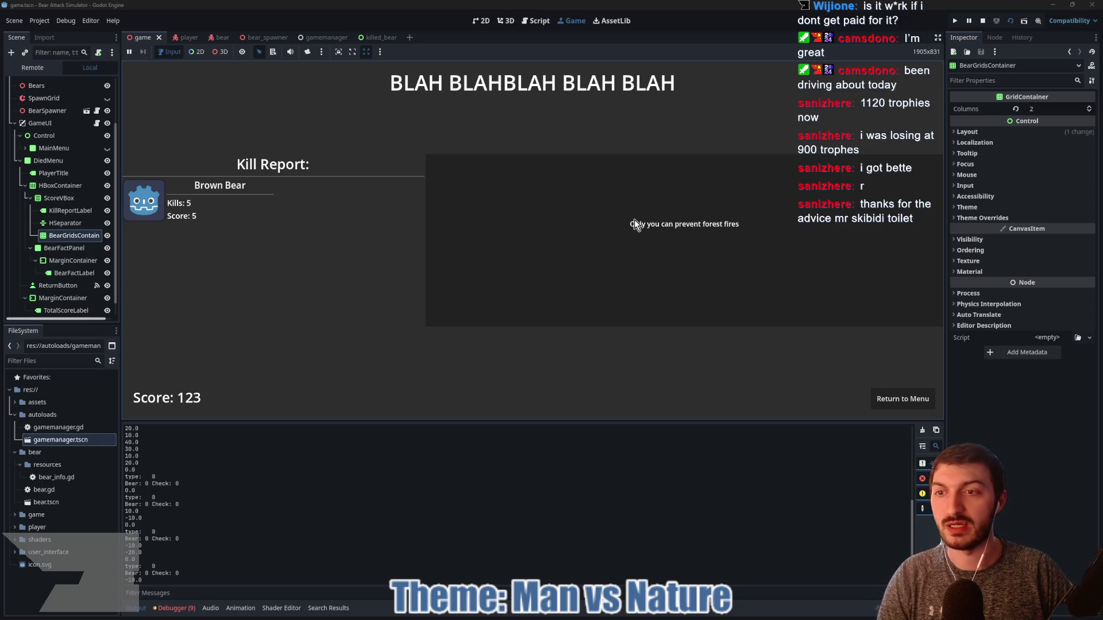
left_click(902, 397)
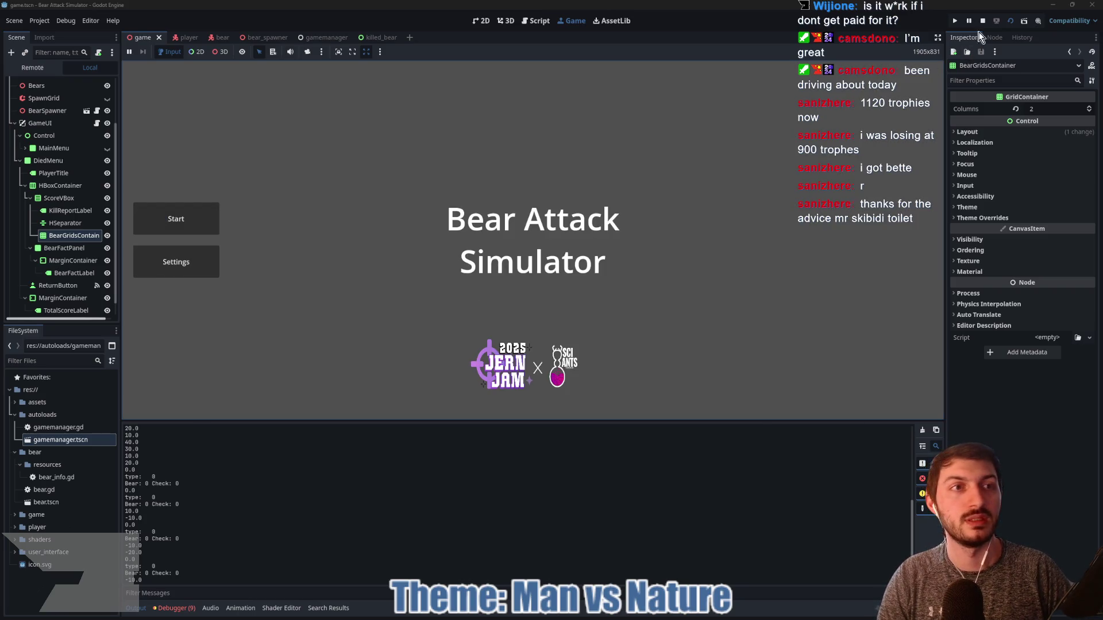
left_click(984, 20)
scroll(452, 251, "down", 6)
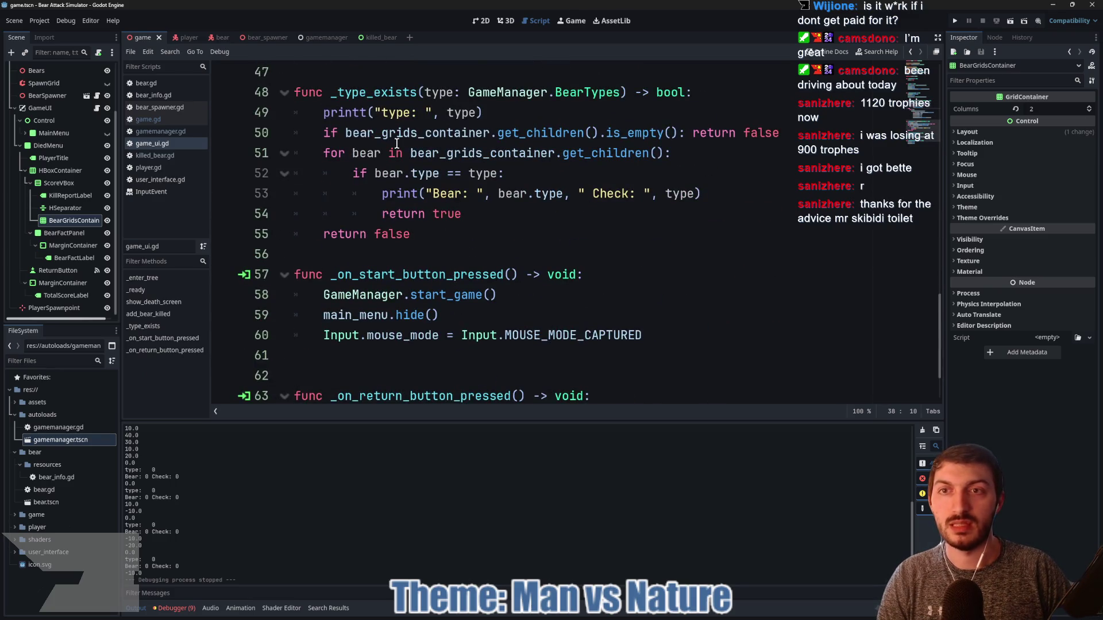
Step: Switch to the killed_bear scene and scroll through its script
left_click(378, 37)
scroll(553, 359, "down", 3)
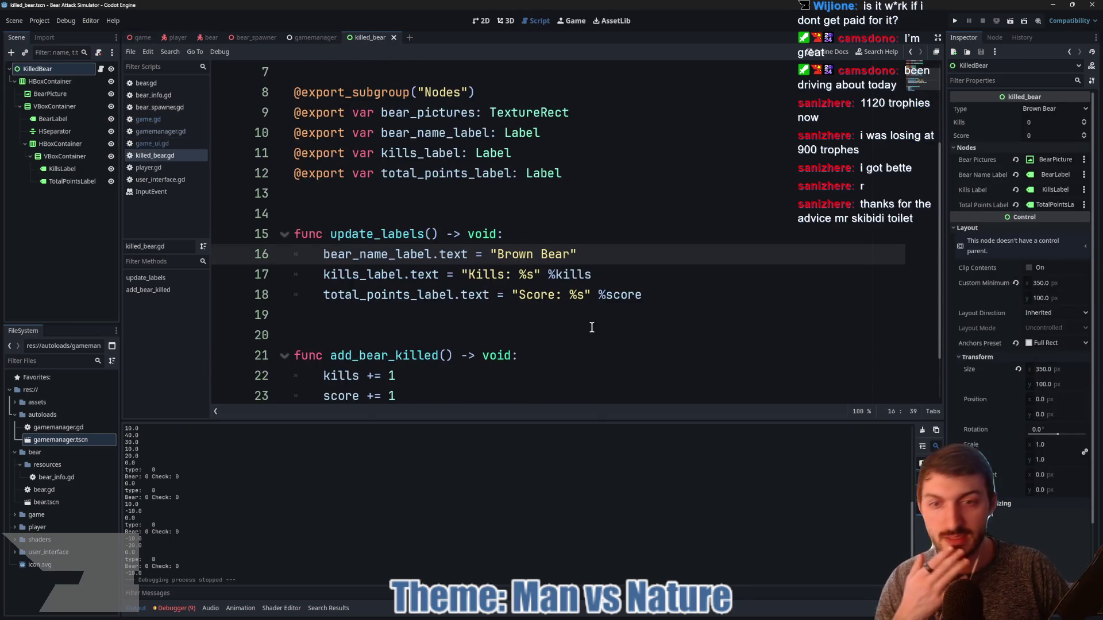
scroll(456, 339, "up", 1)
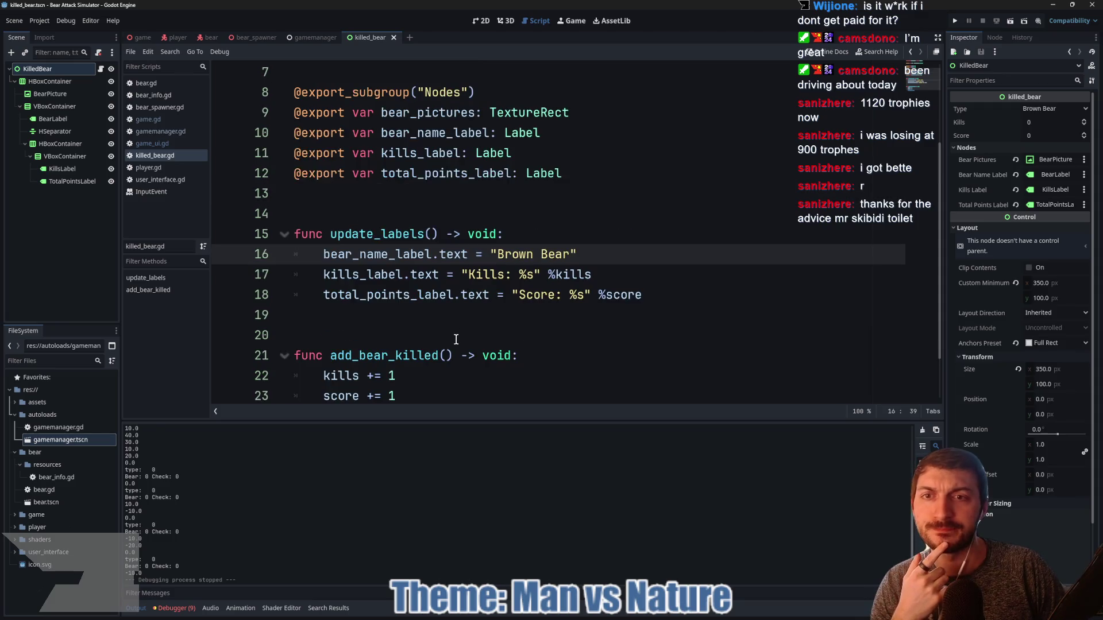
scroll(435, 290, "down", 1)
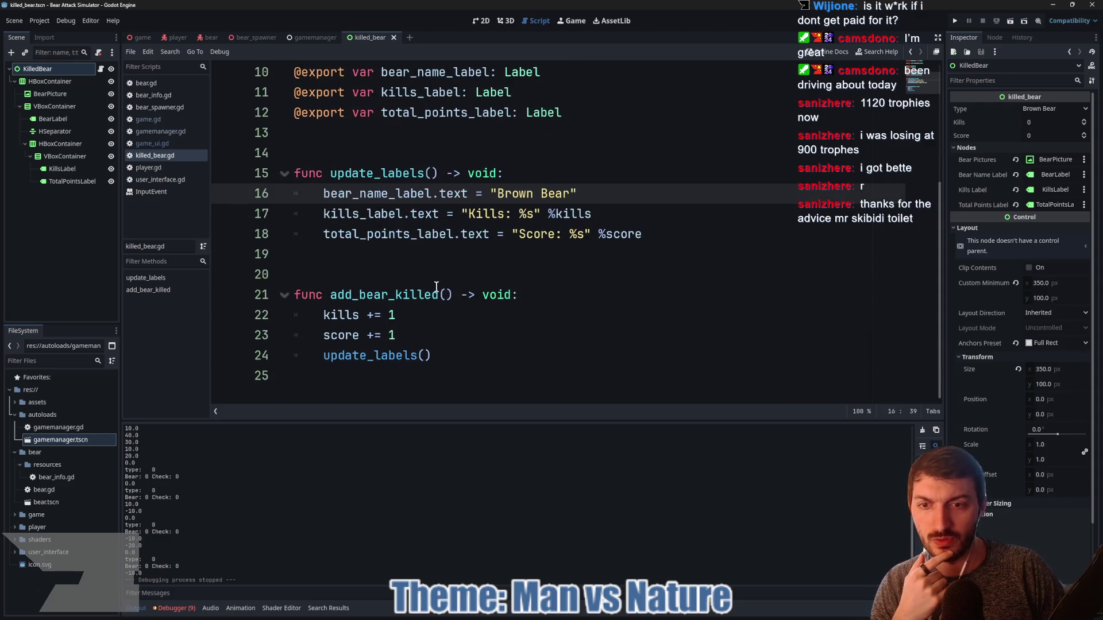
scroll(434, 290, "up", 1)
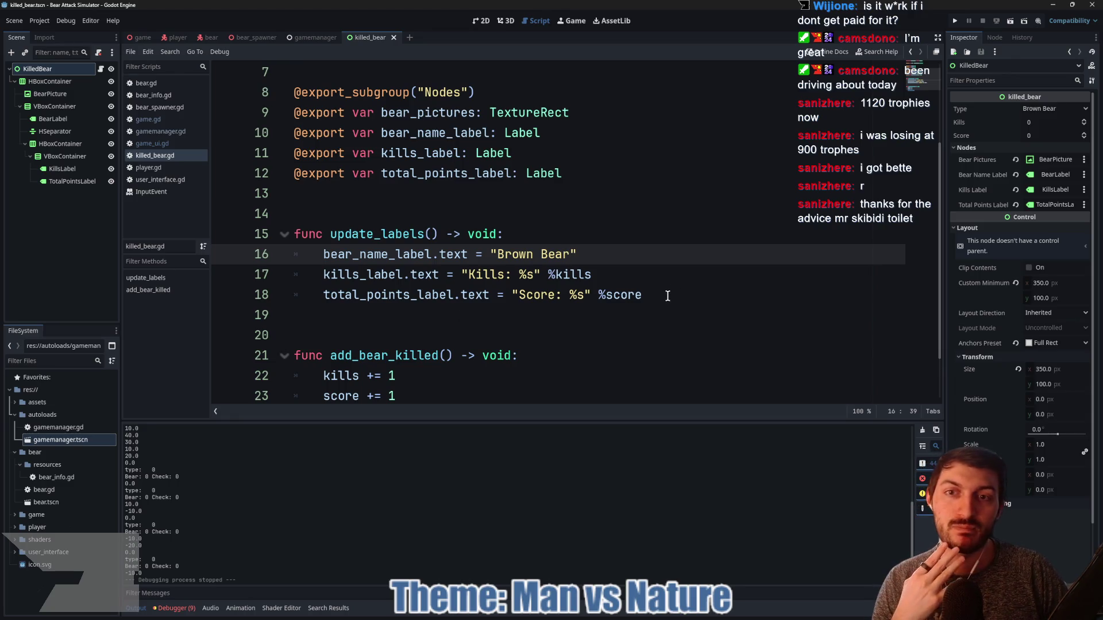
scroll(503, 315, "up", 2)
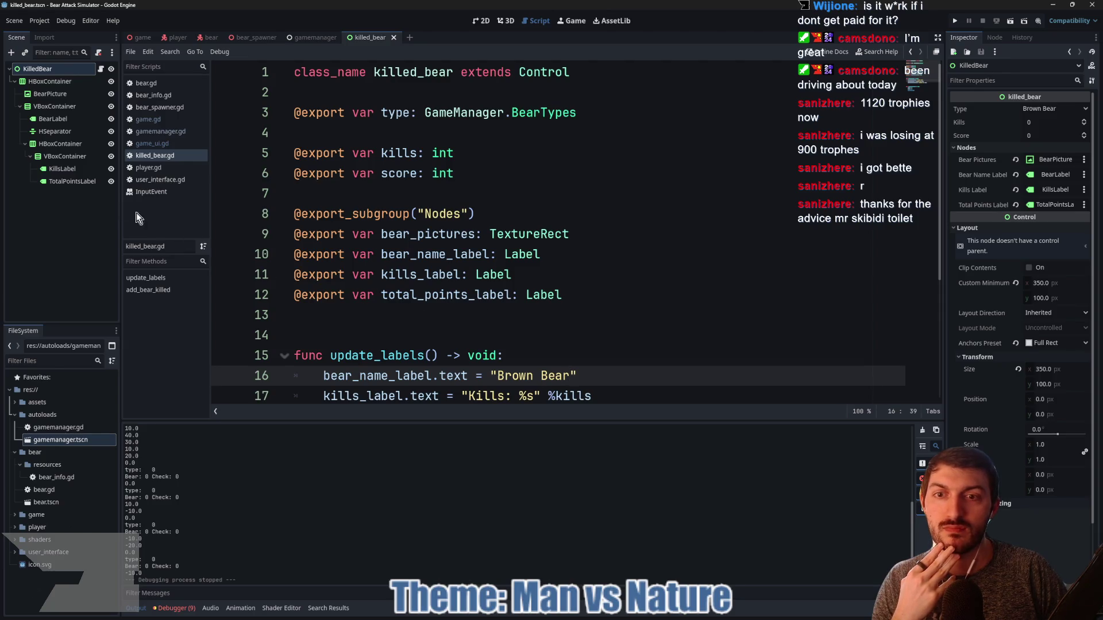
scroll(373, 210, "down", 3)
Step: Check the gamemanager and game scripts, then switch to the player scene
left_click(314, 37)
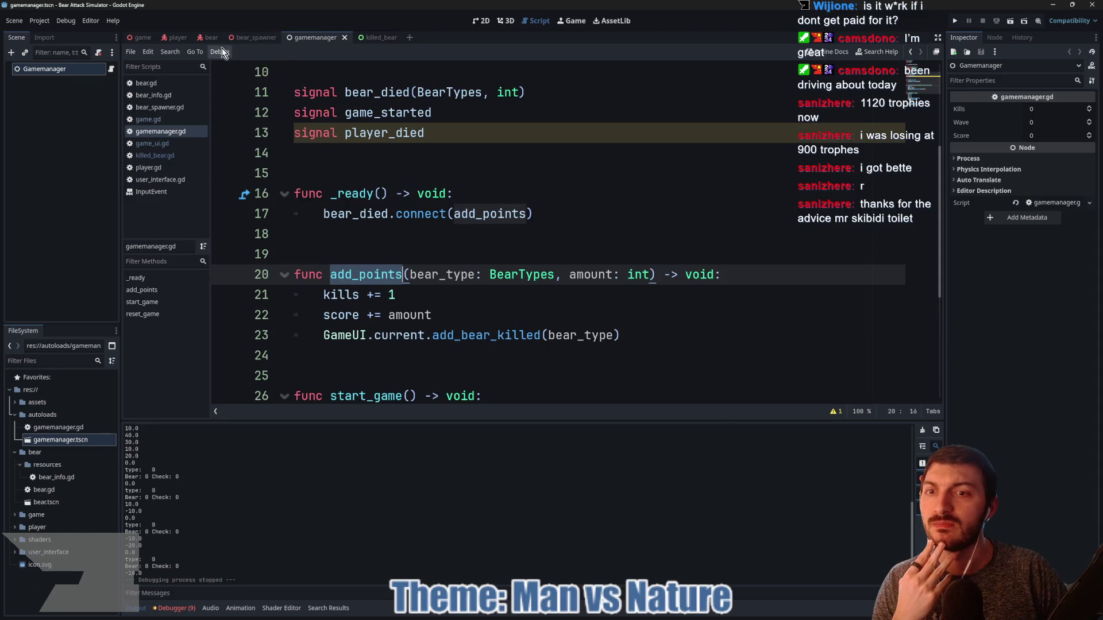
left_click(140, 34)
left_click(316, 38)
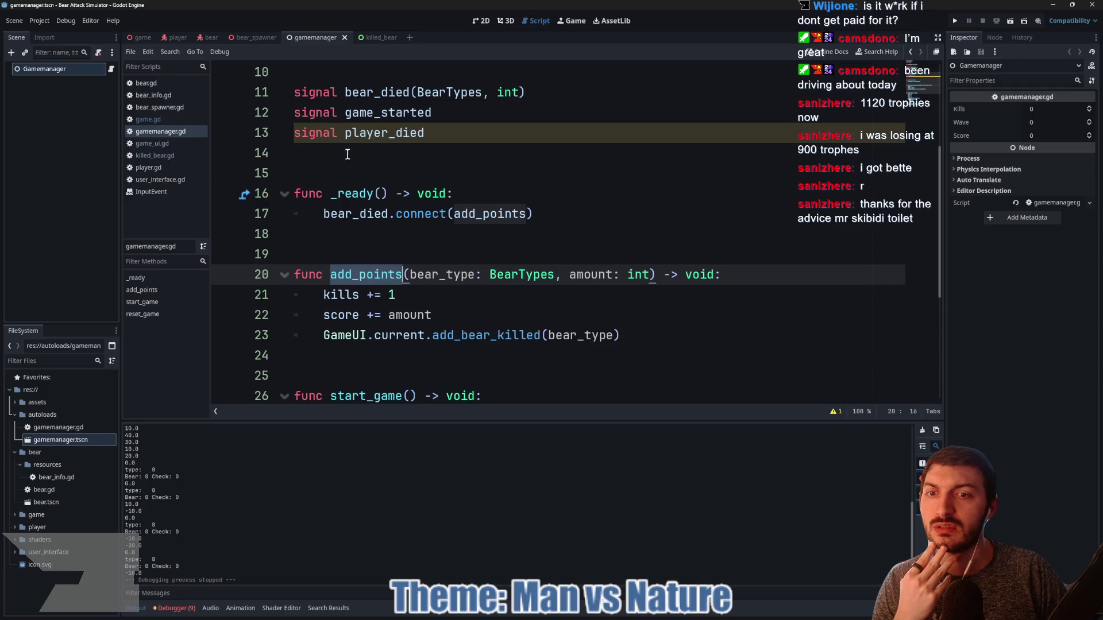
left_click(175, 37)
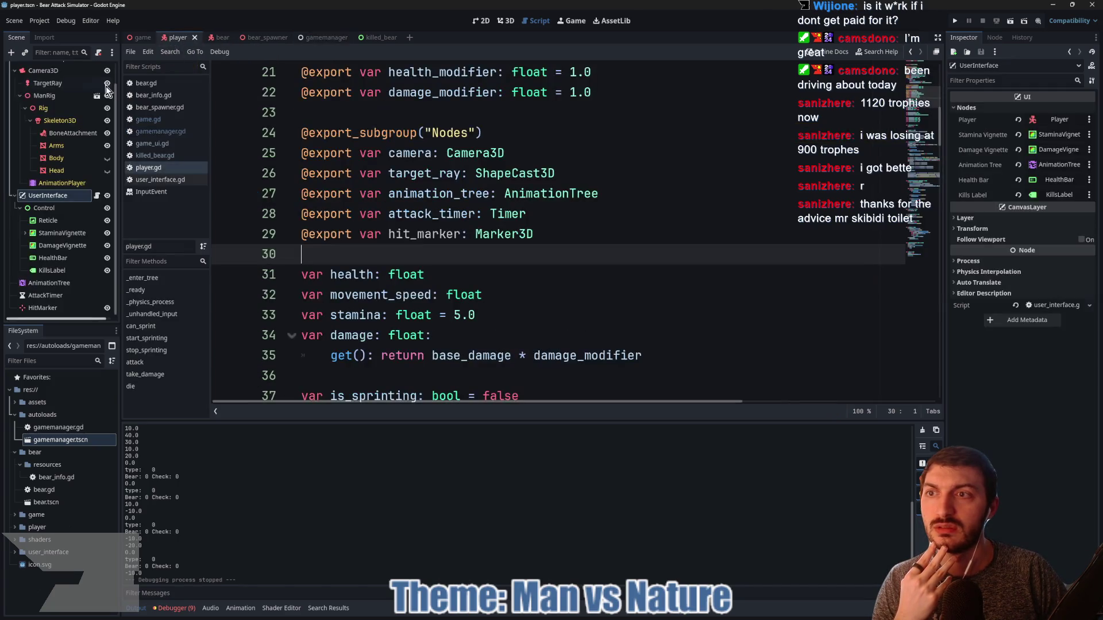
Step: Open the user interface node's script and scroll to its _process function
left_click(98, 195)
scroll(517, 230, "down", 3)
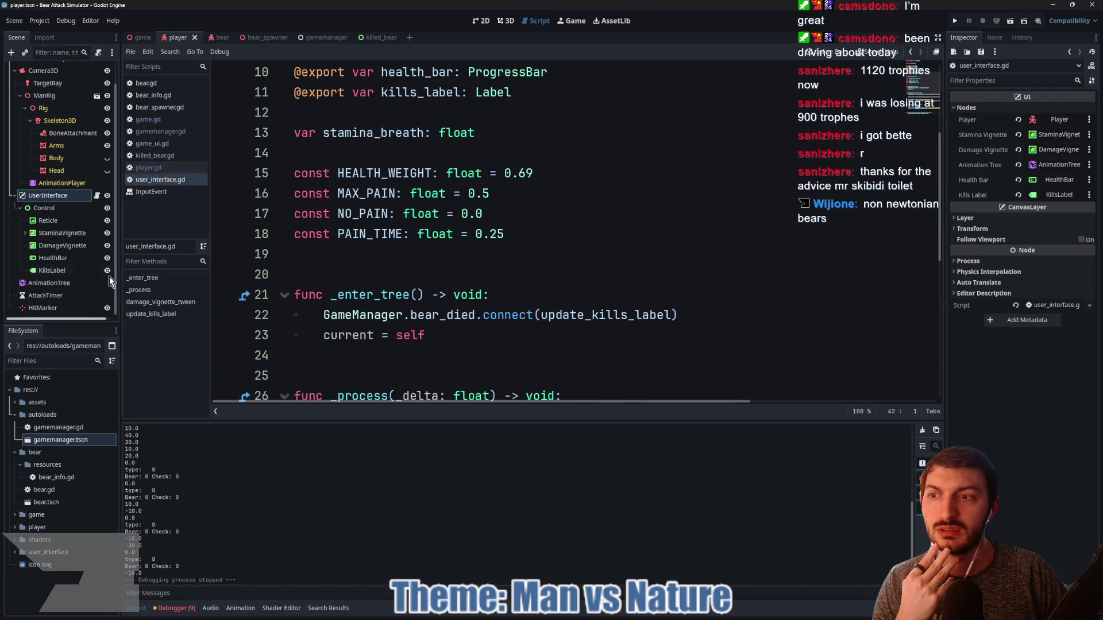
scroll(344, 283, "down", 3)
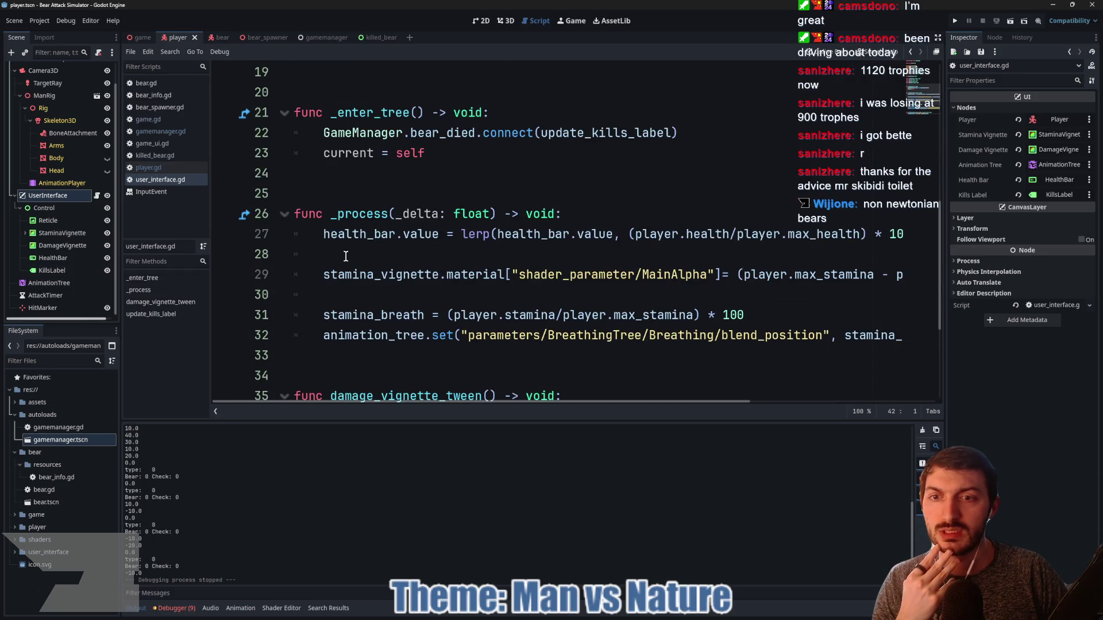
scroll(346, 256, "down", 2)
scroll(346, 256, "up", 2)
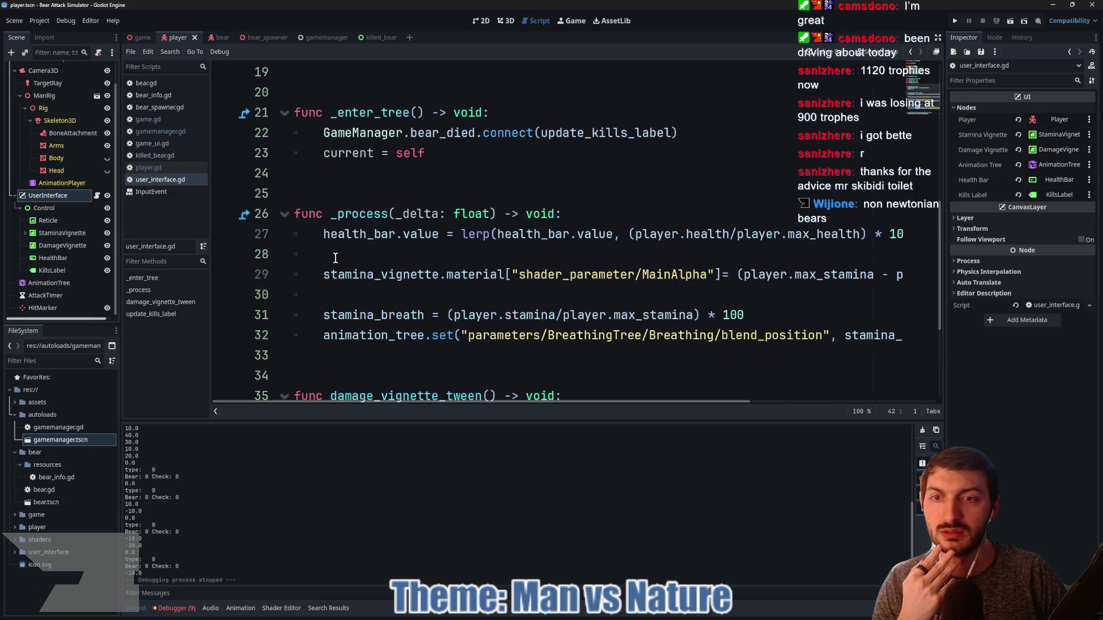
Step: Add kills_label.text = "%s Kills" % GameManager.kills on line 28 and save user_interface.gd
left_click(344, 255)
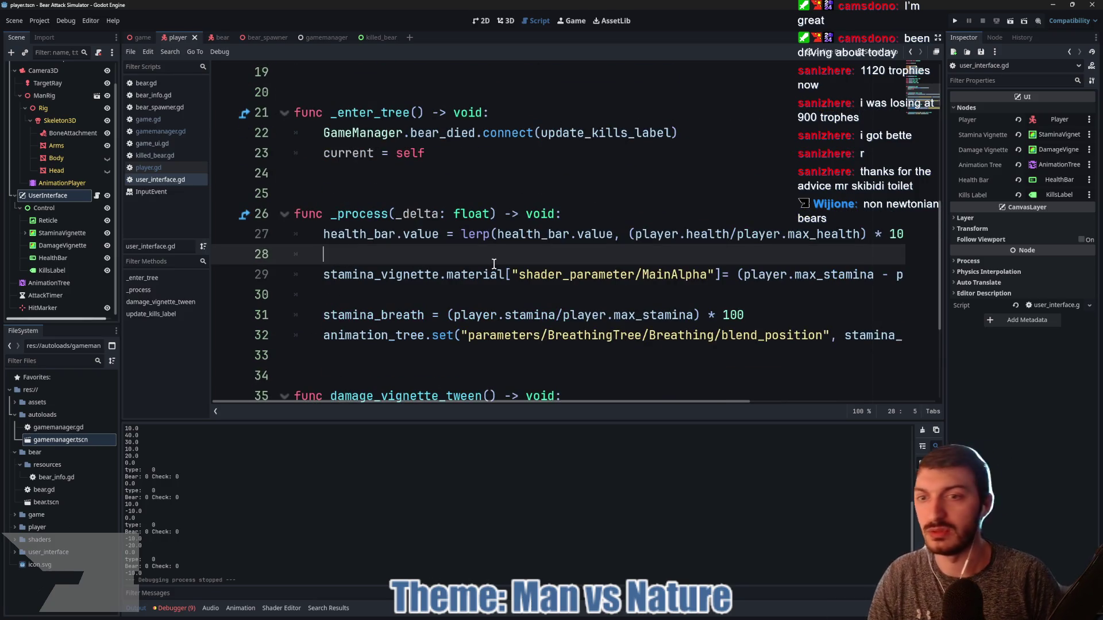
type("kill")
key("Return")
type("/t")
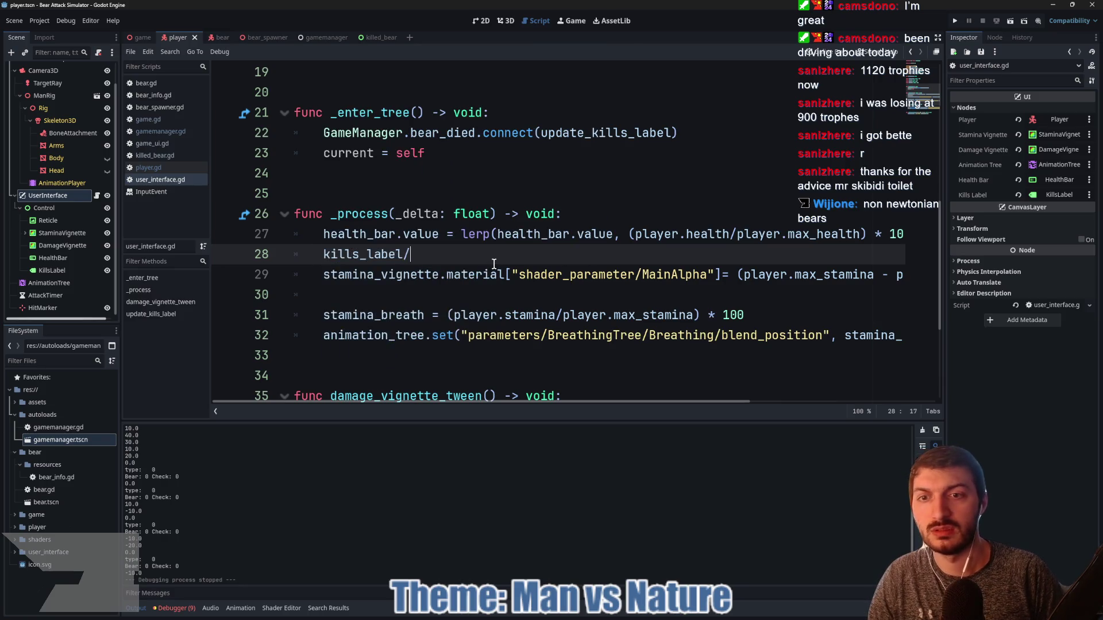
type(".text =")
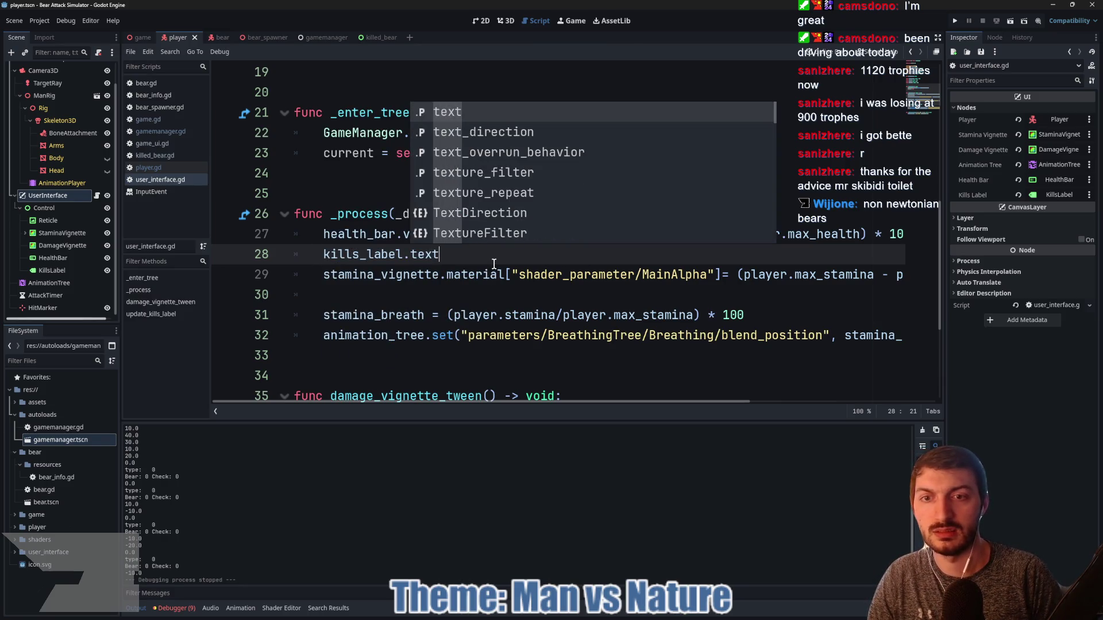
key("Return")
key("BackSpace")
key("BackSpace")
key("BackSpace")
type("\"%s Kills\"")
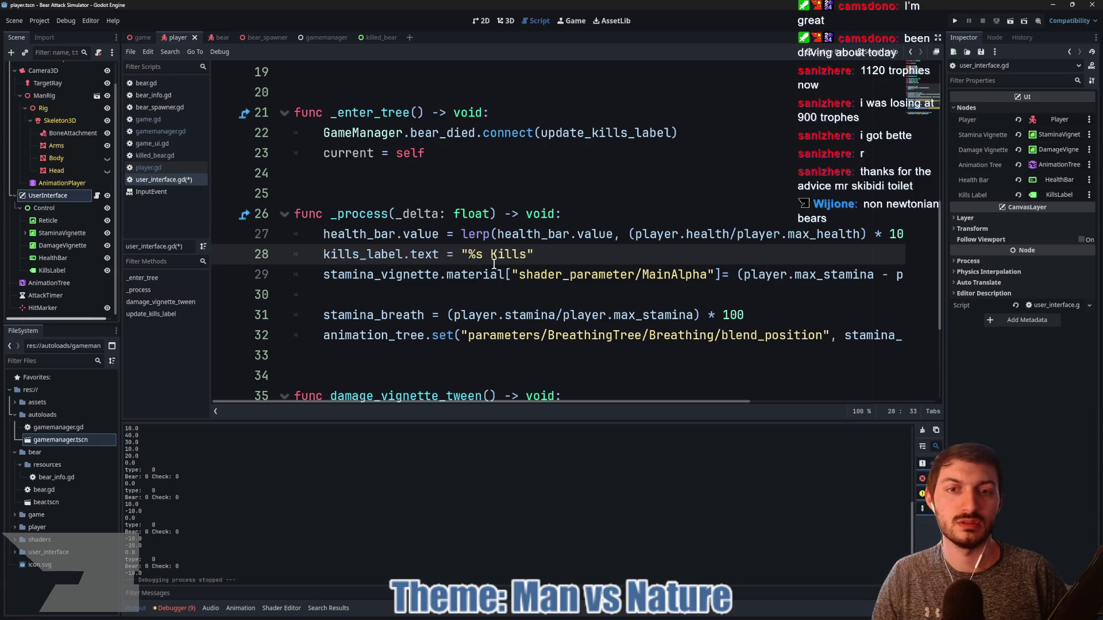
type(" %")
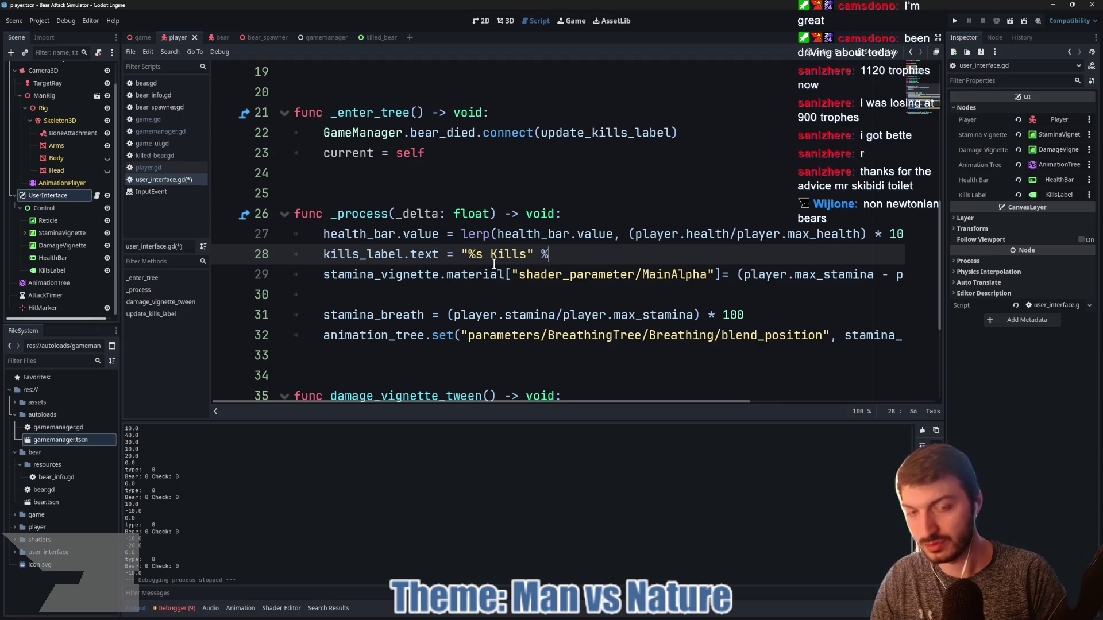
type("GameManager")
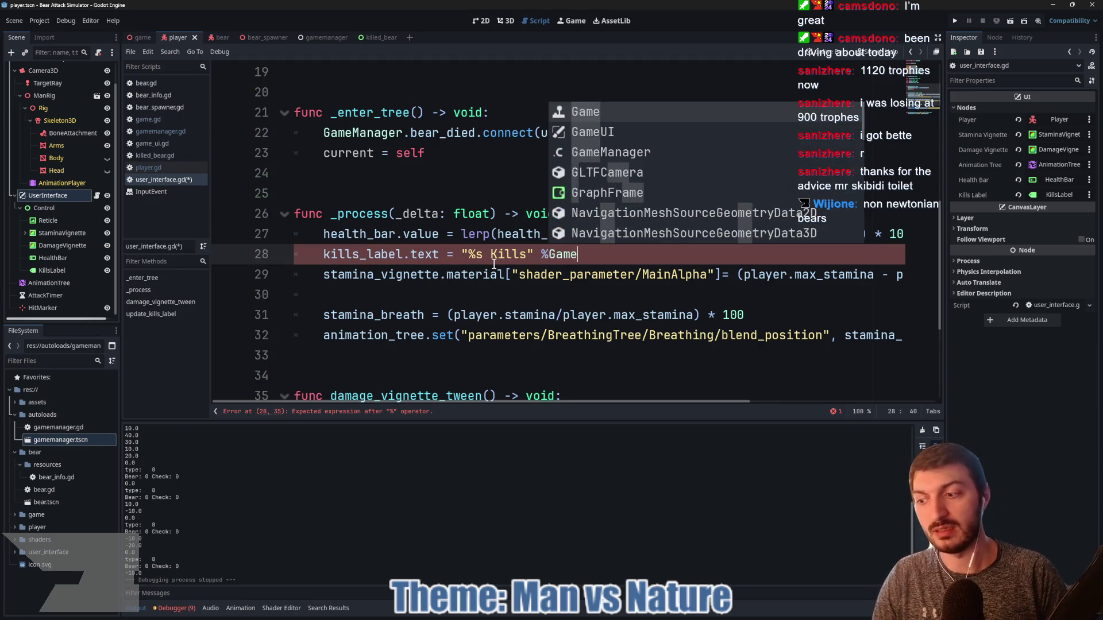
type(".kills")
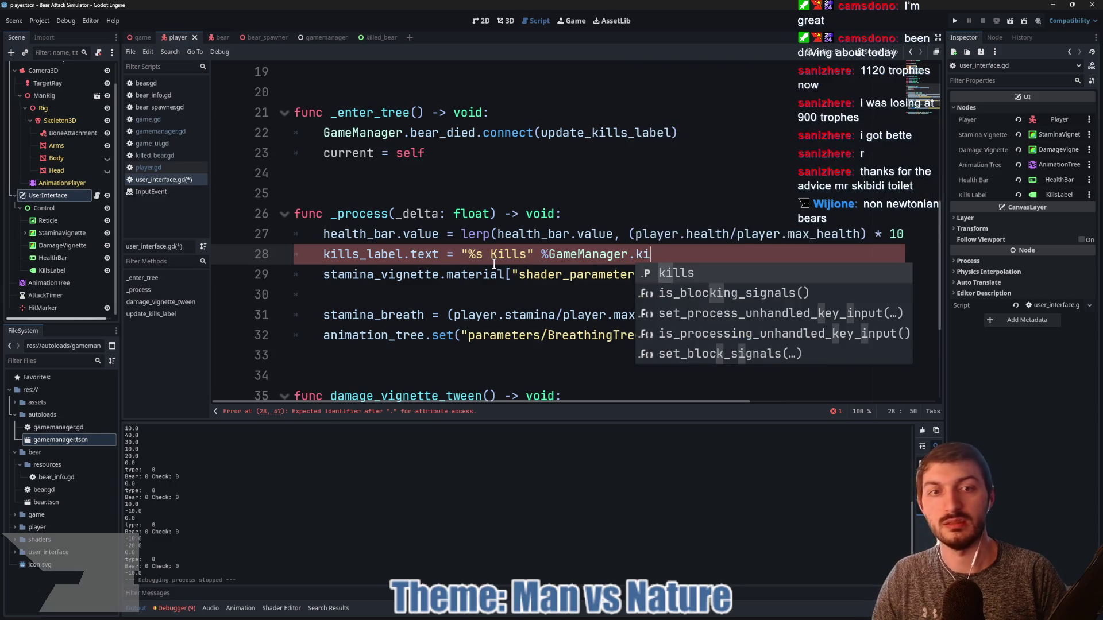
key("ctrl+s")
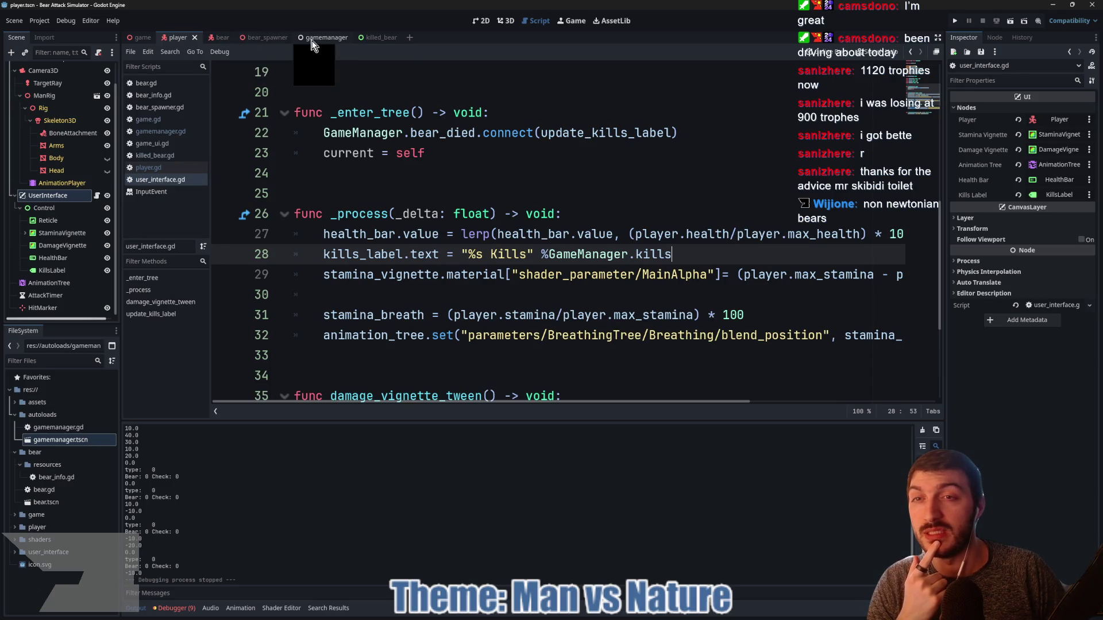
Step: Open the GameUI script from the game scene and scroll through game_ui.gd
left_click(142, 38)
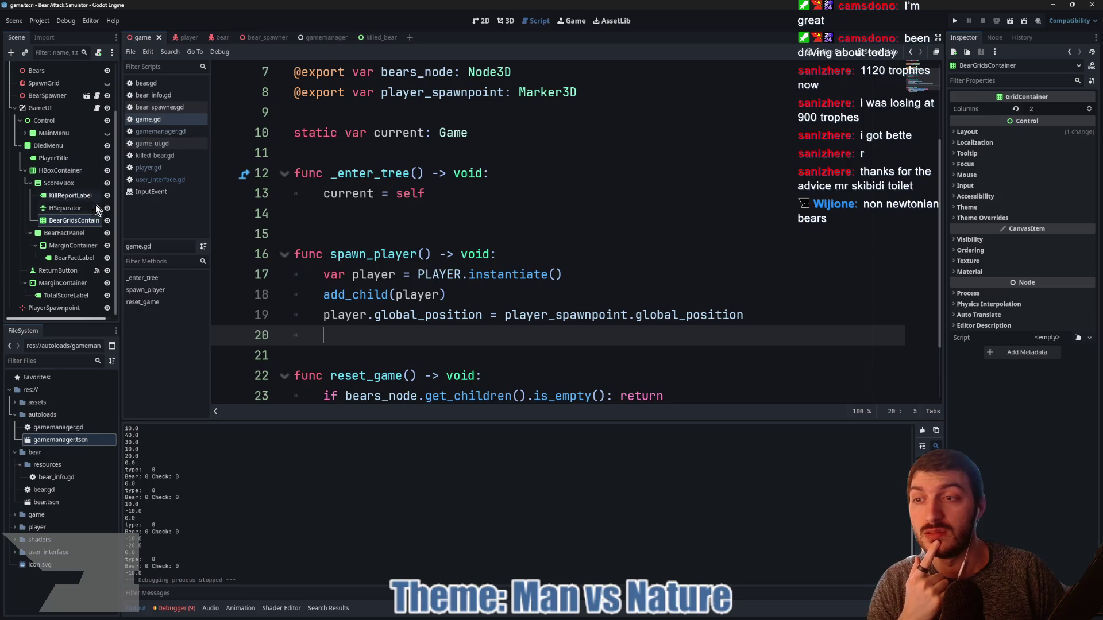
left_click(97, 108)
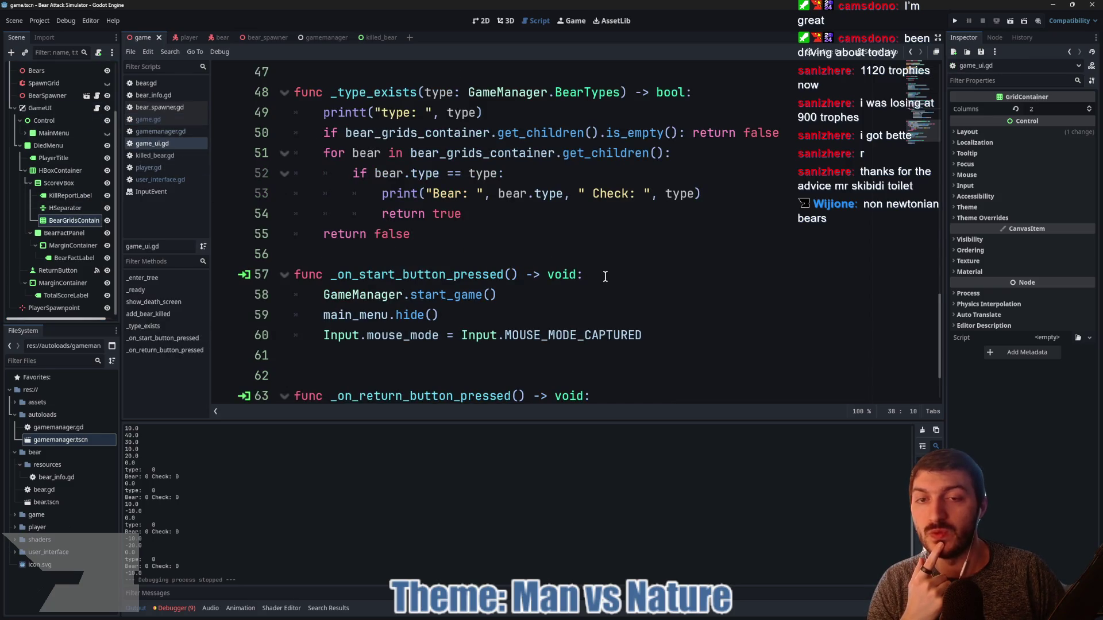
scroll(606, 277, "down", 2)
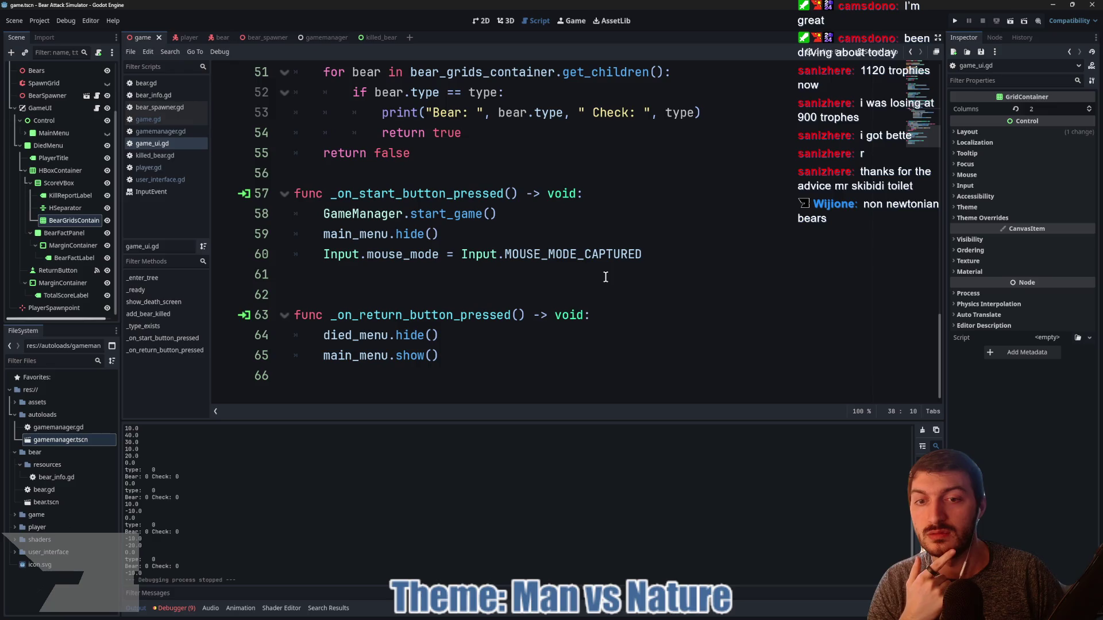
scroll(593, 275, "up", 8)
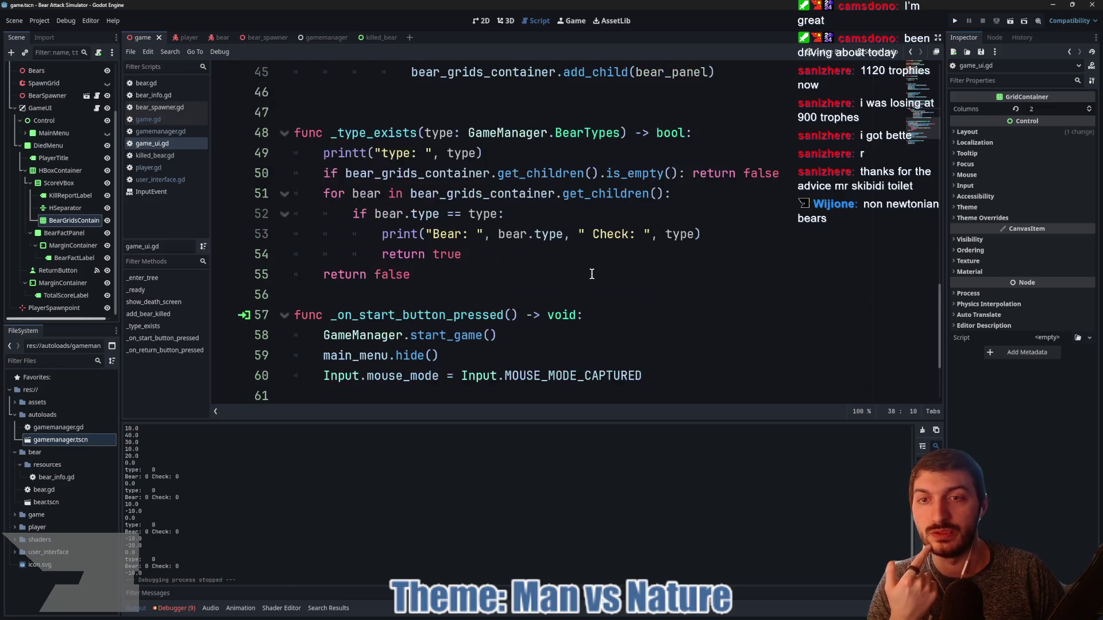
scroll(592, 275, "up", 4)
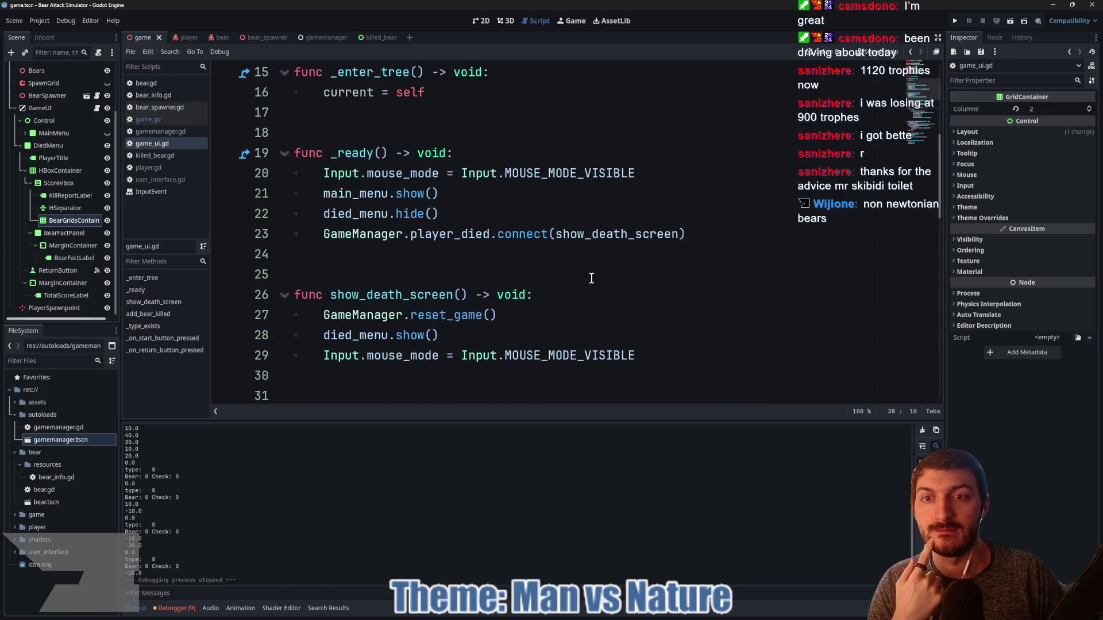
scroll(484, 277, "down", 1)
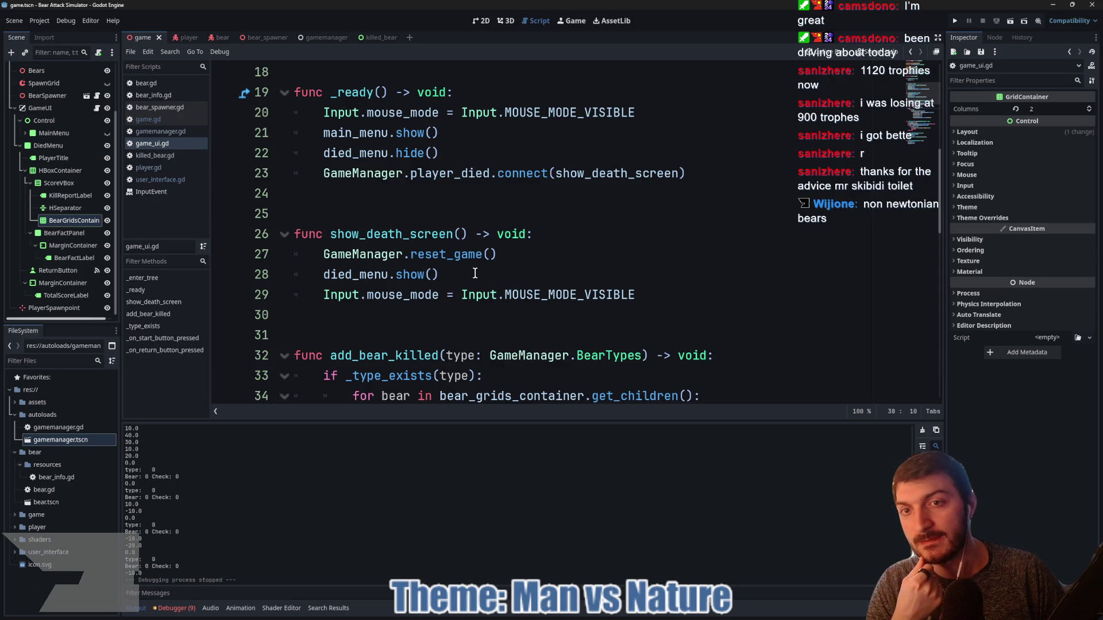
scroll(475, 273, "down", 3)
scroll(475, 273, "down", 8)
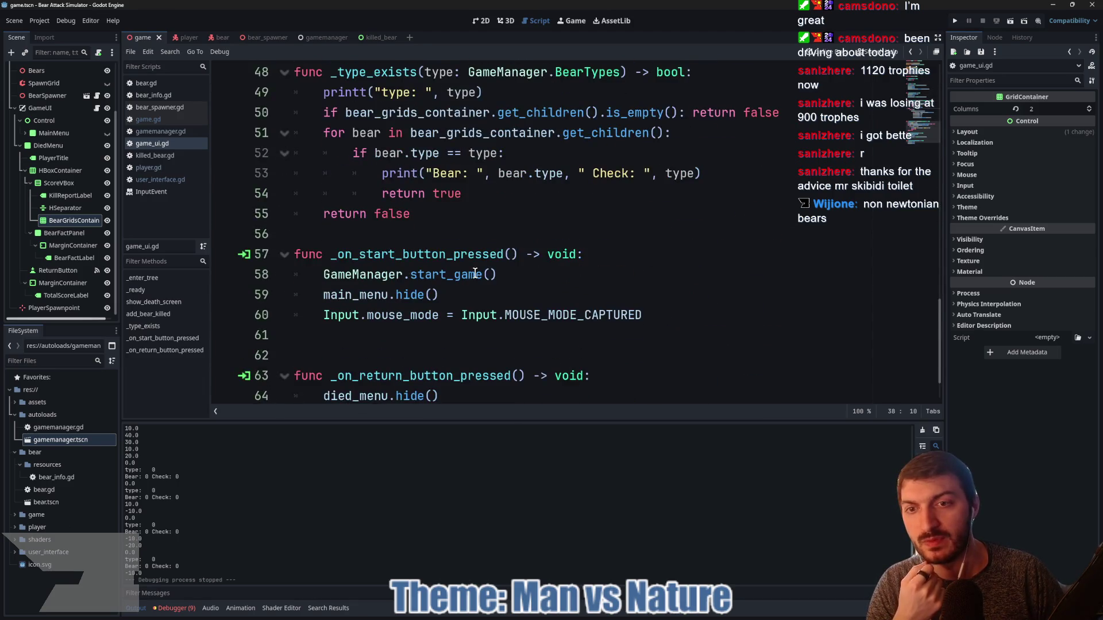
Step: Add a blank line after _type_exists and place the caret below show_death_screen
left_click(362, 181)
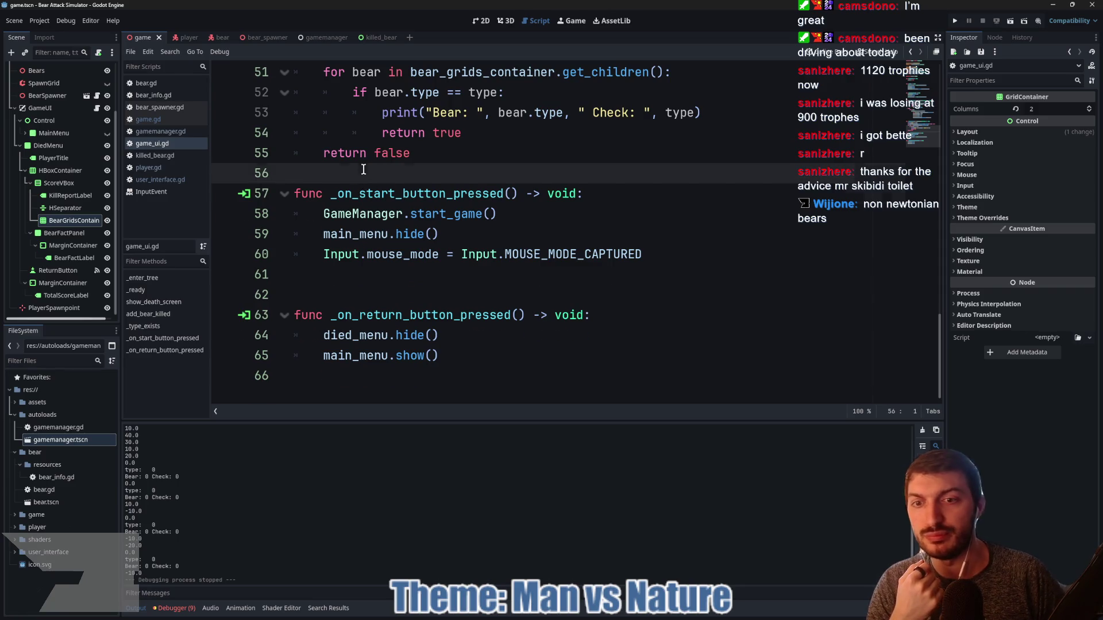
key("Return")
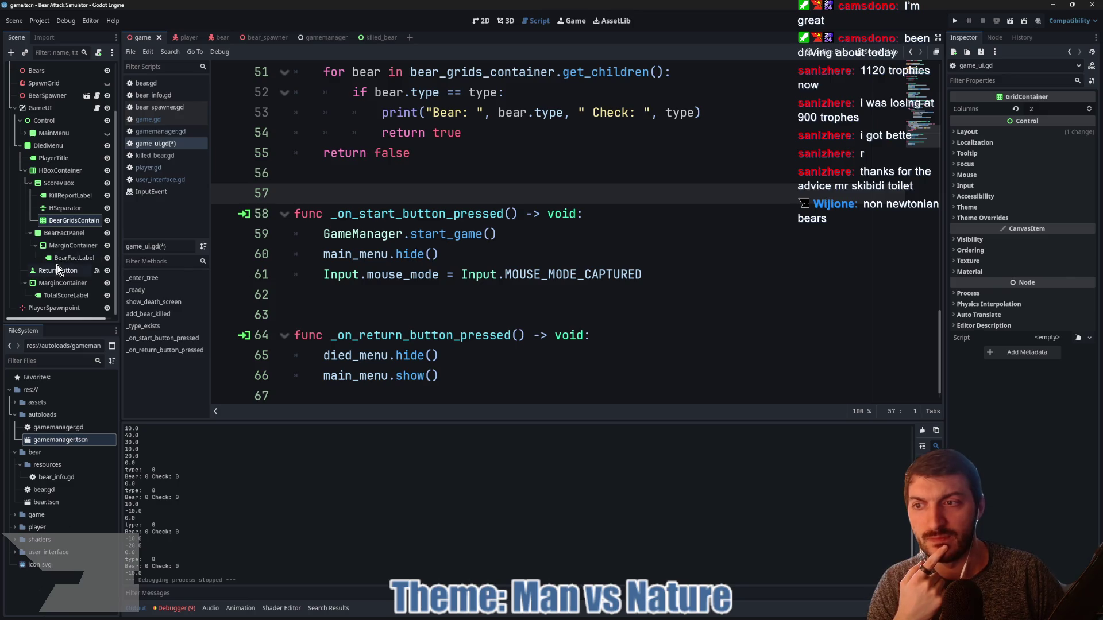
scroll(505, 242, "up", 6)
scroll(505, 242, "up", 11)
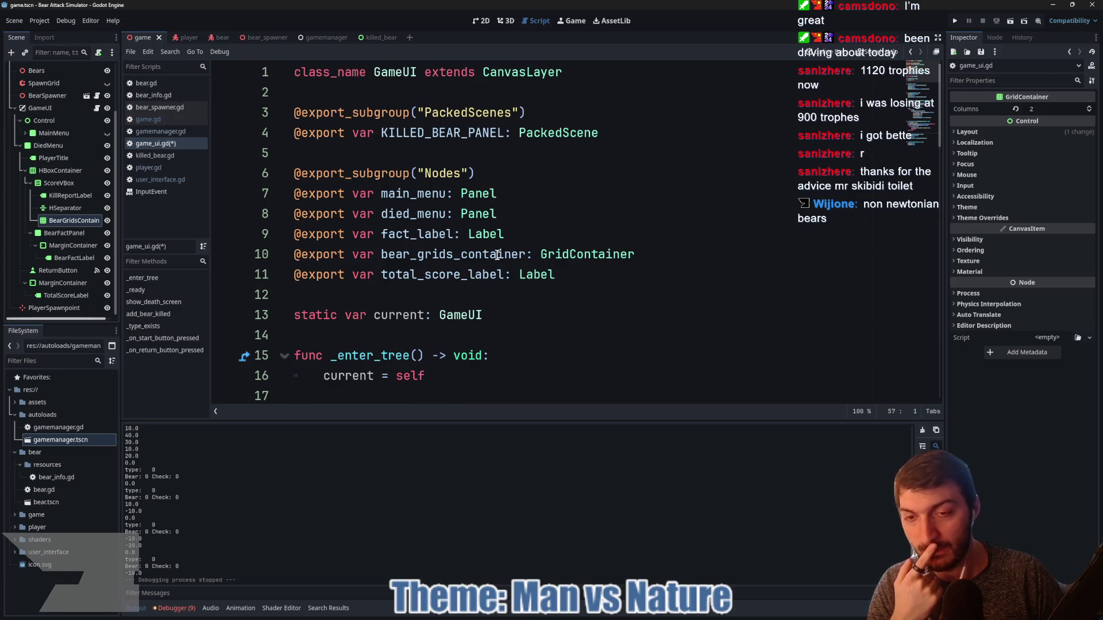
scroll(591, 207, "down", 7)
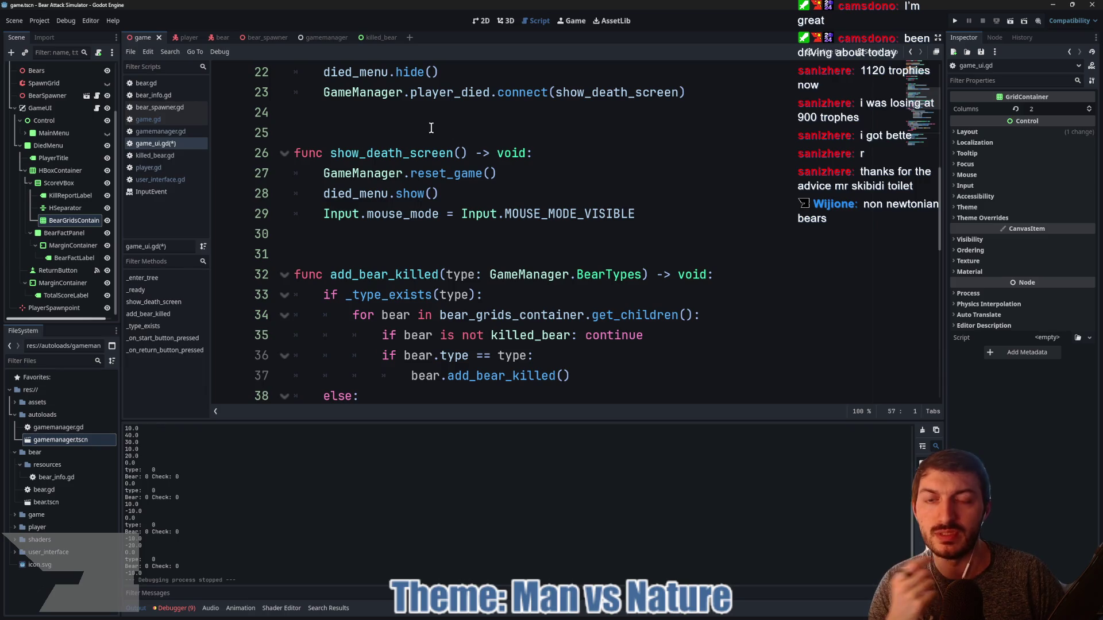
left_click(347, 245)
Step: Write update_death_screen() -> void in game_ui.gd, setting fact_label.text = bear_facts.pick_random()
key("Return")
key("Return")
key("Up")
key("Up")
type("func update_")
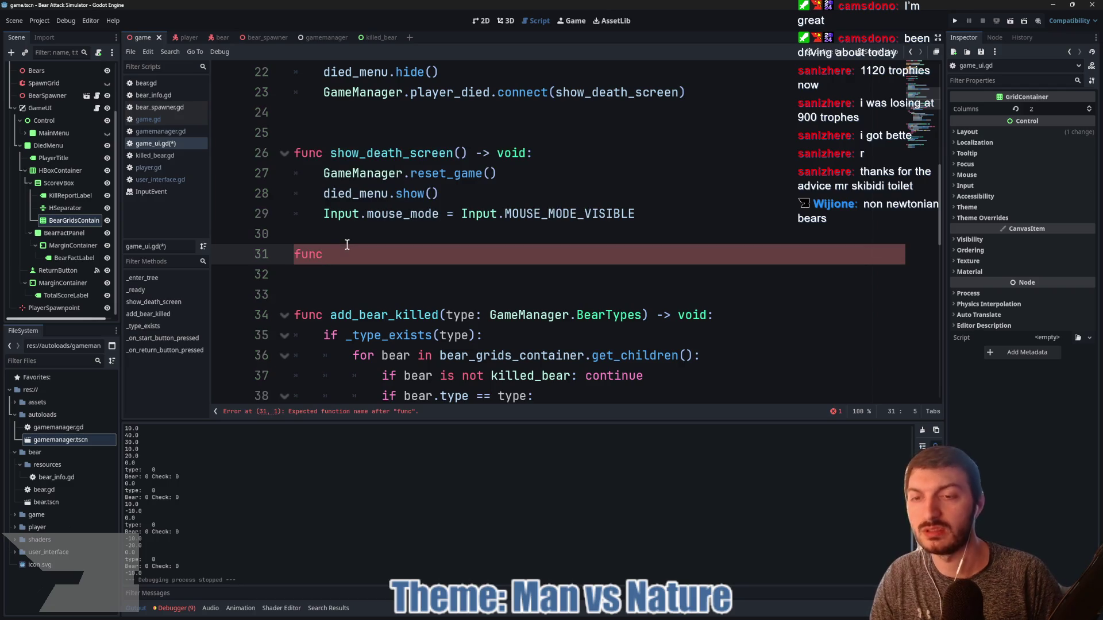
type("death_screen")
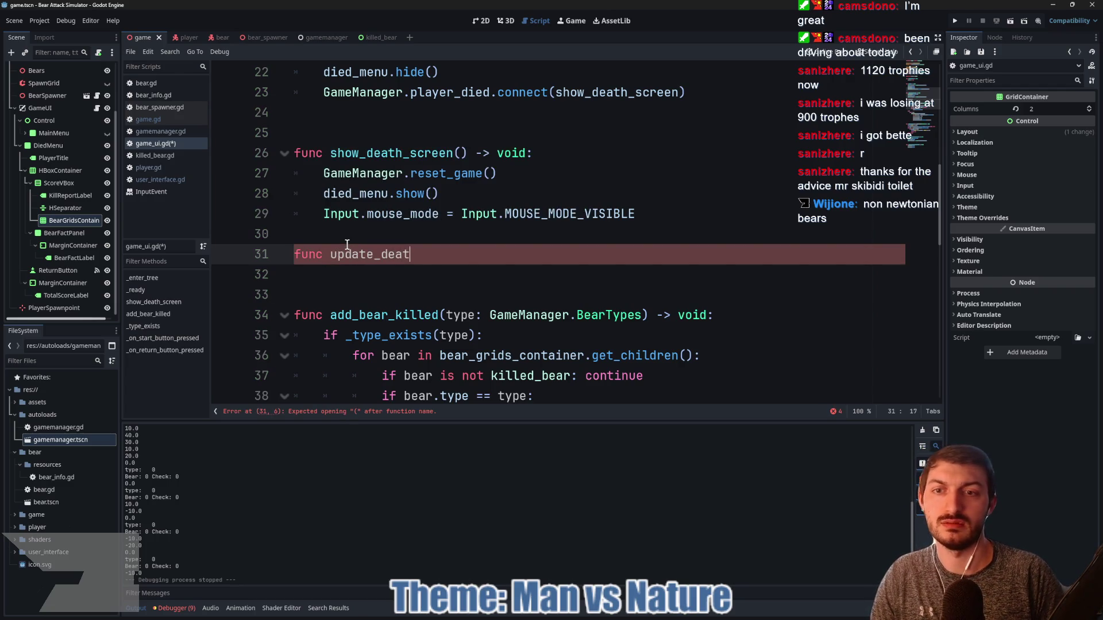
type("() -> v")
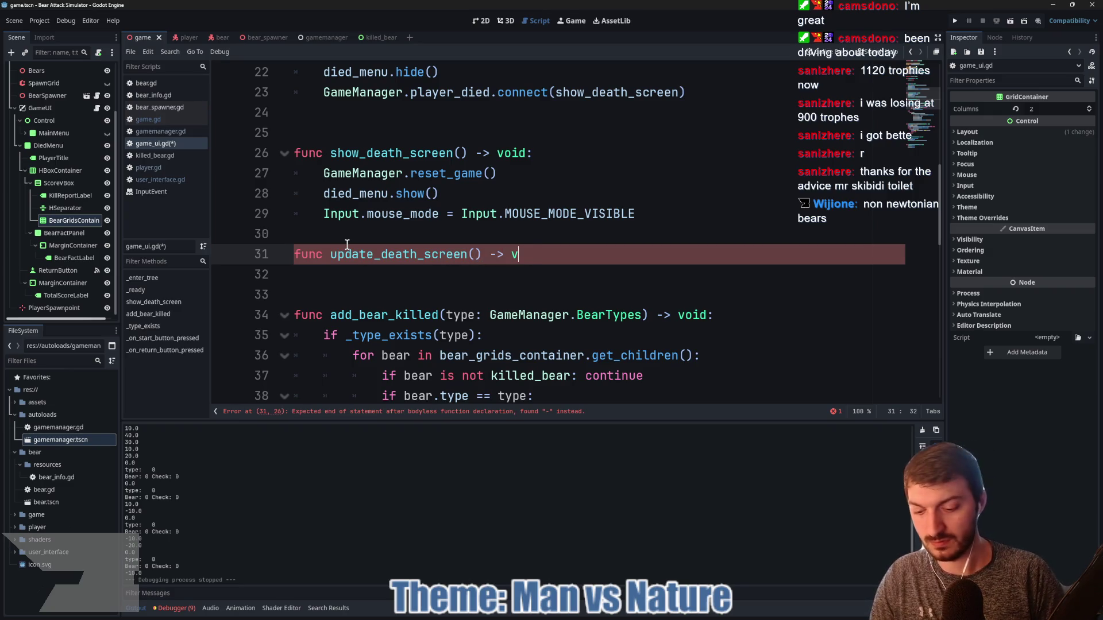
type("oid:")
key("Return")
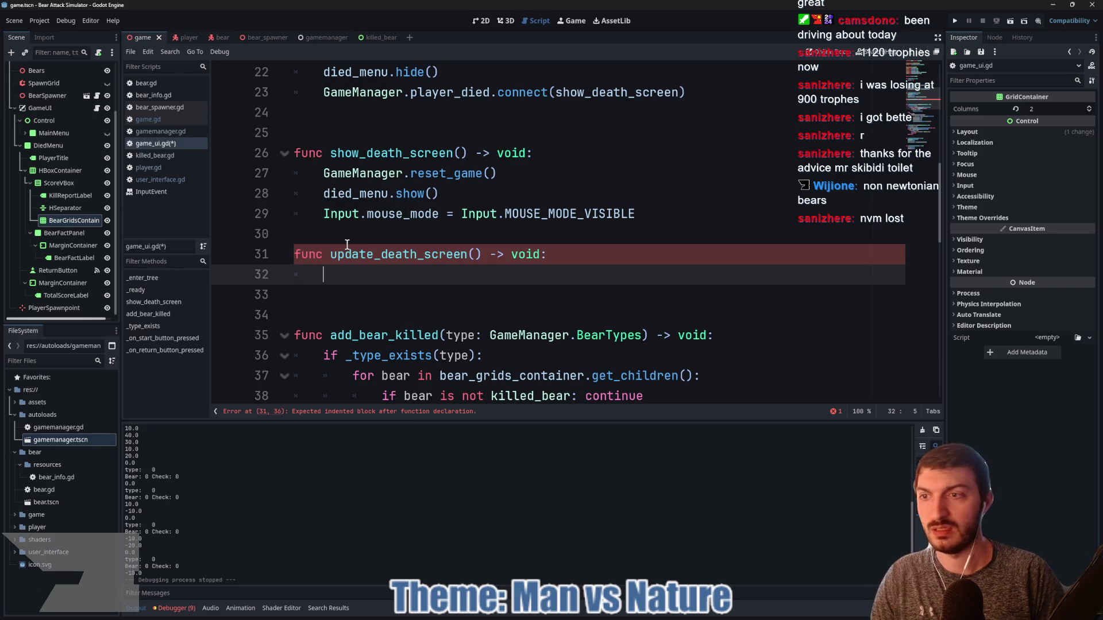
type("bear")
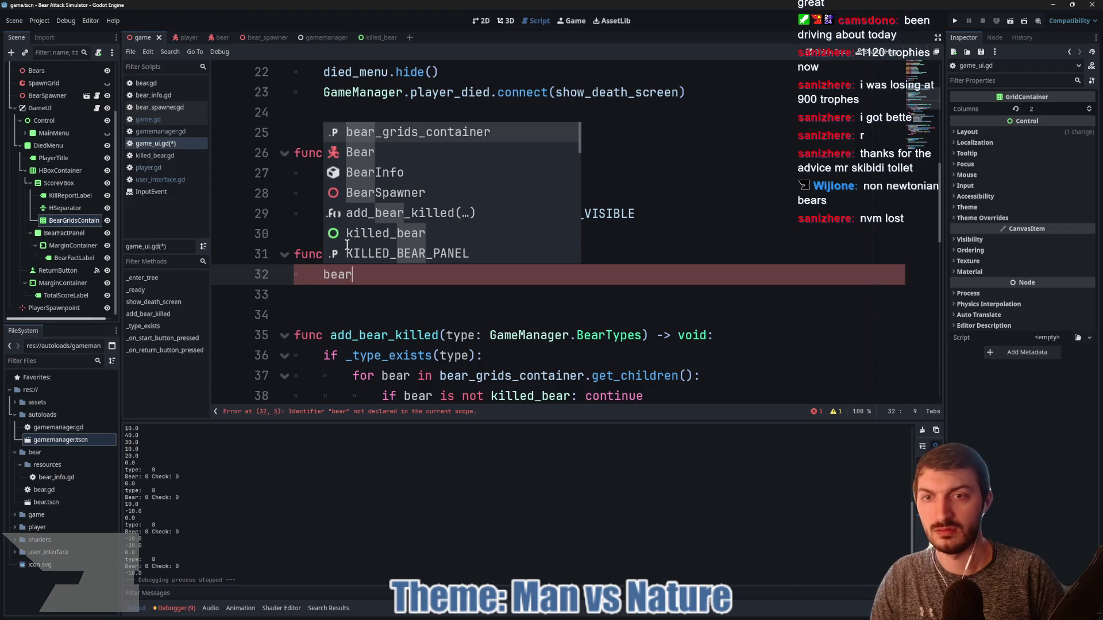
key("BackSpace")
key("BackSpace")
key("BackSpace")
type("fa")
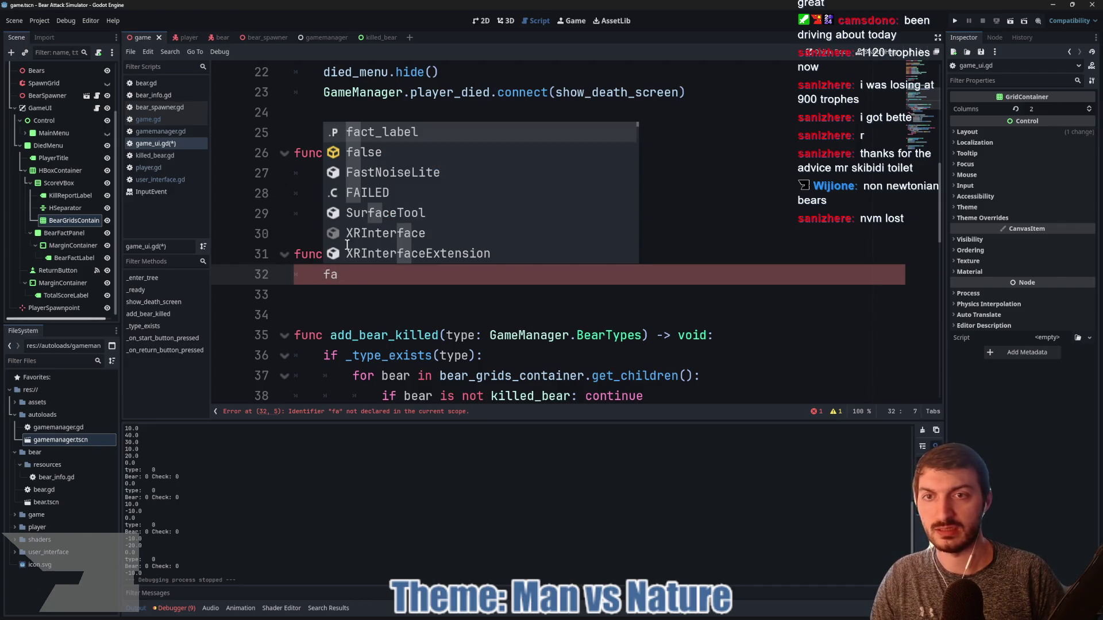
key("Return")
type(".text")
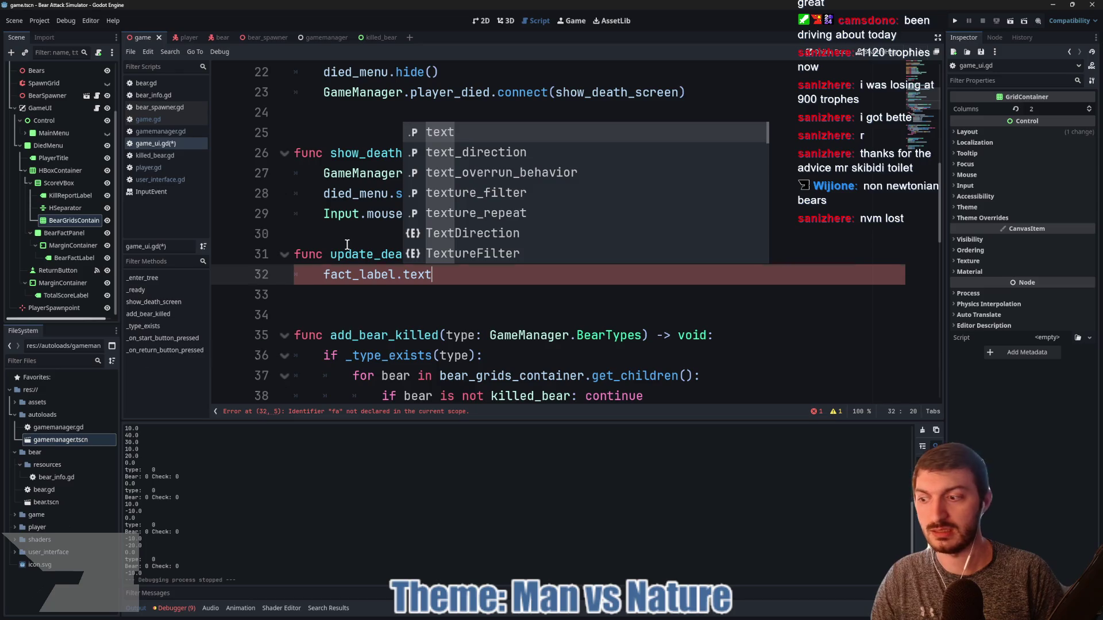
type(" = ")
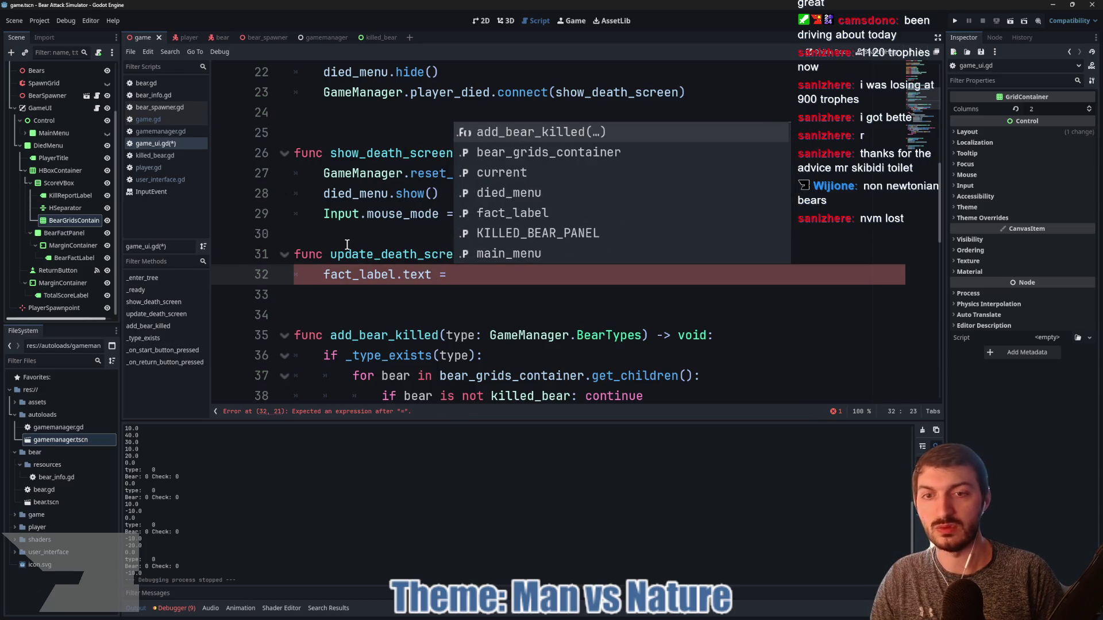
type("bear_facts.")
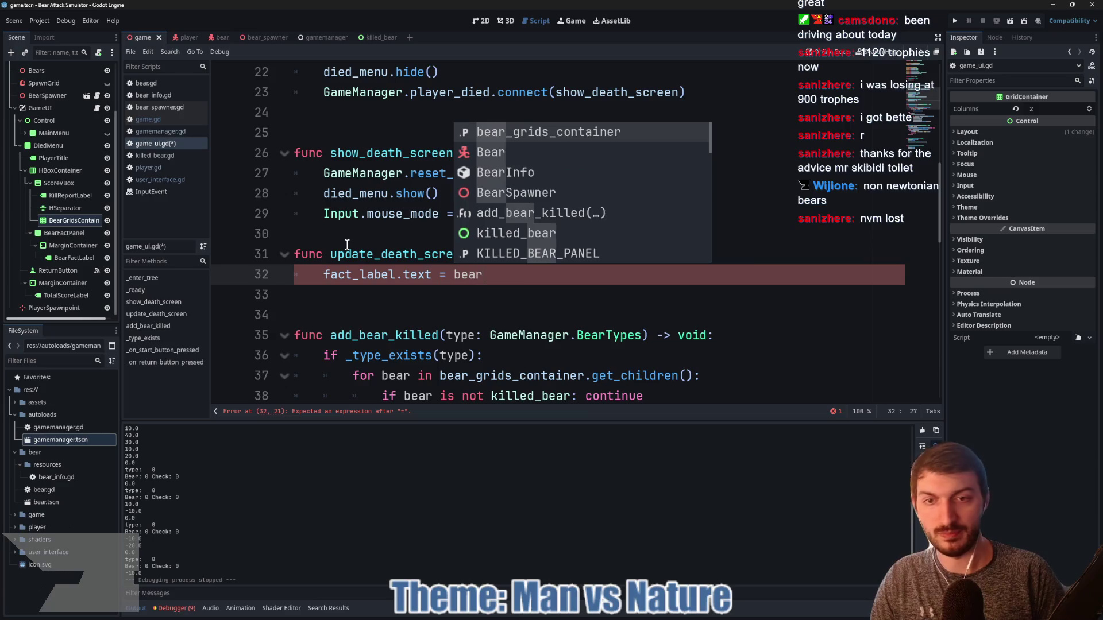
type("pick_random()")
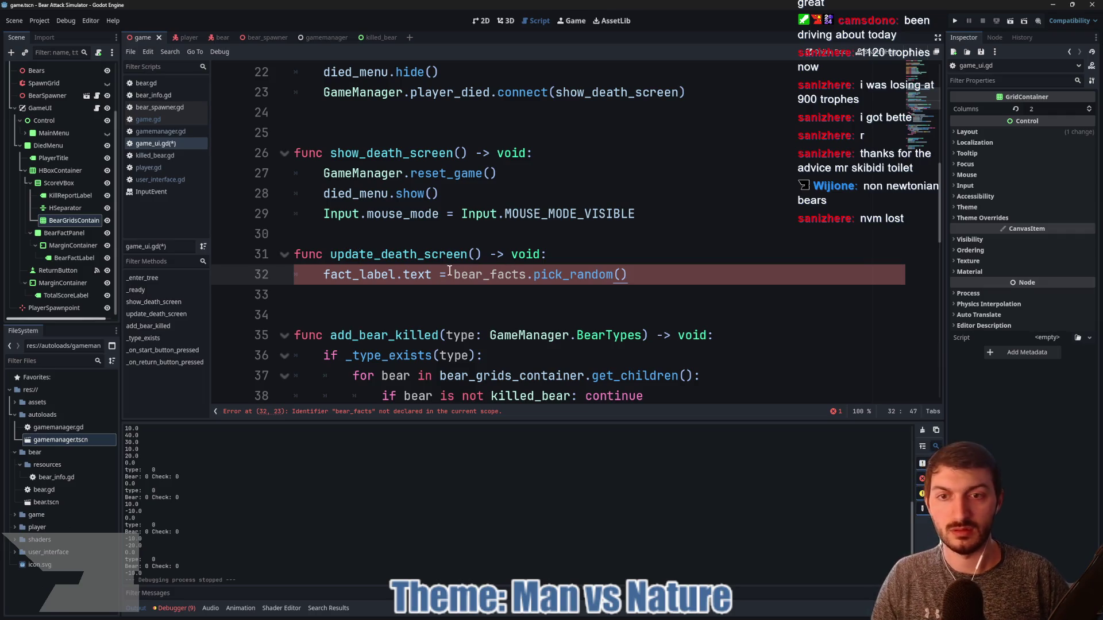
scroll(566, 301, "up", 7)
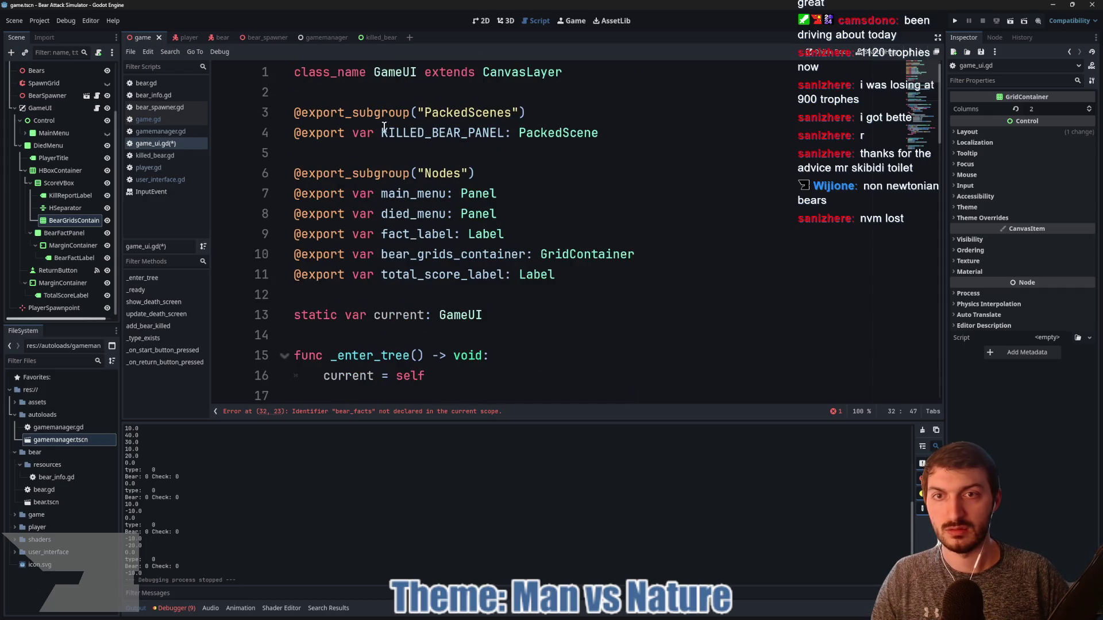
left_click(350, 95)
key("Return")
key("Return")
key("Up")
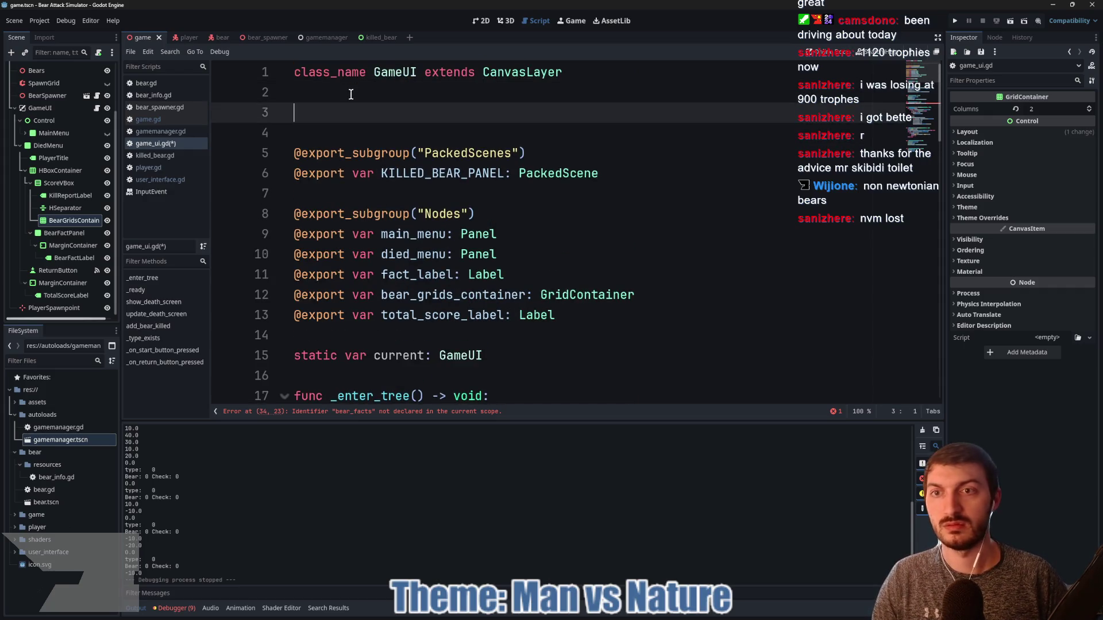
type("@export var")
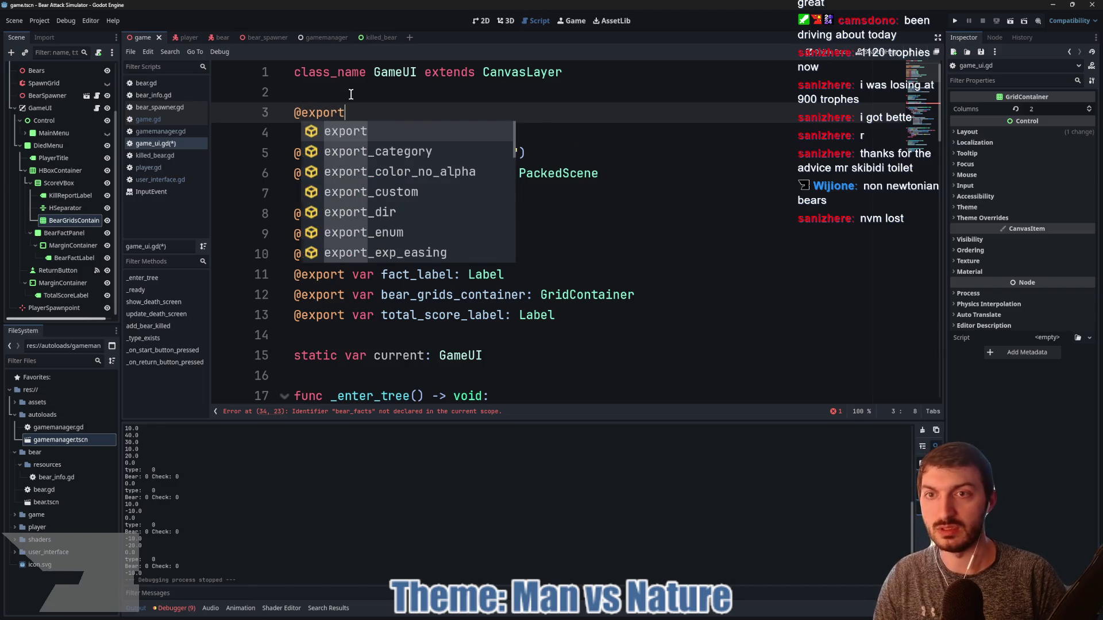
type(" bear_fact")
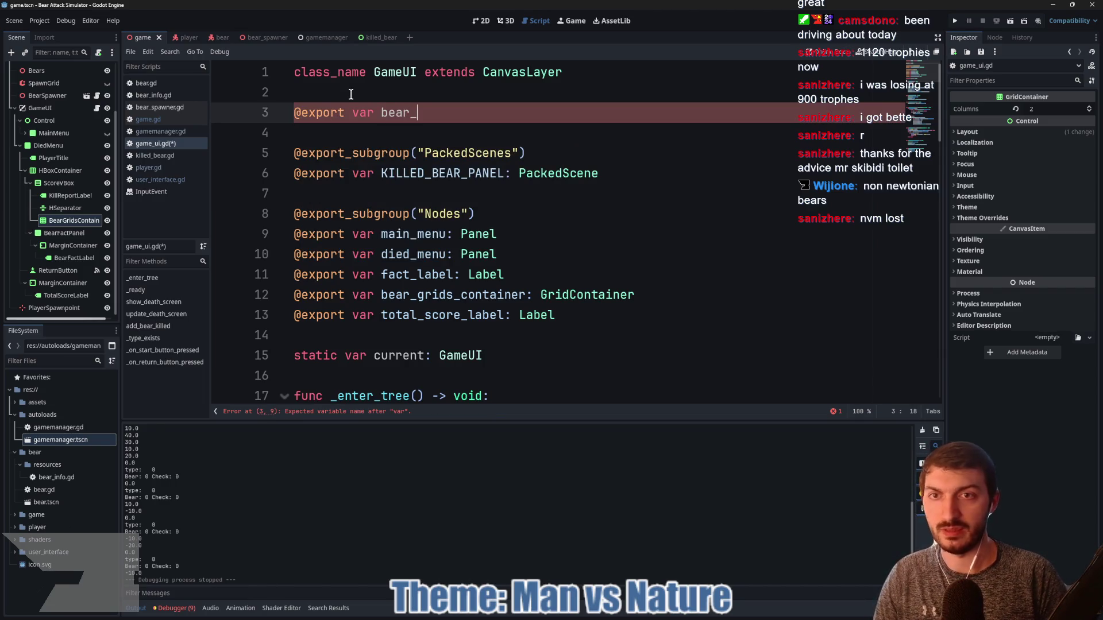
type("s:")
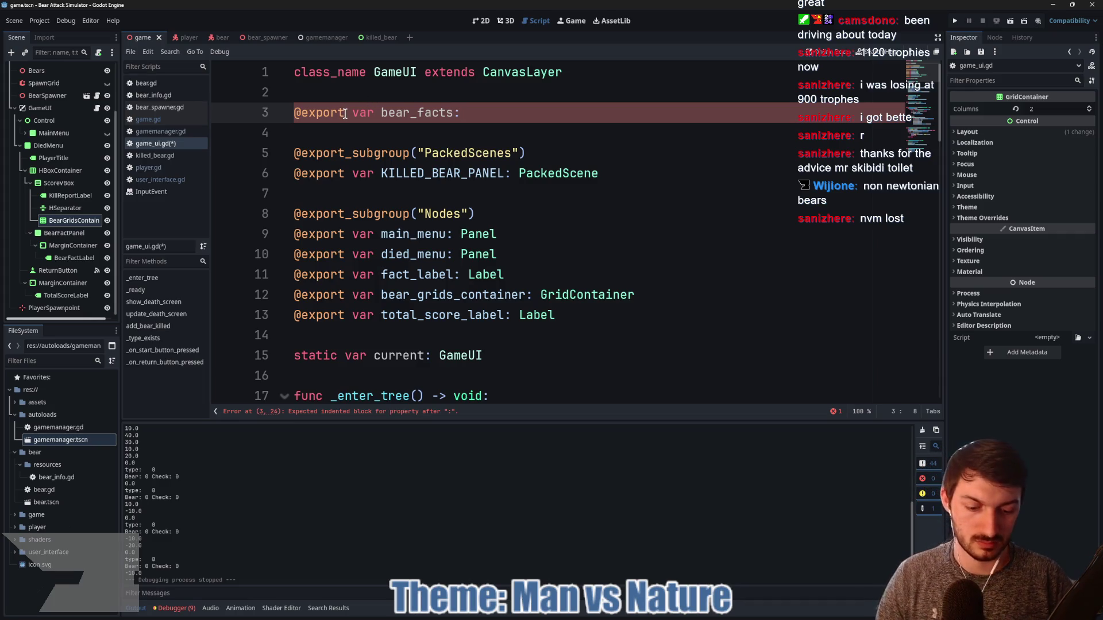
left_click(346, 114)
type("_multi")
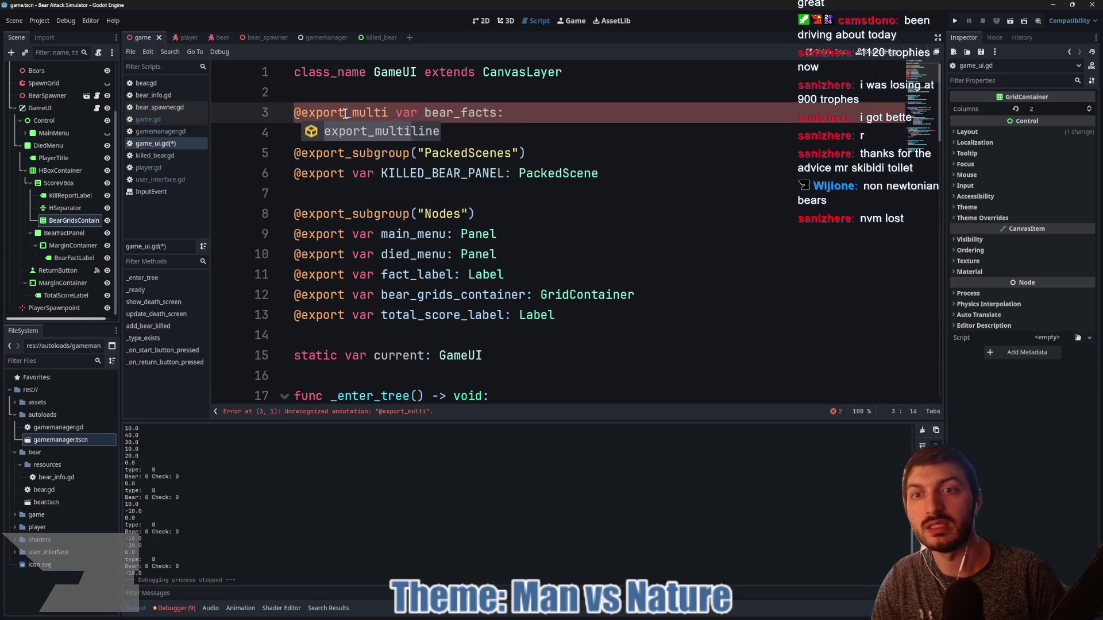
type("line")
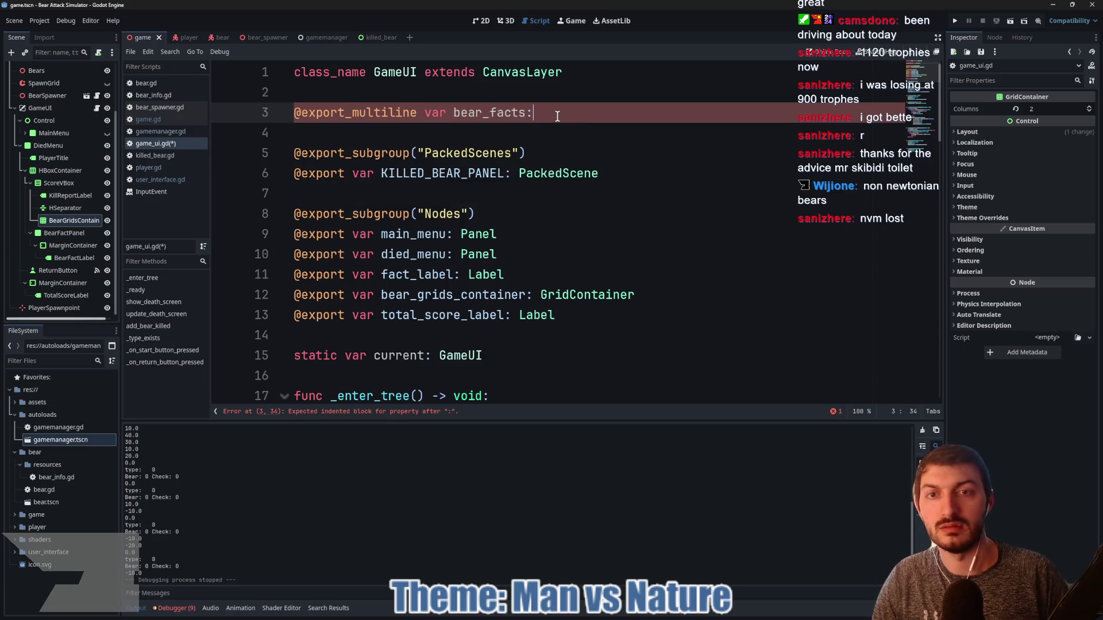
type(" var bear_facts: Array")
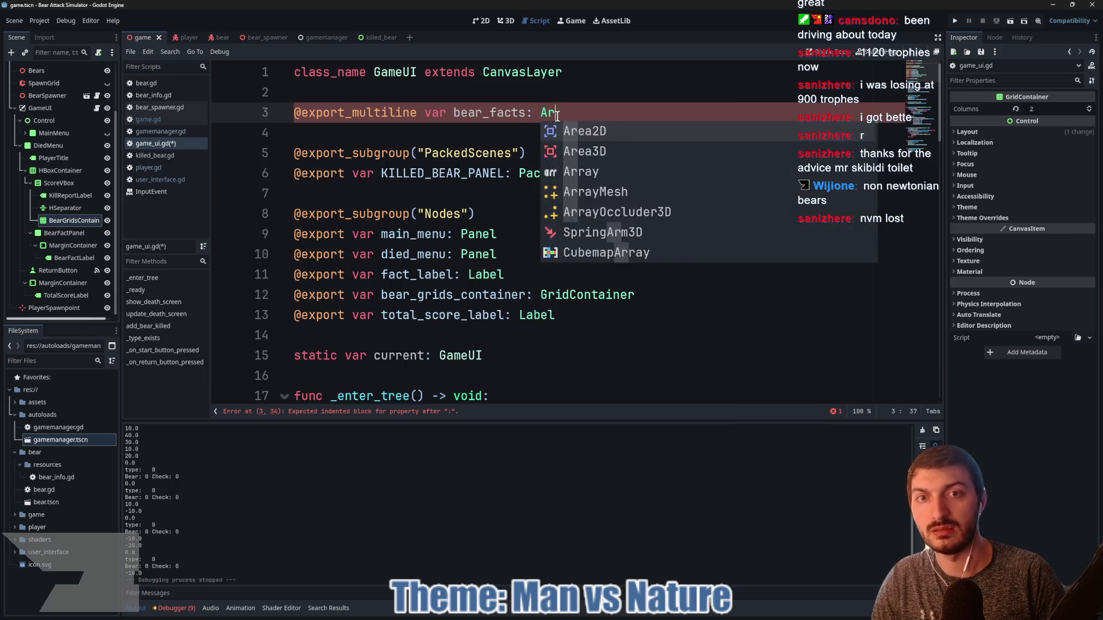
type("[String")
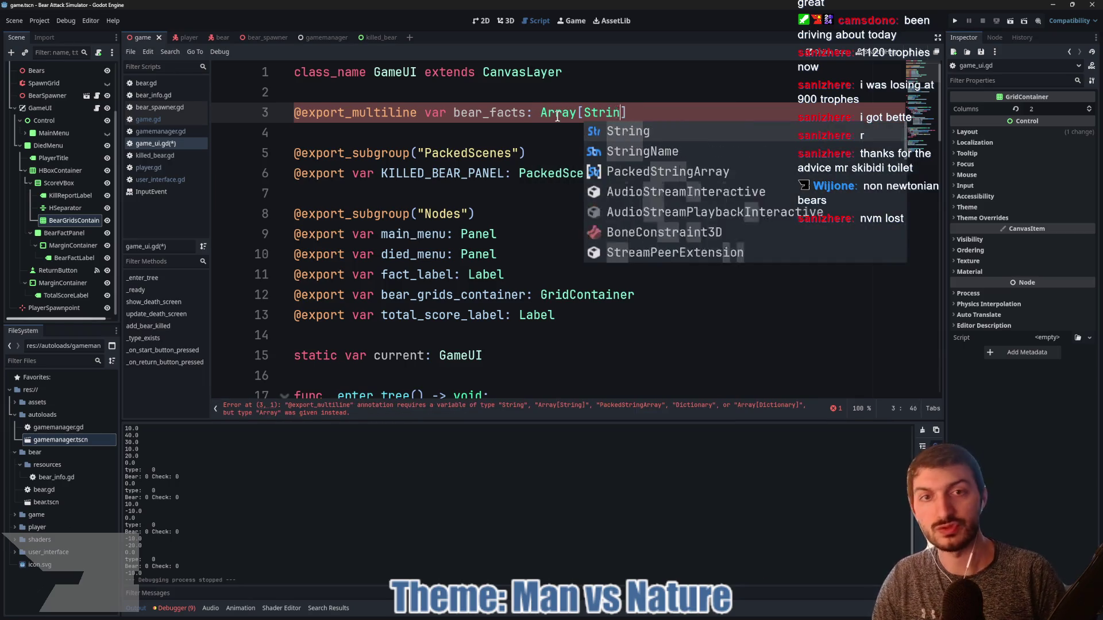
left_click(529, 131)
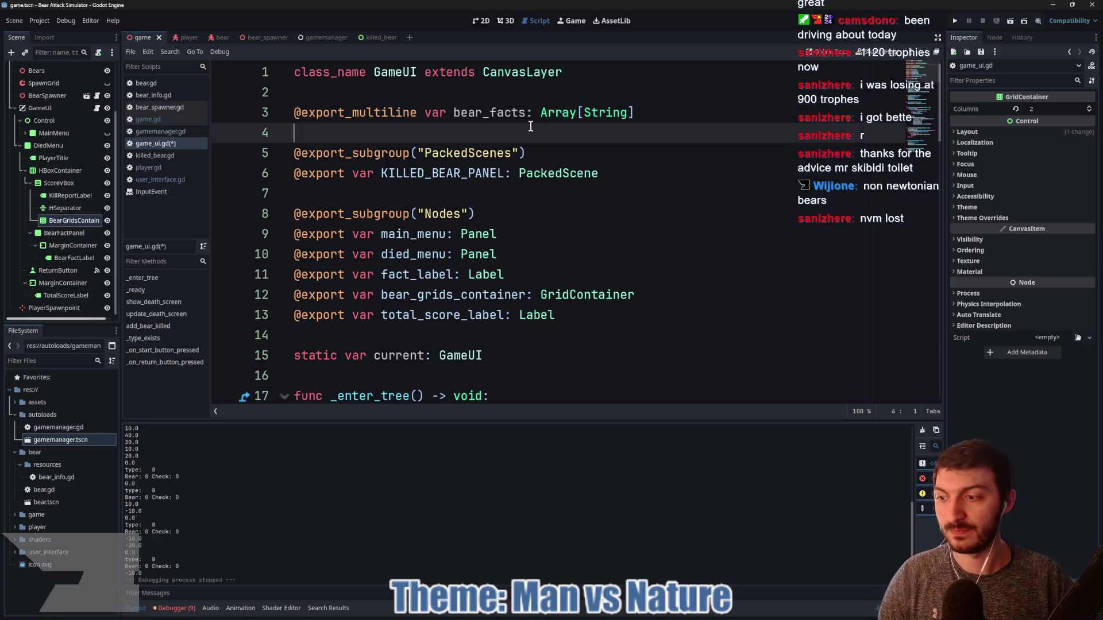
Step: Set total_score_label.text to "Score: %s" % GameManager.score, save, and space out the functions
scroll(633, 224, "down", 5)
scroll(632, 224, "down", 3)
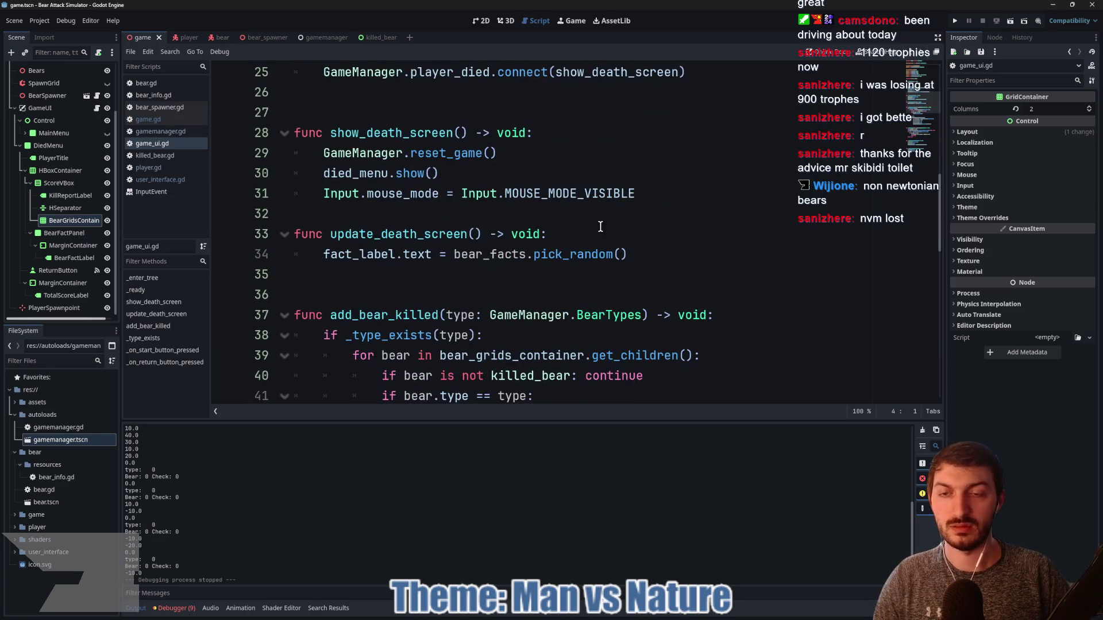
left_click(658, 258)
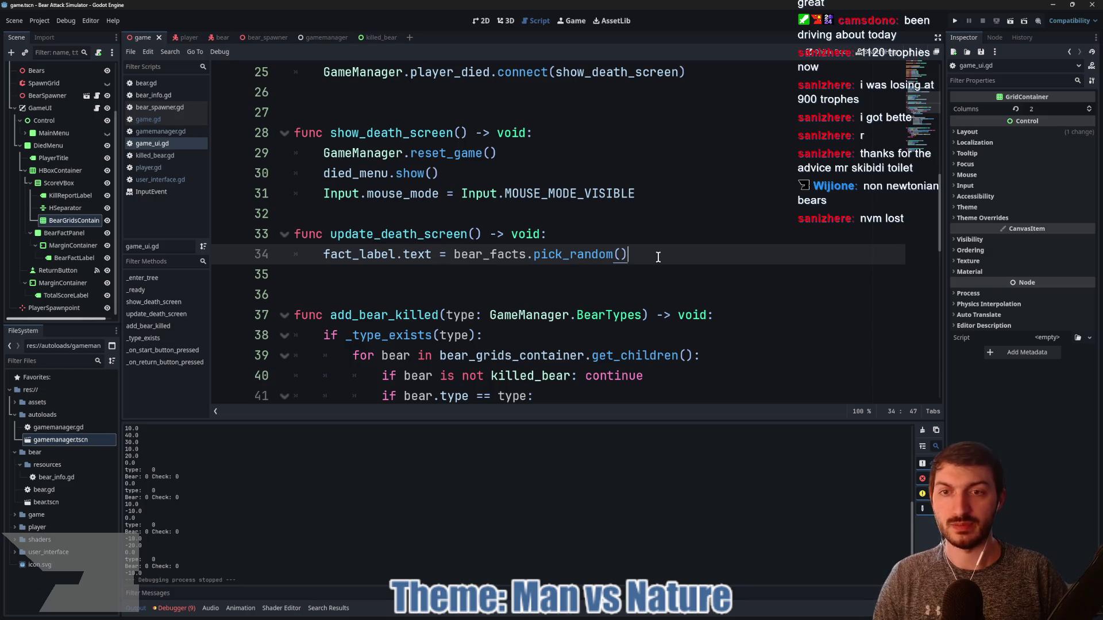
key("Return")
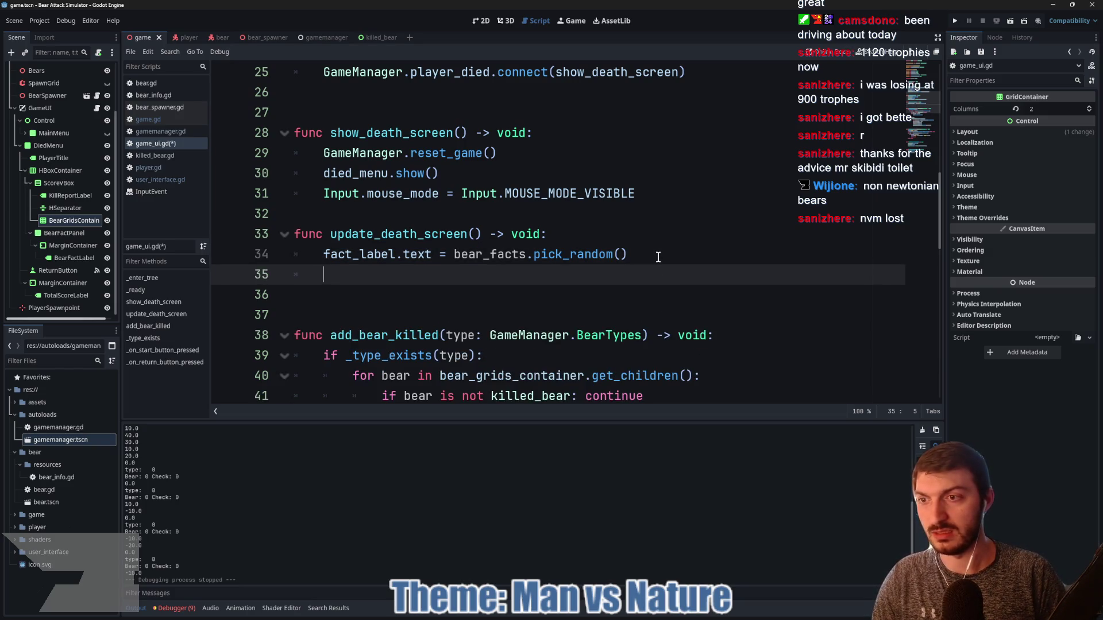
type("tot")
key("Return")
type(".tex")
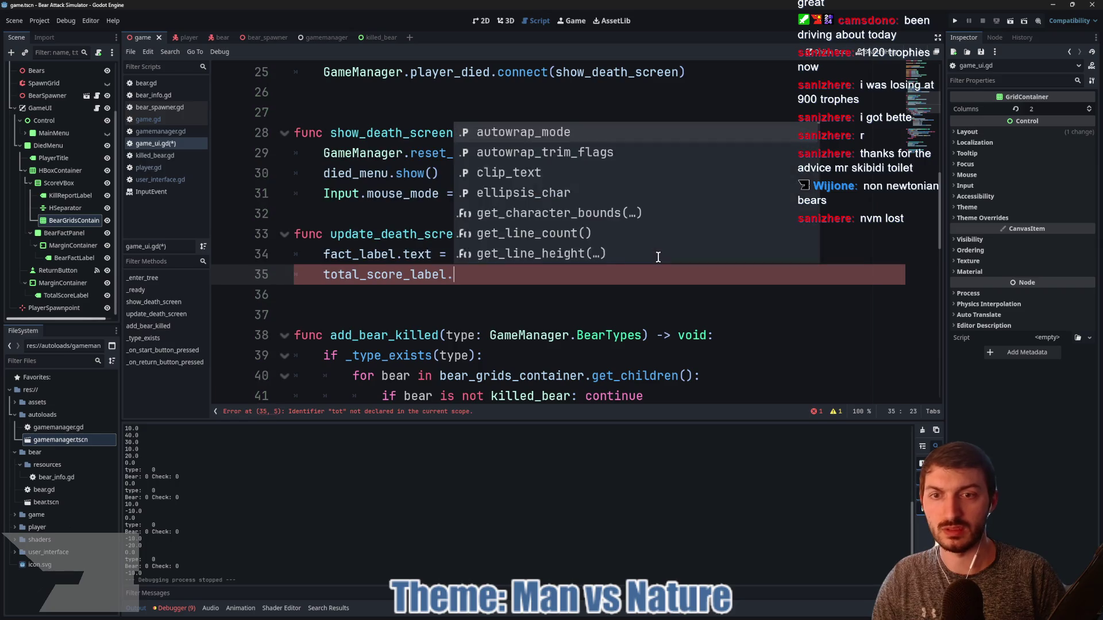
type("t = ")
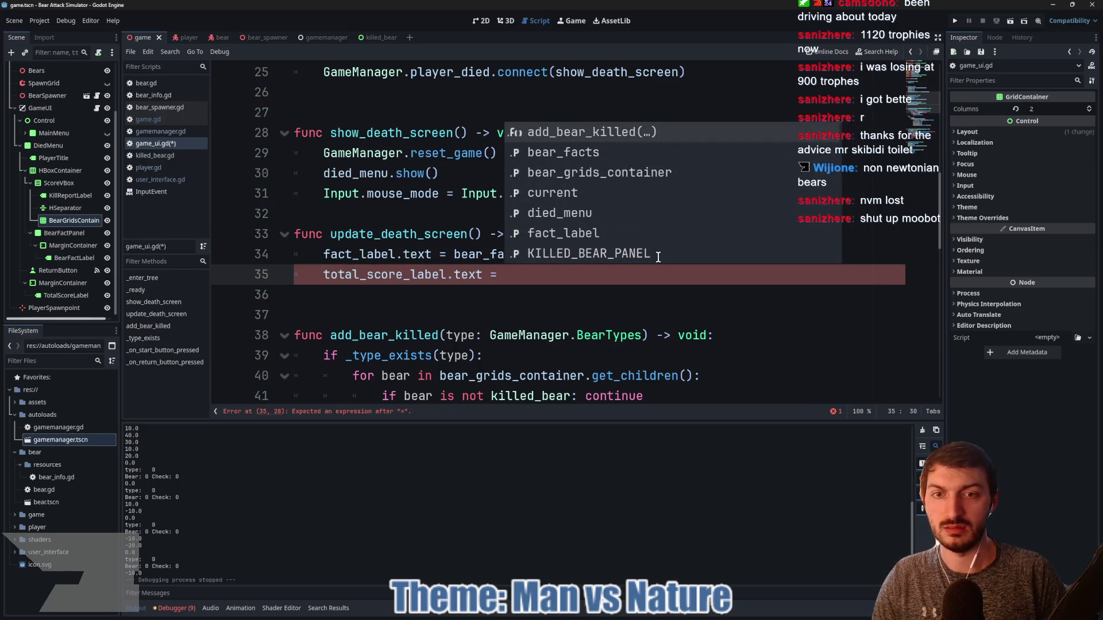
type("\"Total Sco")
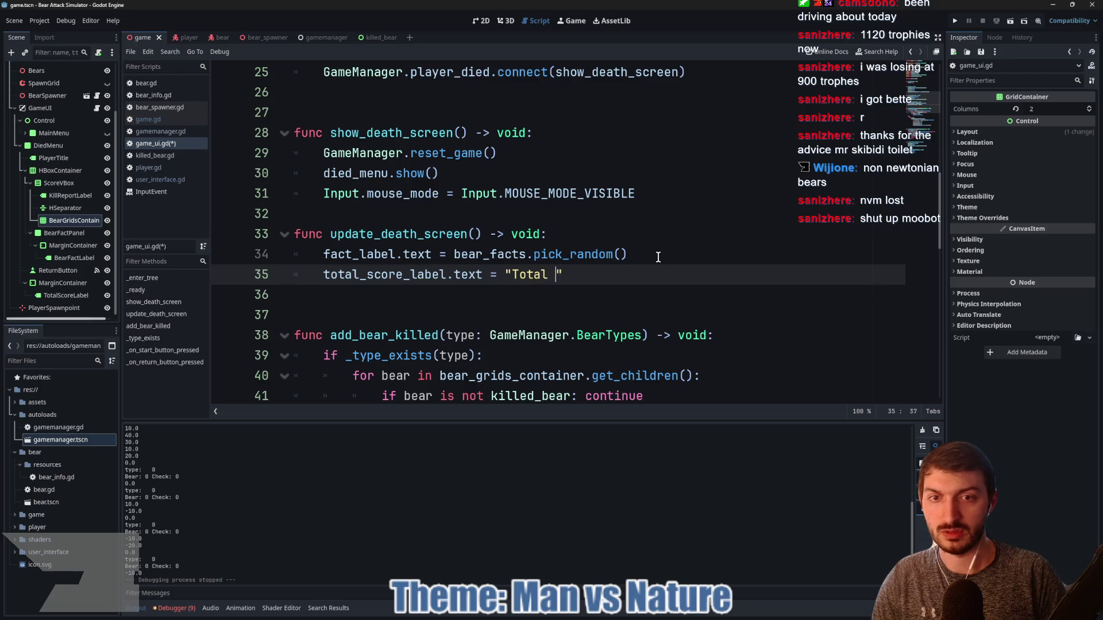
type("re")
key("BackSpace")
key("BackSpace")
key("BackSpace")
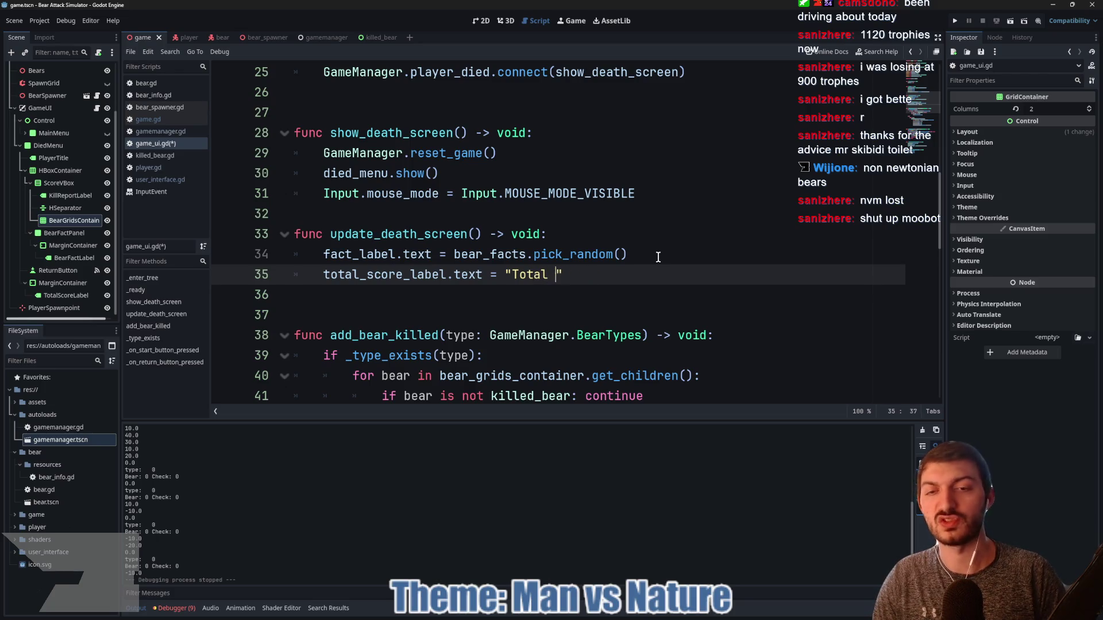
key("BackSpace")
key("BackSpace")
key("BackSpace")
type("Score:")
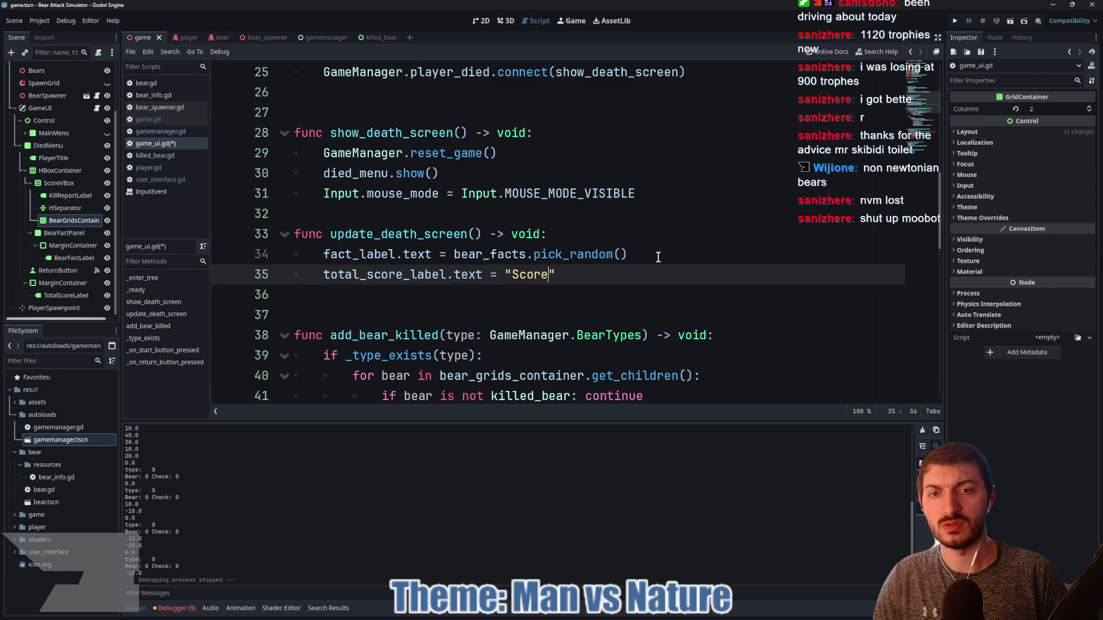
type(" %s\" ")
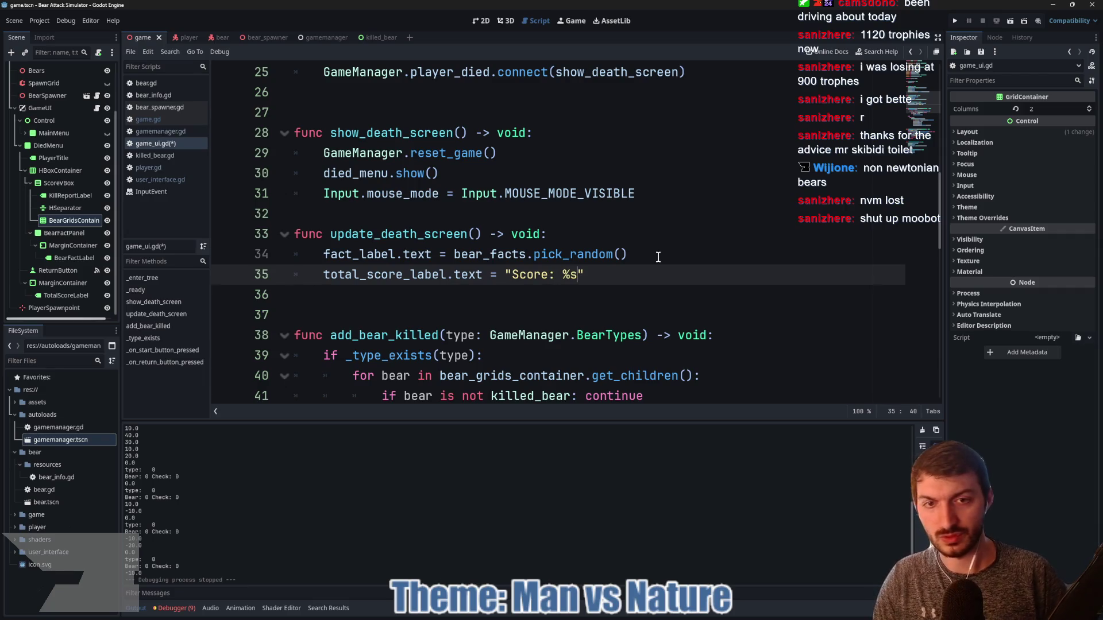
type("%GameManag")
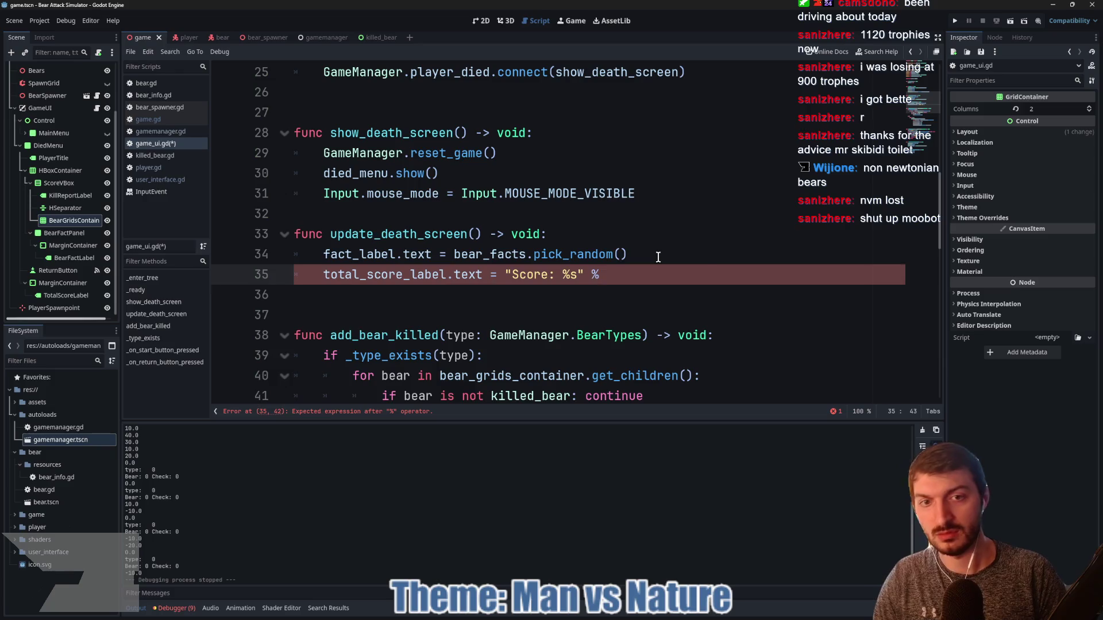
type("er.score")
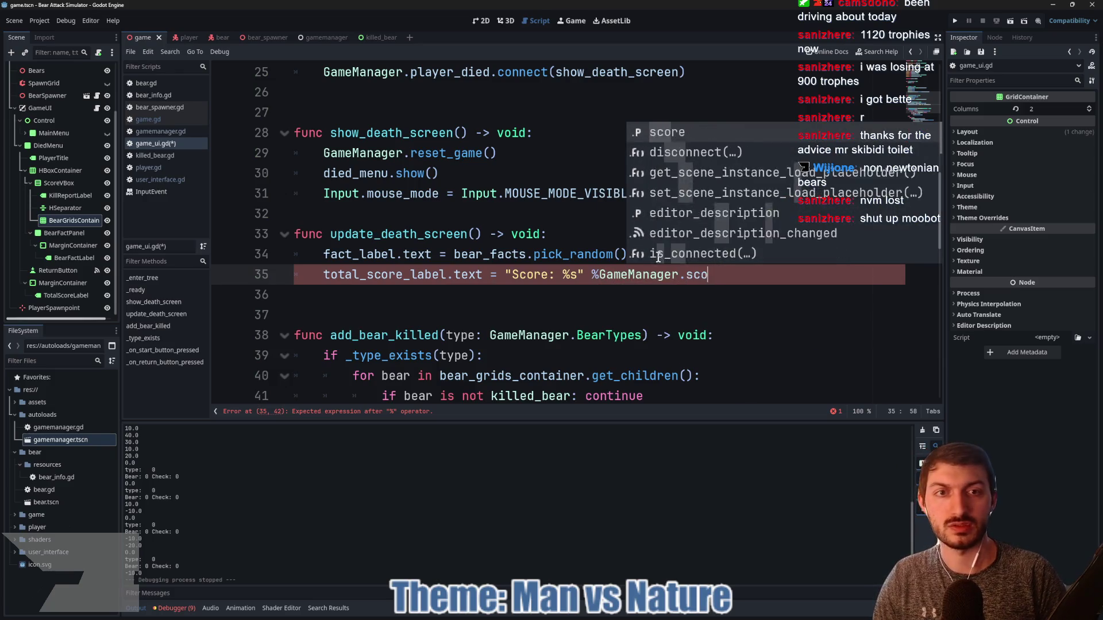
key("ctrl+s")
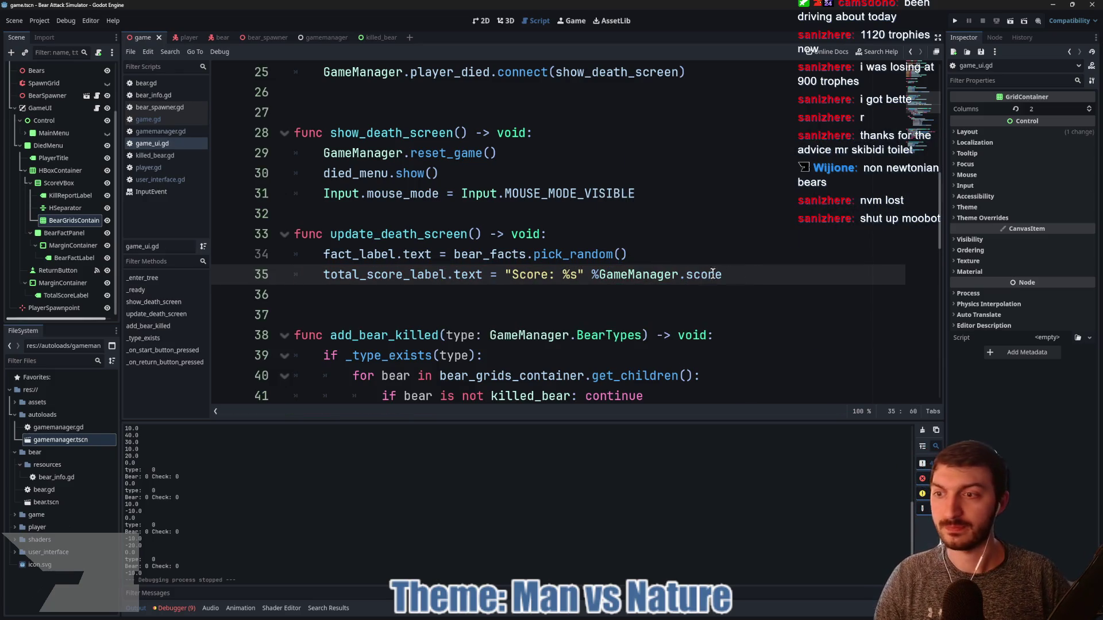
left_click(620, 294)
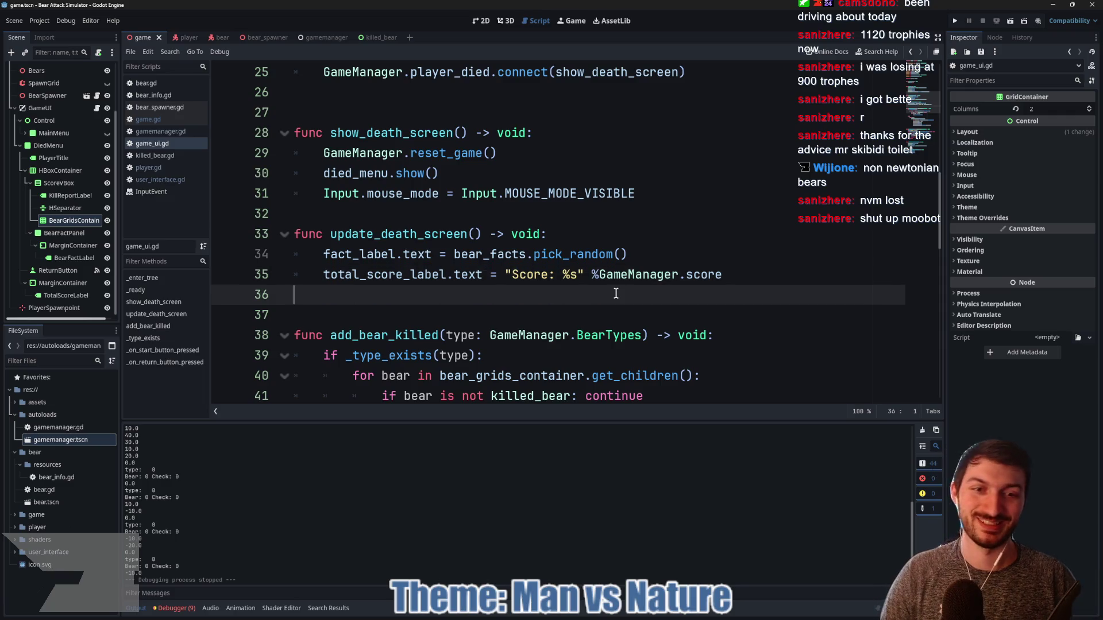
left_click(343, 215)
key("Return")
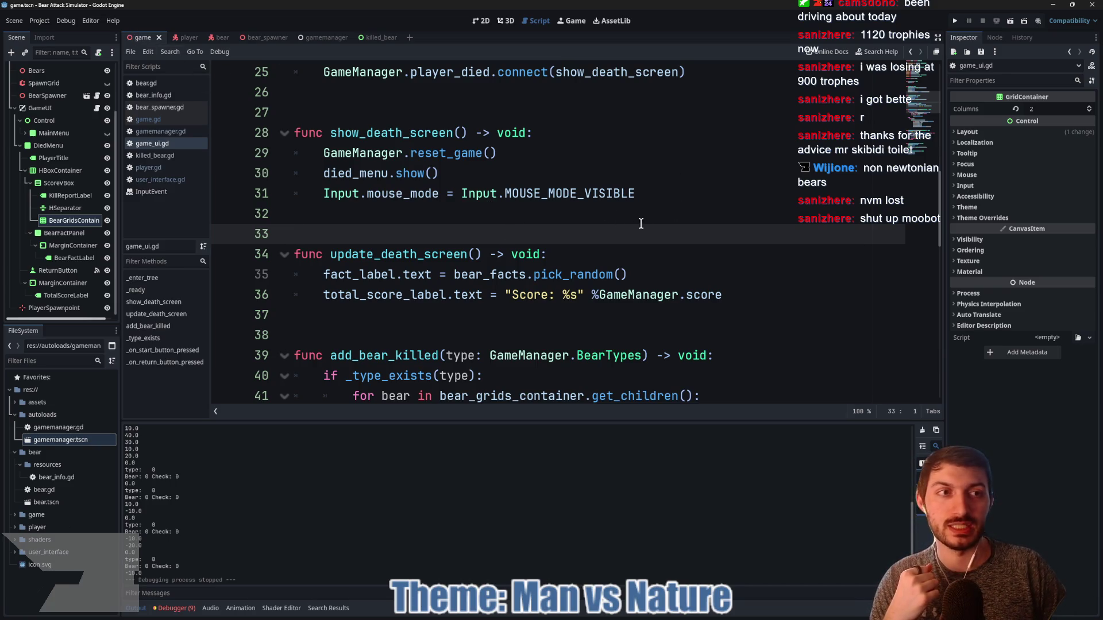
Step: Give the GameUI node's Bear Facts array a first empty element in the Inspector
left_click(46, 107)
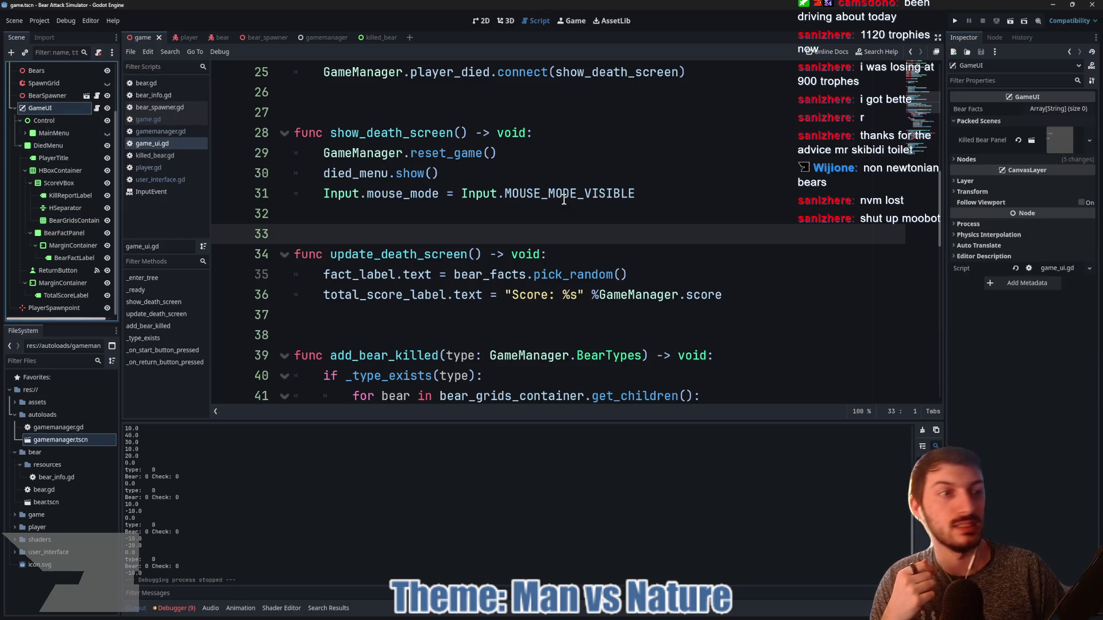
left_click(1054, 110)
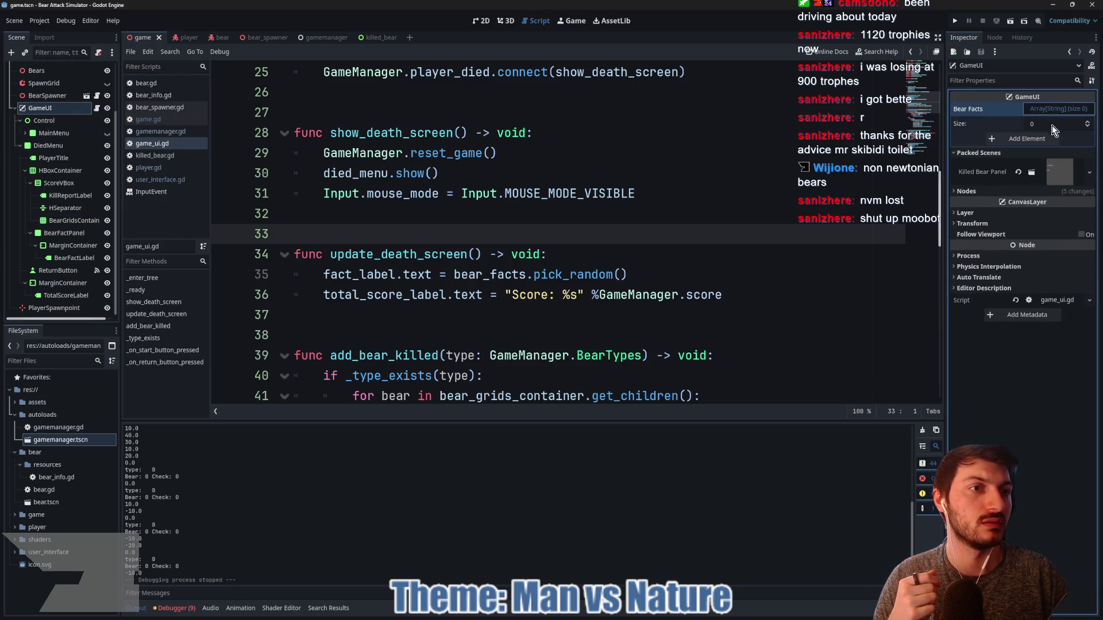
left_click(1028, 139)
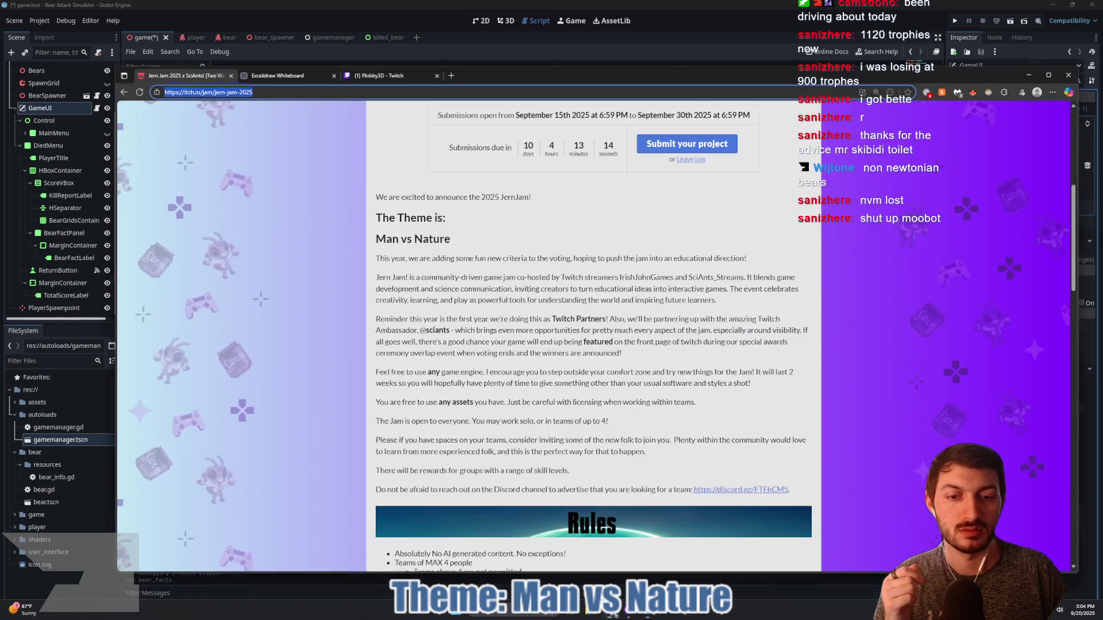
left_click(609, 613)
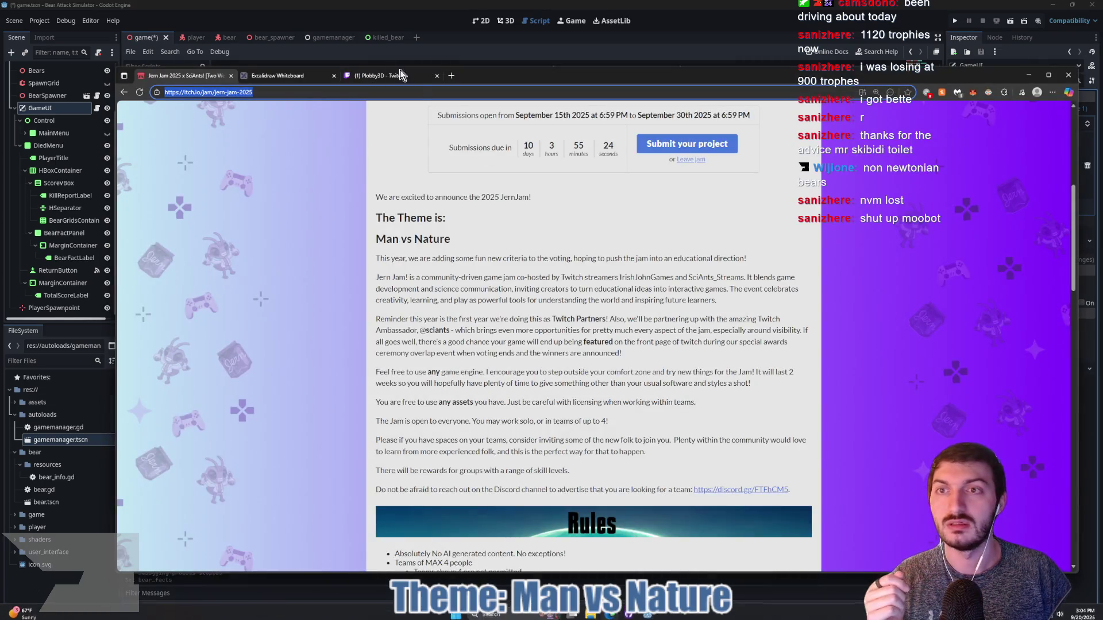
Step: In a new ChatGPT tab, ask for some small but super interesting facts about bears
left_click(402, 75)
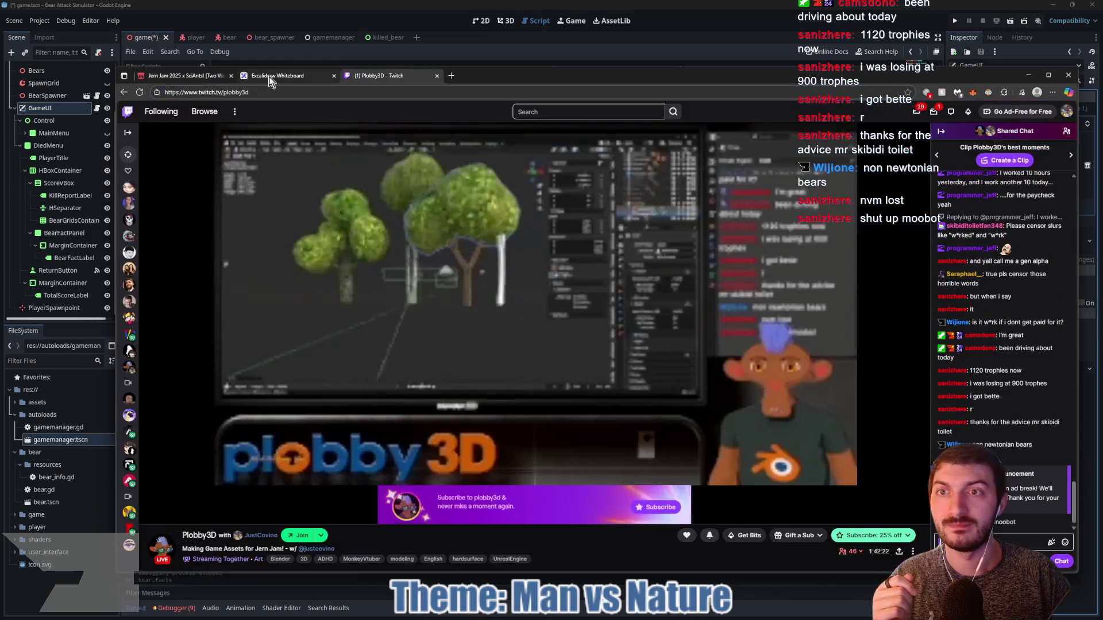
left_click(452, 75)
type("c")
key("Return")
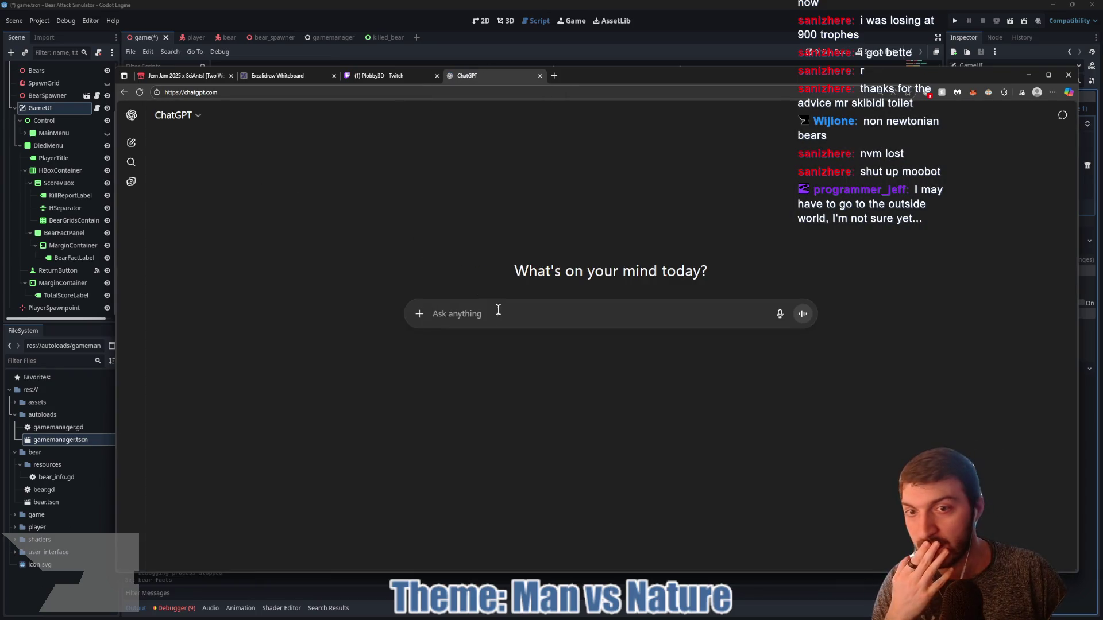
type("I need")
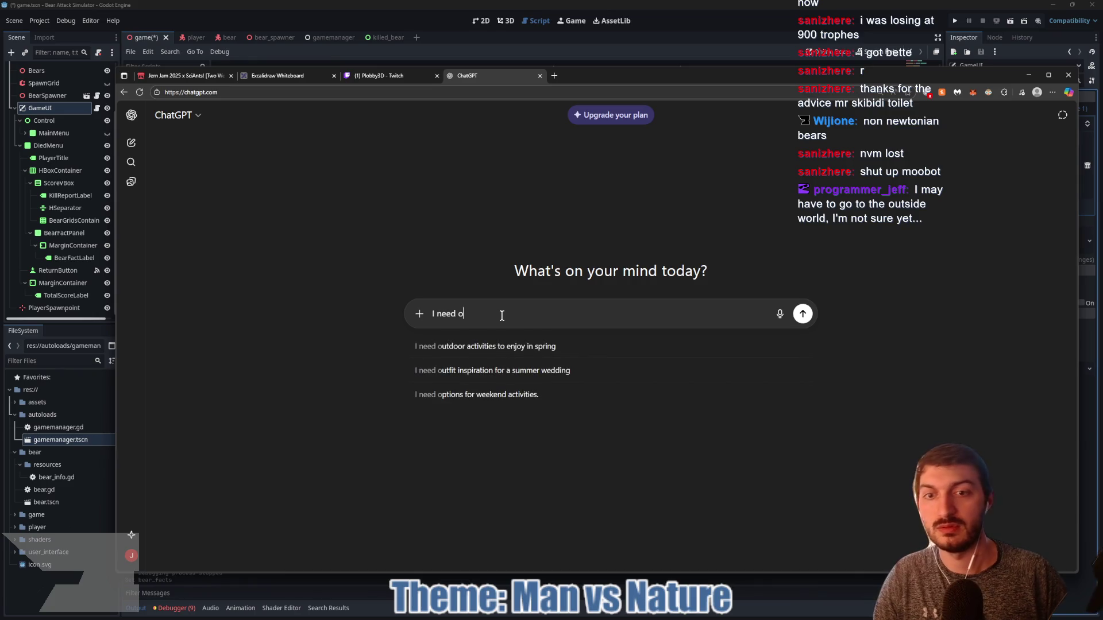
type(" some")
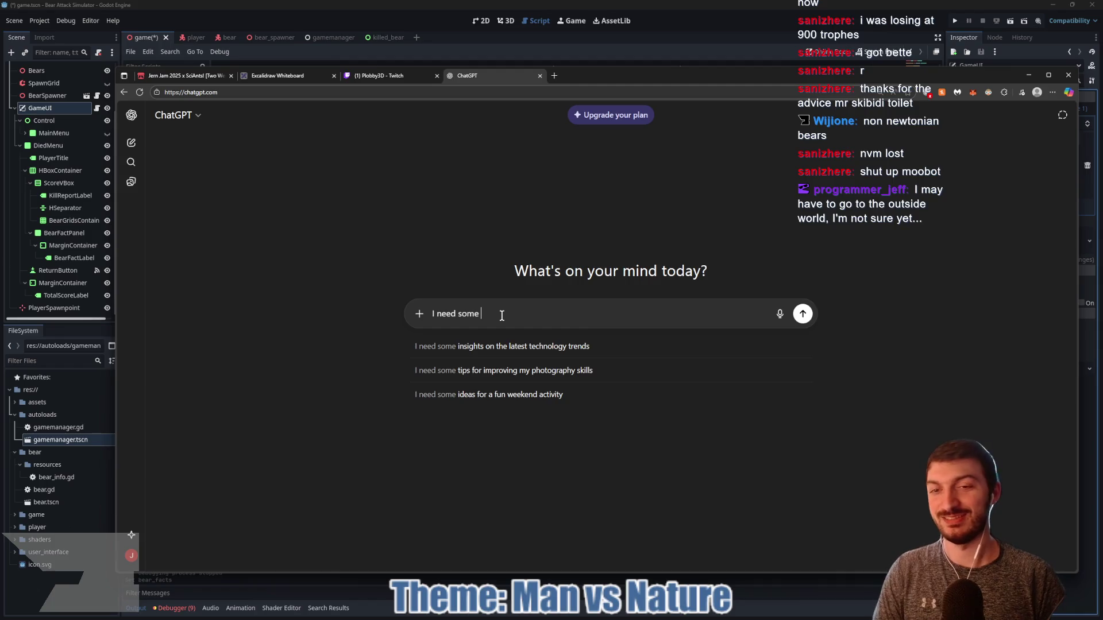
type("small but")
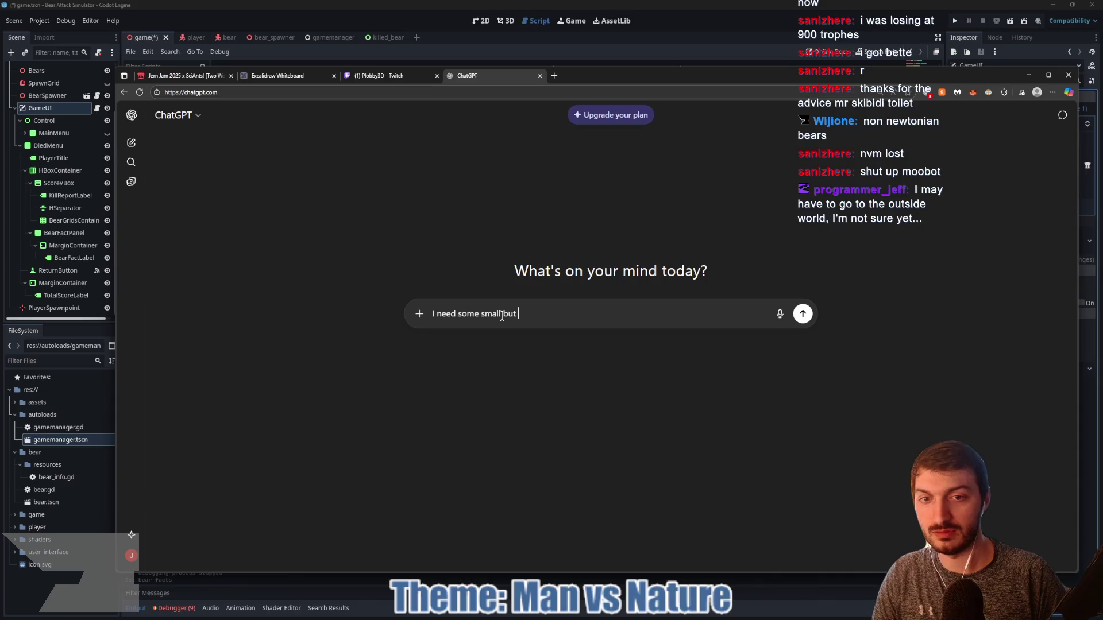
type(" super interesting facts ab")
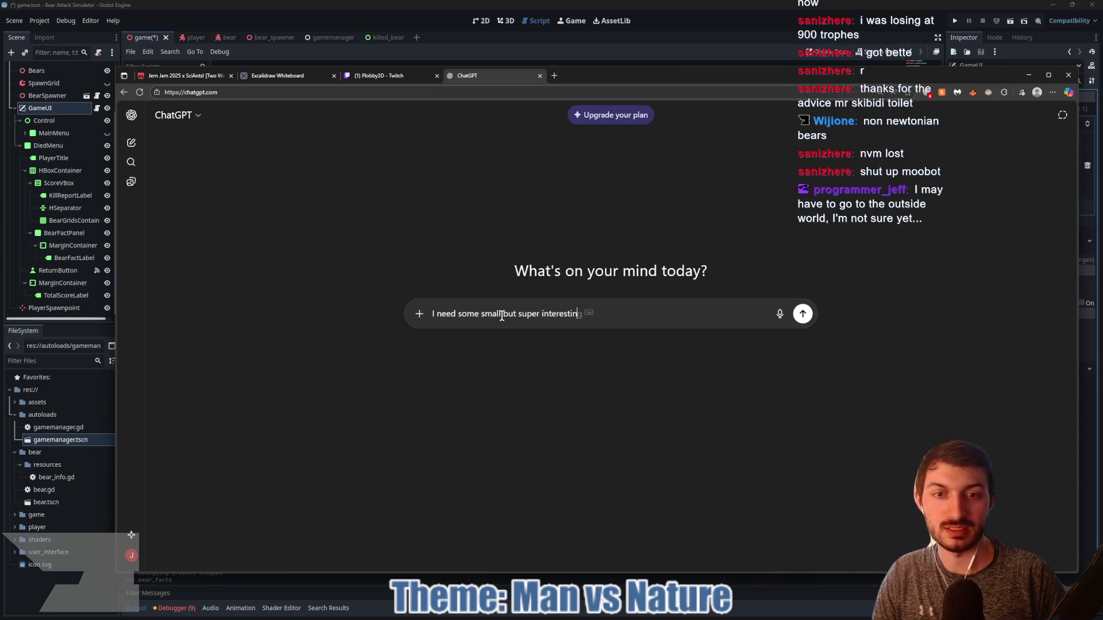
type("out bears!")
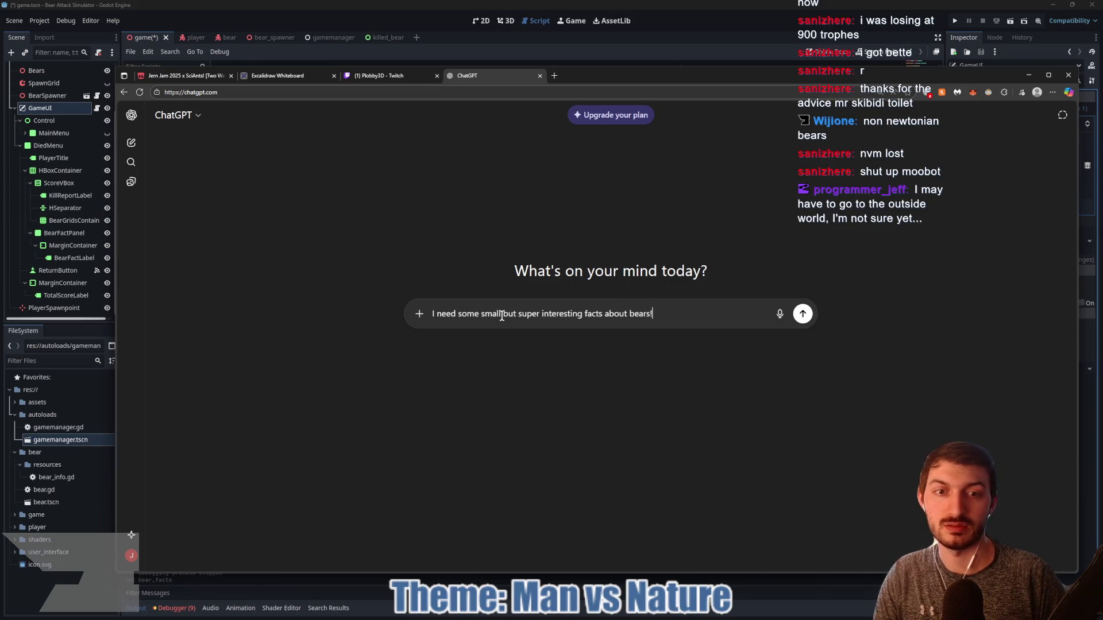
key("Return")
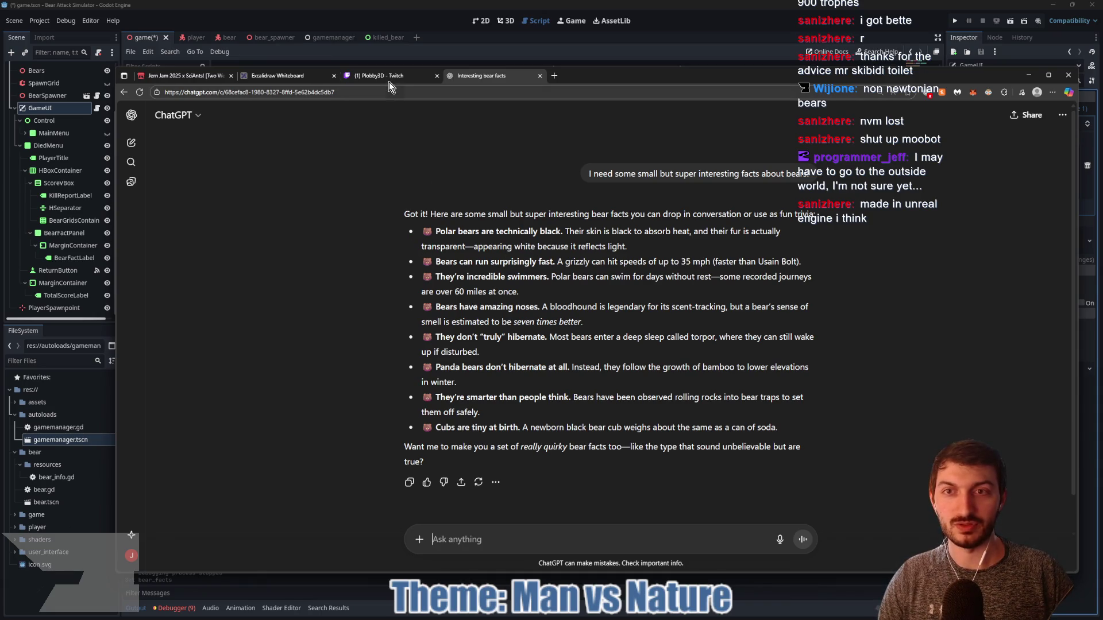
left_click_drag(621, 84, 616, 291)
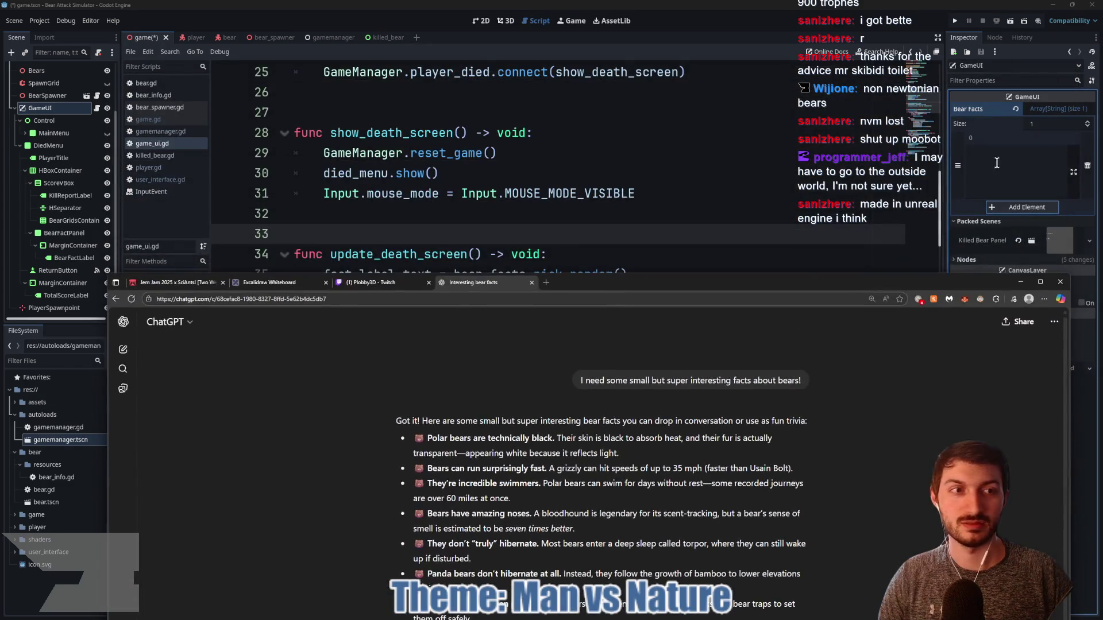
Step: Enter "Grizzly bears can run up to 35mph!" as Bear Facts element 0 and add a second element
left_click(1008, 165)
type("Grizzly bears can run")
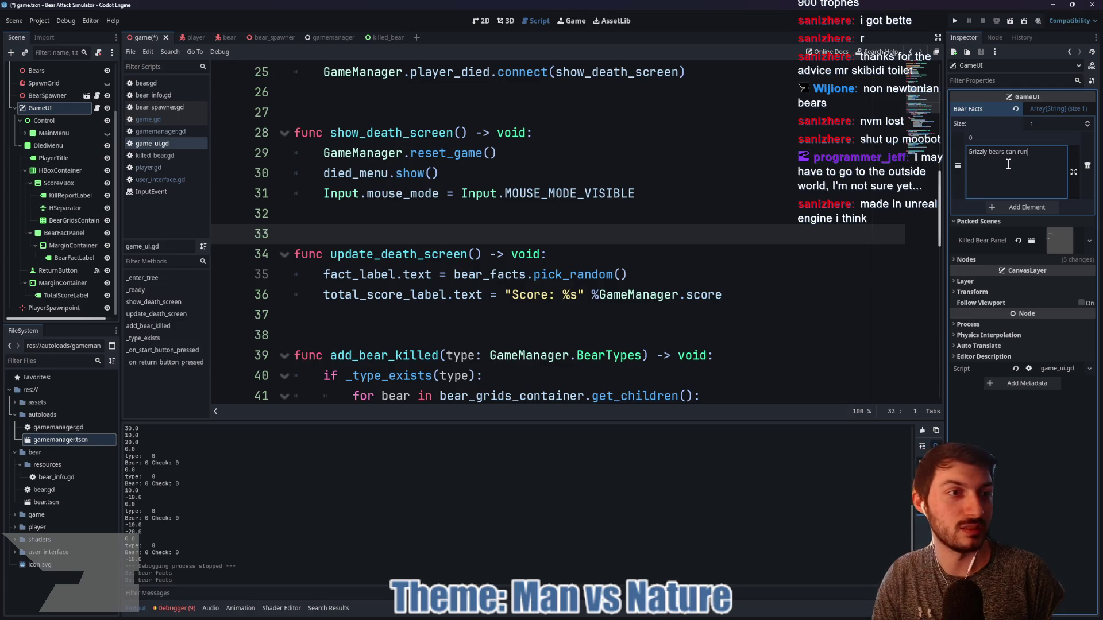
type("35")
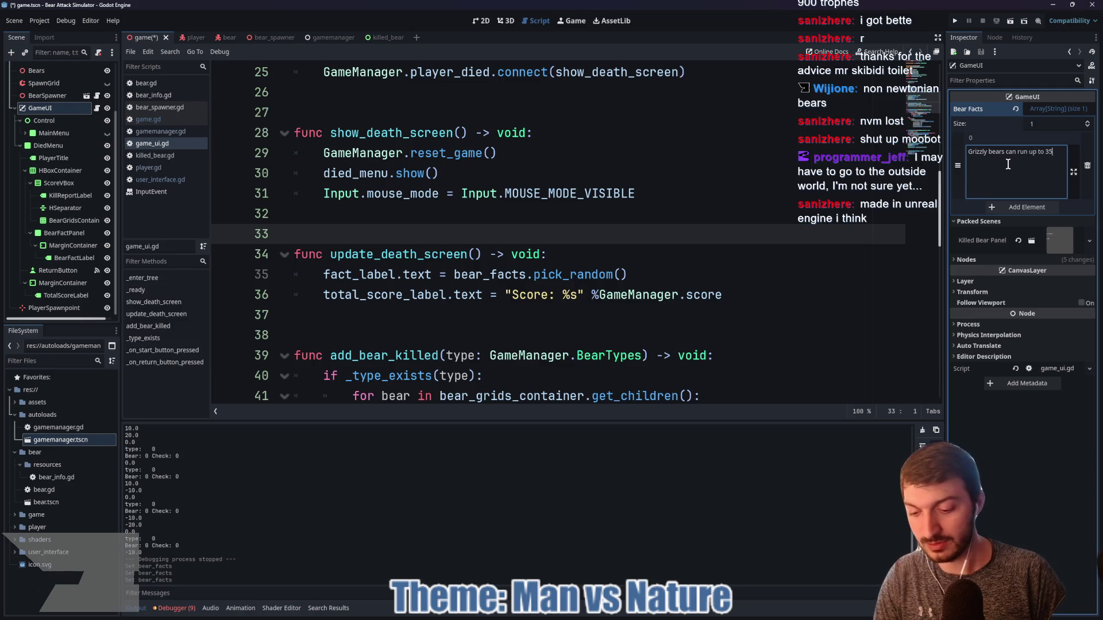
type("mph")
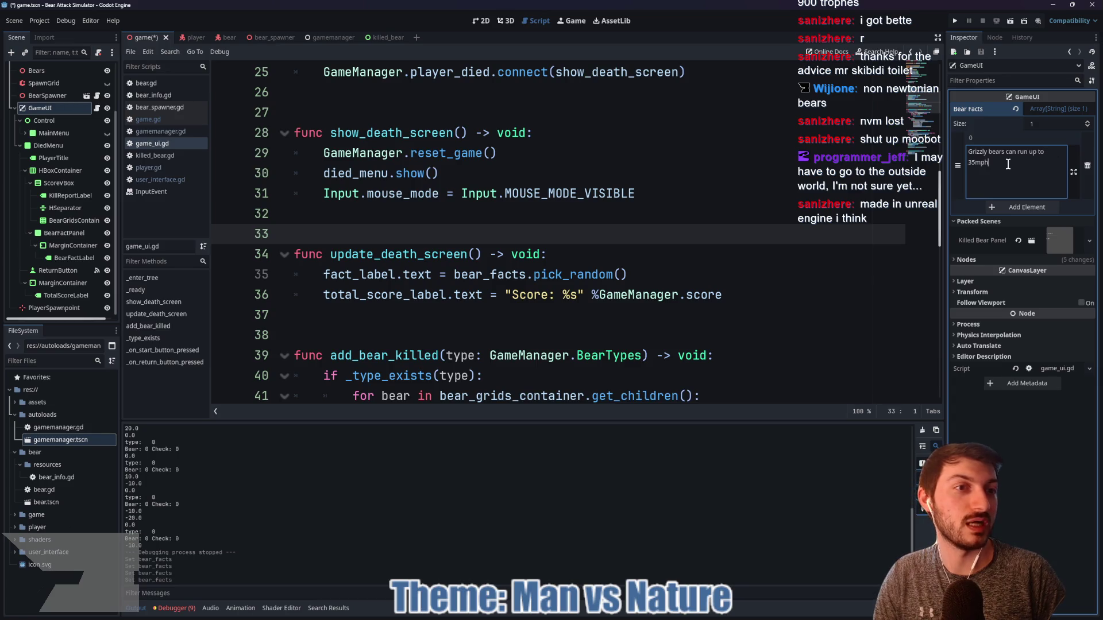
type("!")
left_click(1002, 209)
left_click(1004, 245)
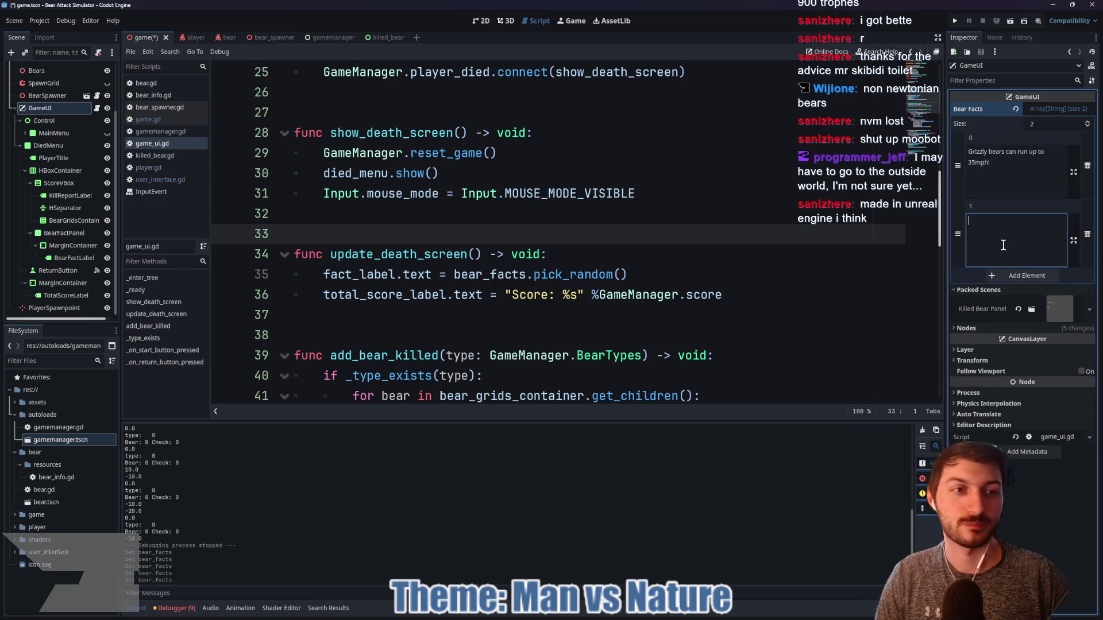
left_click(609, 610)
mouse_move(642, 205)
left_mouse_down()
mouse_move(641, 247)
mouse_move(626, 82)
left_mouse_up()
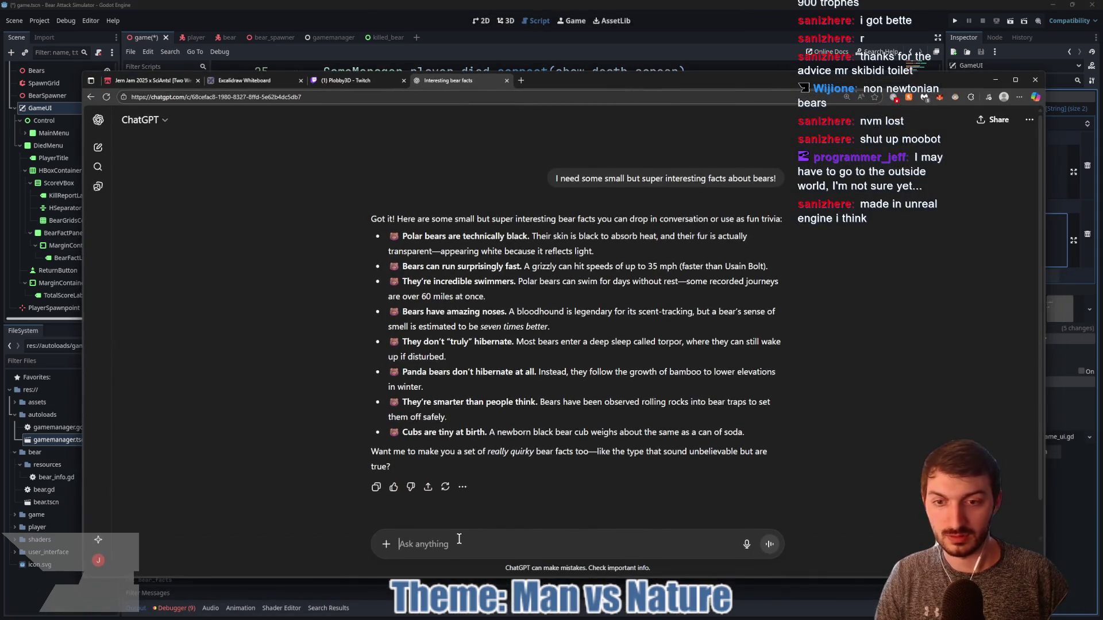
Step: Ask ChatGPT "Could I have some facts about surviving bear attacks?" and read the survival tips
type("Coul")
key("BackSpace")
type("have some fact")
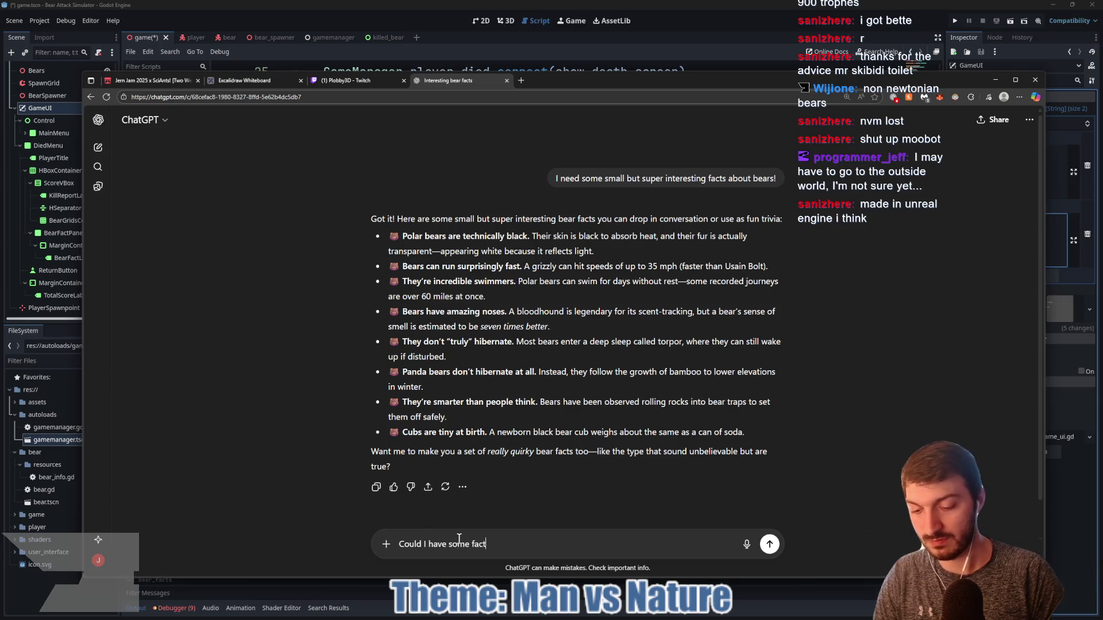
type("s about surviving ")
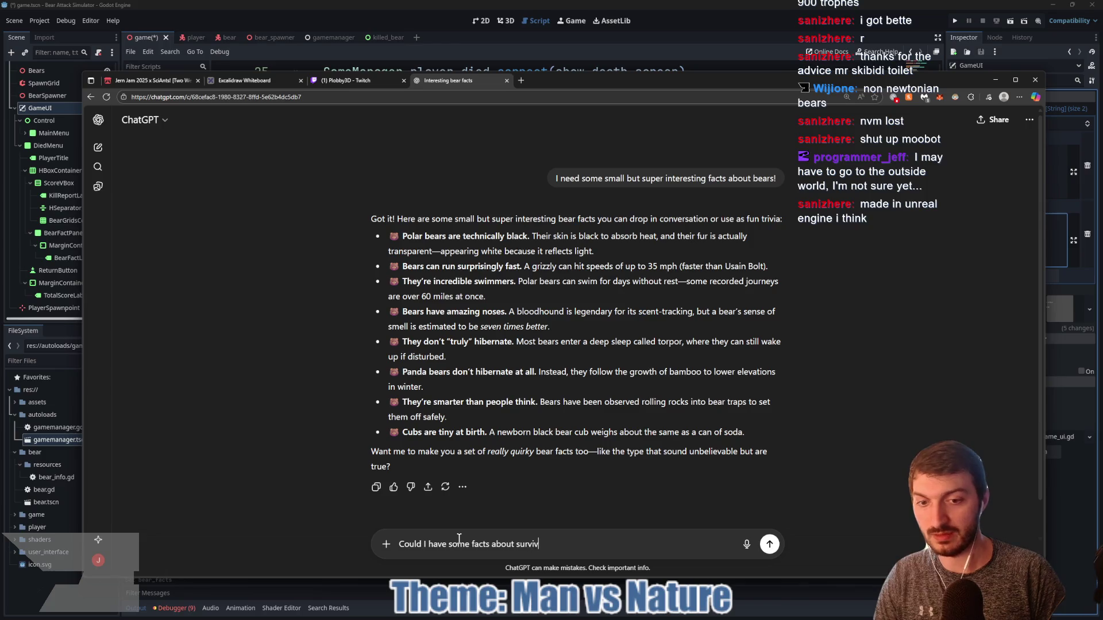
type("bear attacks?")
key("Return")
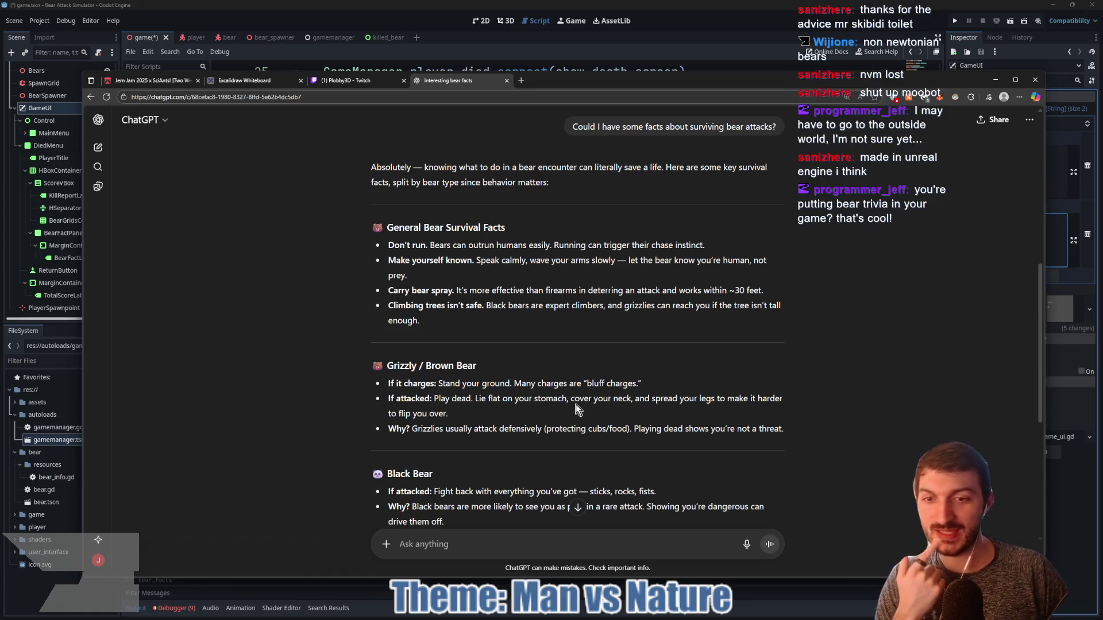
scroll(579, 412, "down", 1)
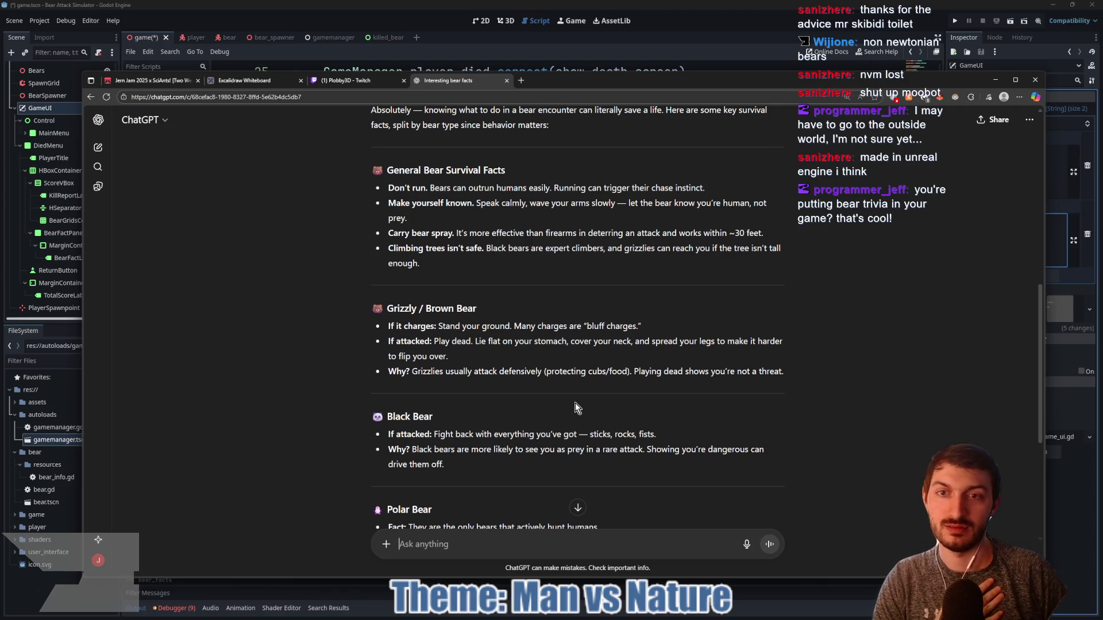
scroll(575, 402, "up", 1)
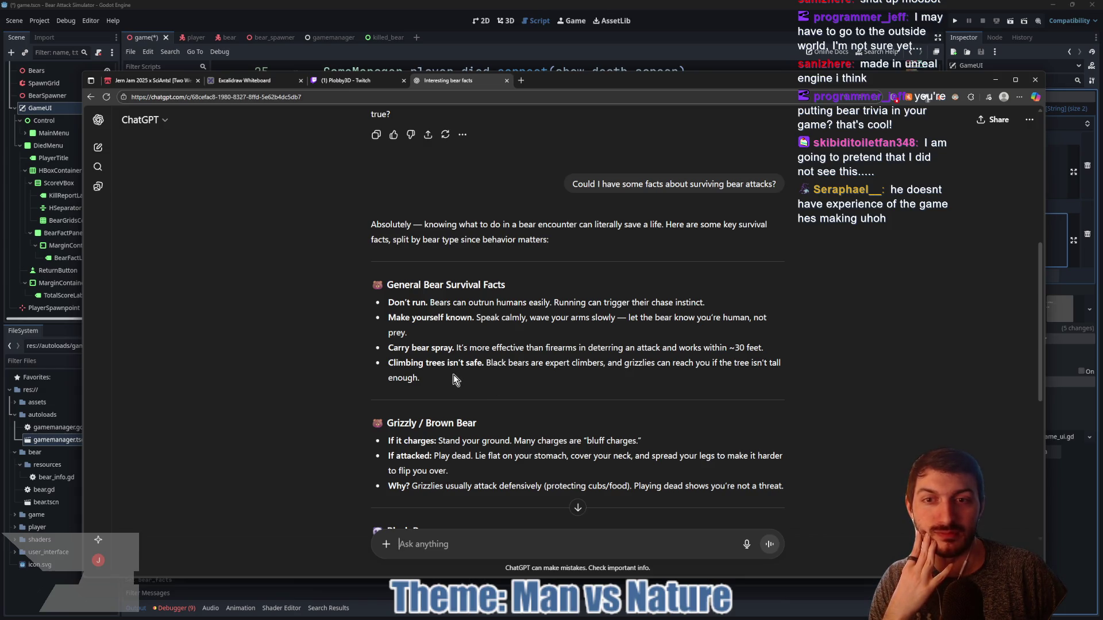
scroll(504, 384, "down", 2)
scroll(502, 385, "down", 2)
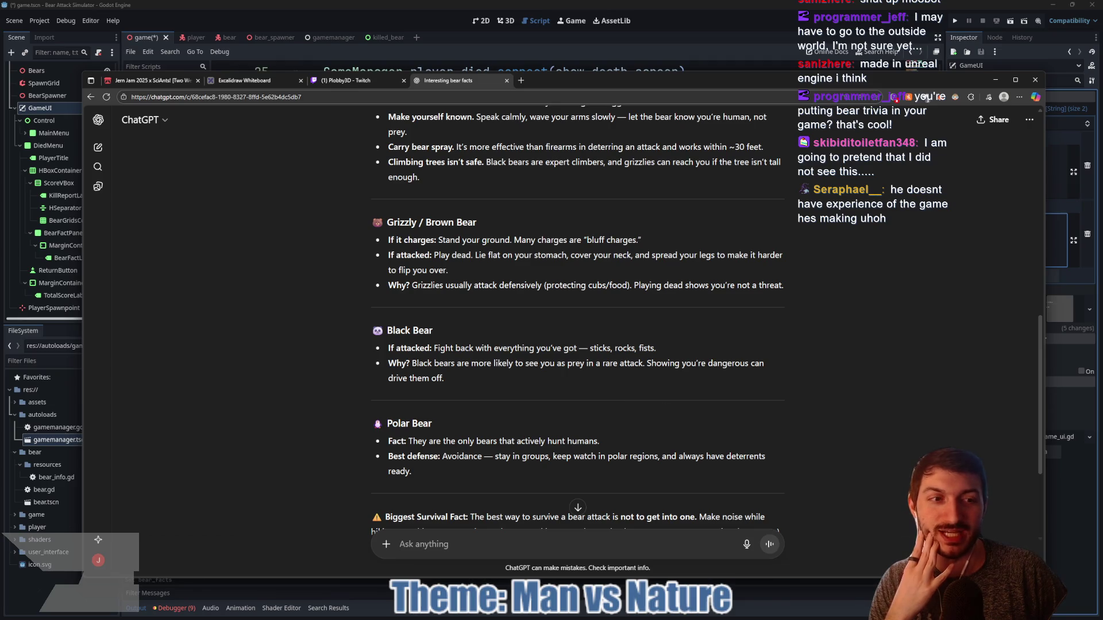
Step: Place the caret in the second Bear Facts entry, then bring back the survival tips
left_click(1073, 521)
left_click(1029, 226)
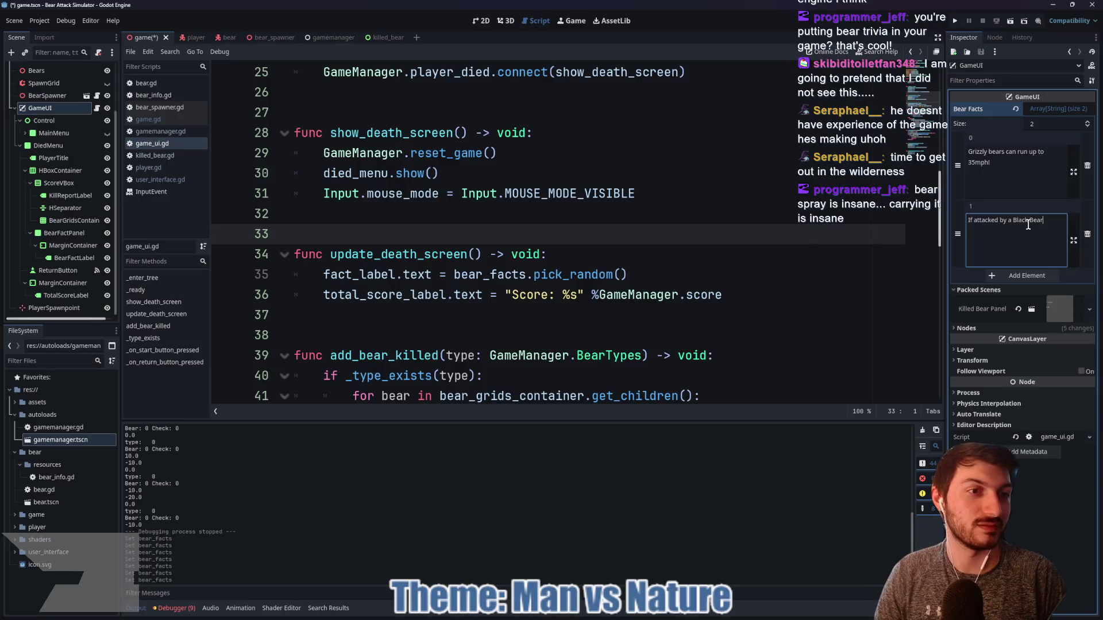
left_click(592, 613)
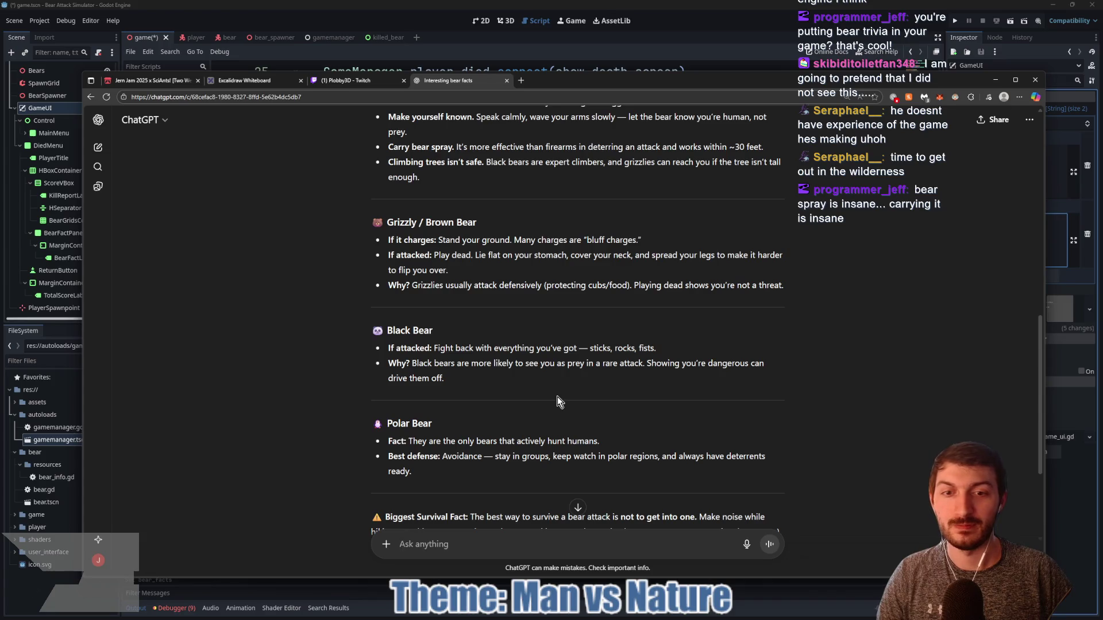
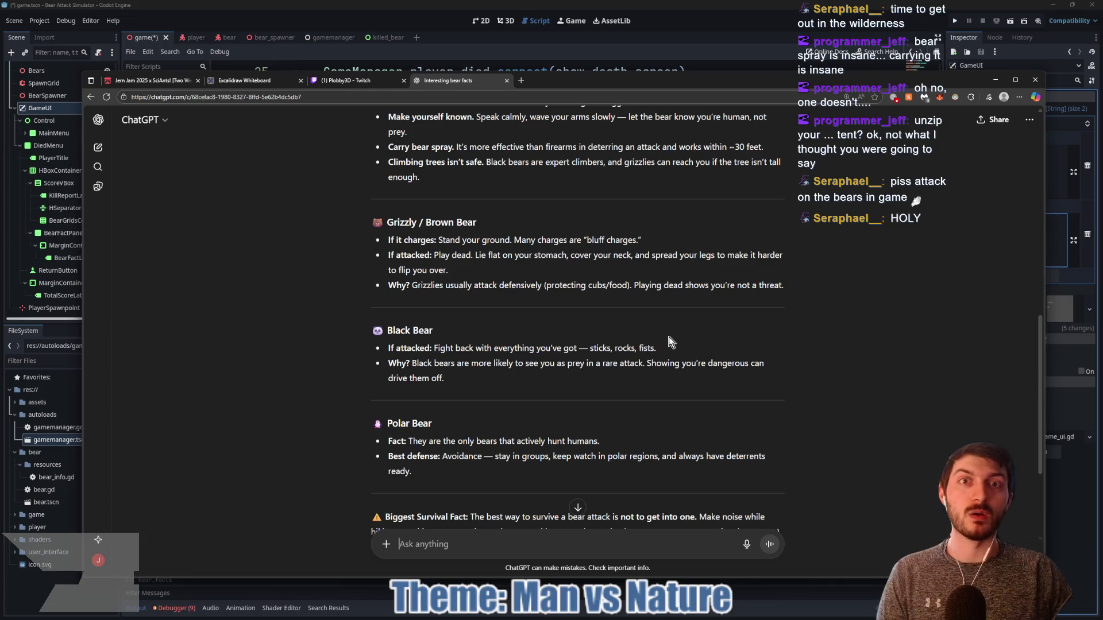
Step: Shrink the browser and append ': Fight back with EVERYTHING you got' to the Black Bear fact
mouse_move(787, 84)
left_mouse_down()
mouse_move(670, 67)
mouse_move(760, 70)
left_mouse_up()
left_click_drag(1017, 566, 834, 556)
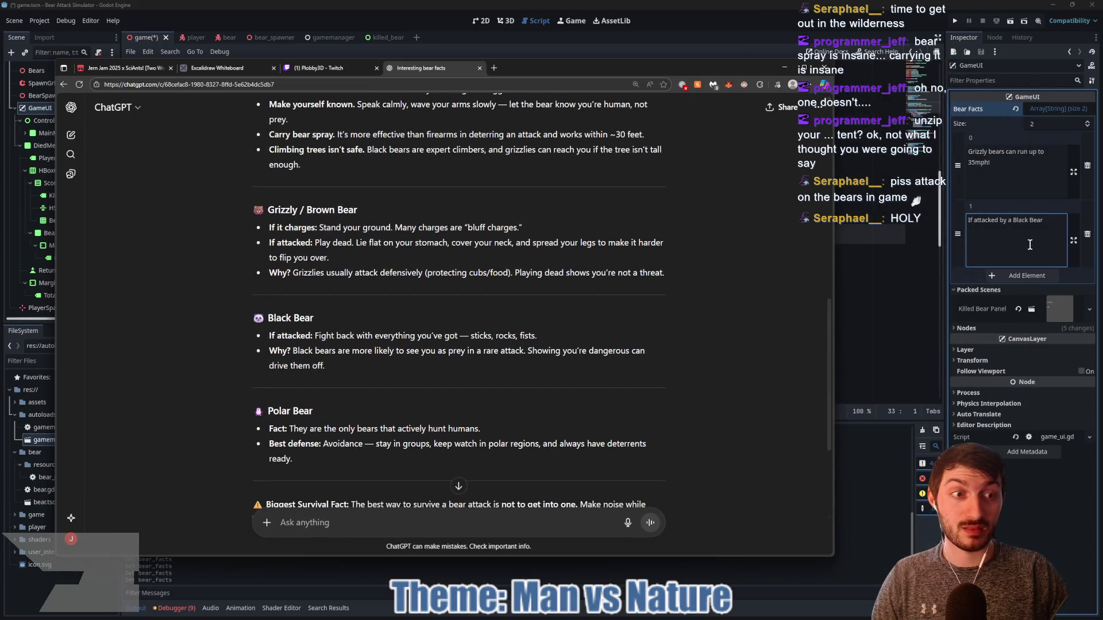
left_click(1052, 227)
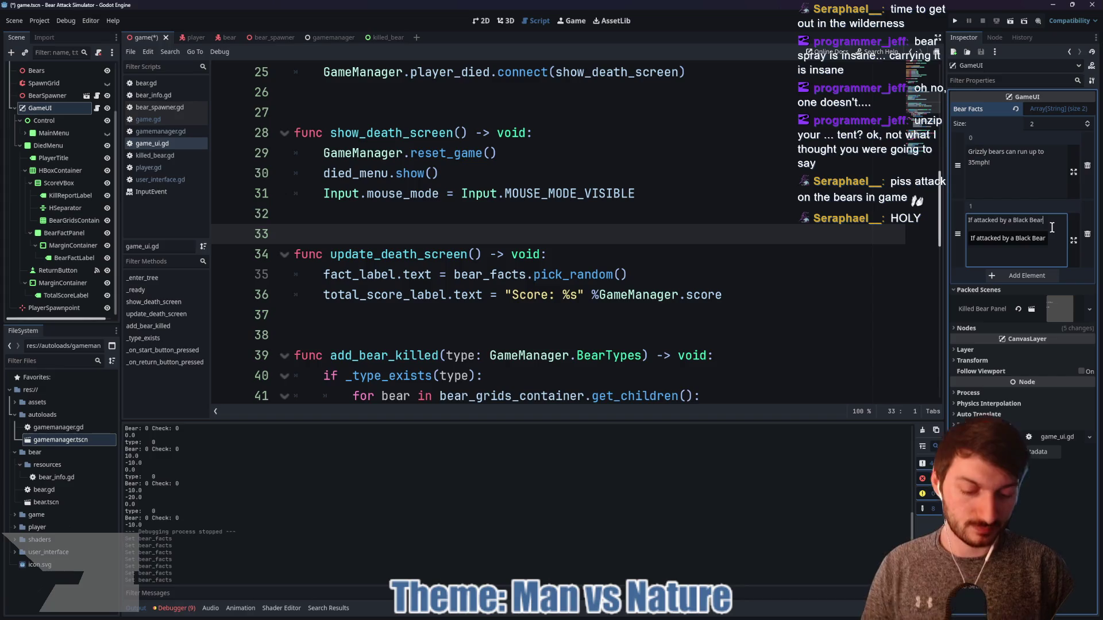
type(": Fight back with")
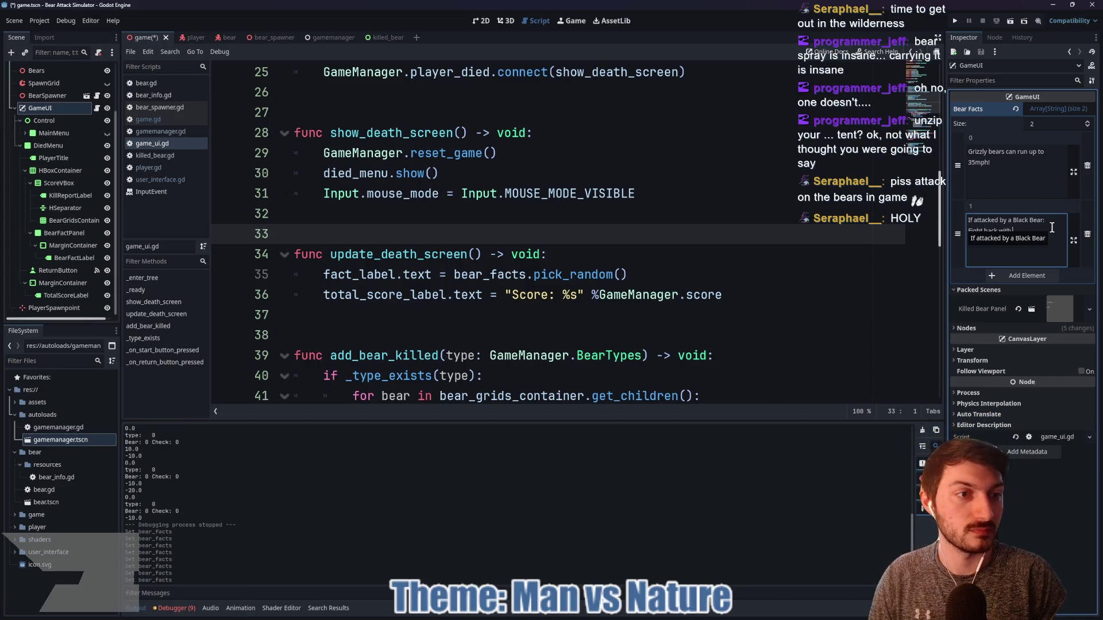
type(" EVERYTHING")
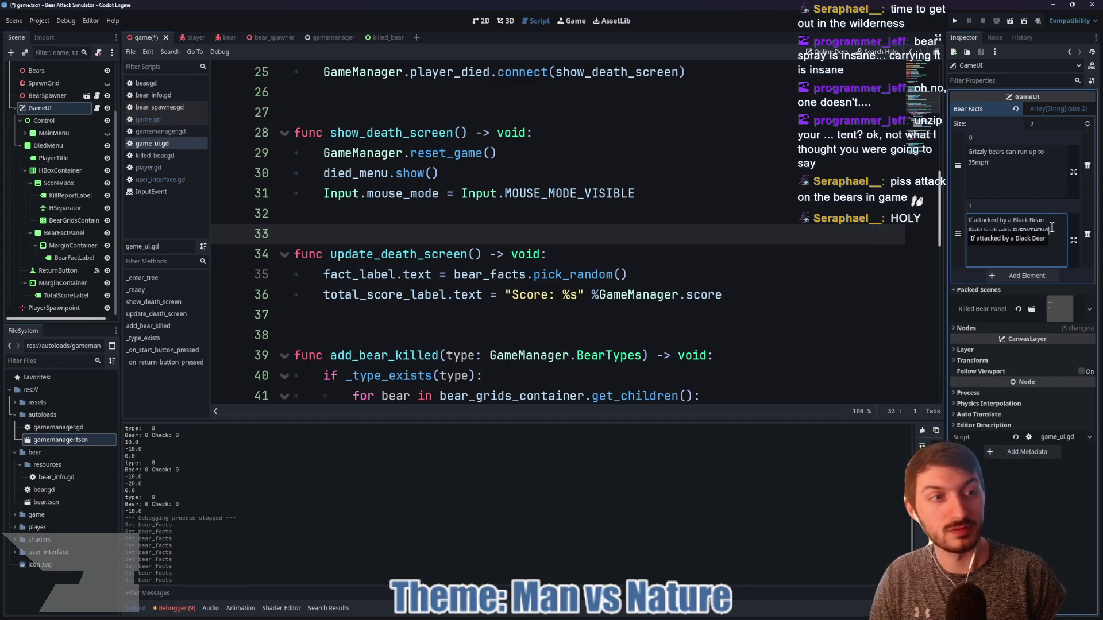
type(" you got")
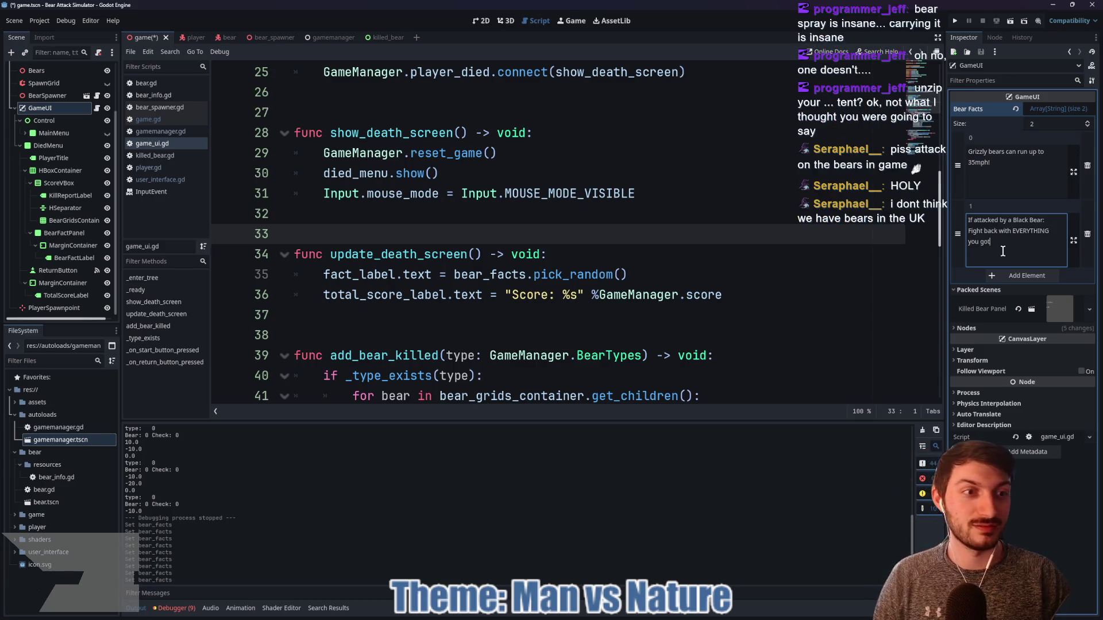
Step: Select the whole Grizzly bears fact text, then bring the ChatGPT bear facts page back up
left_click(1007, 166)
triple_click(1026, 173)
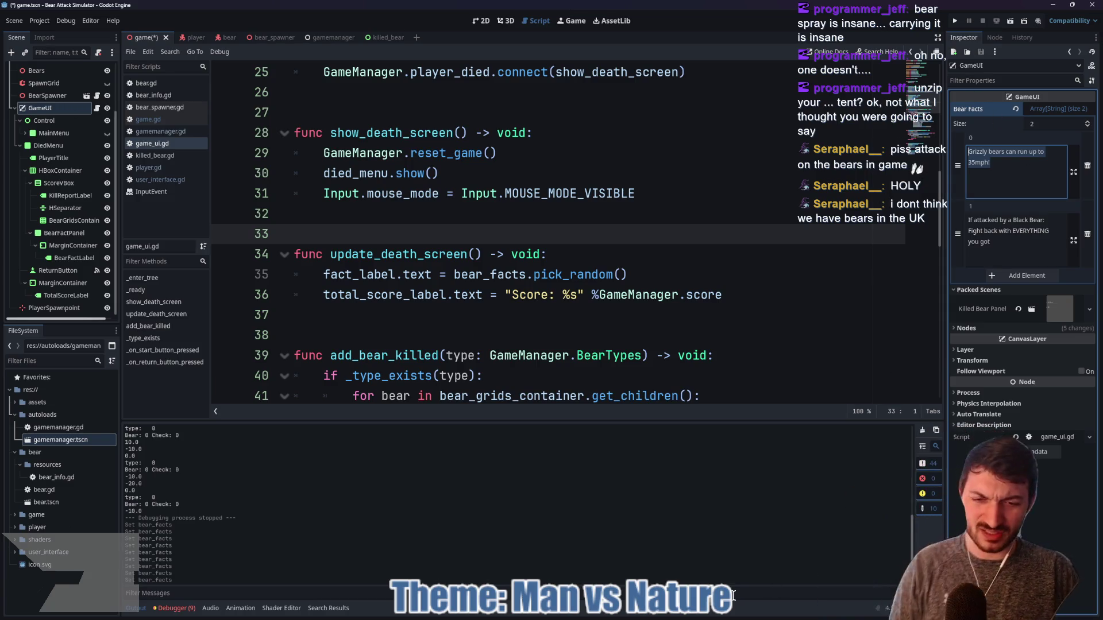
left_click(625, 608)
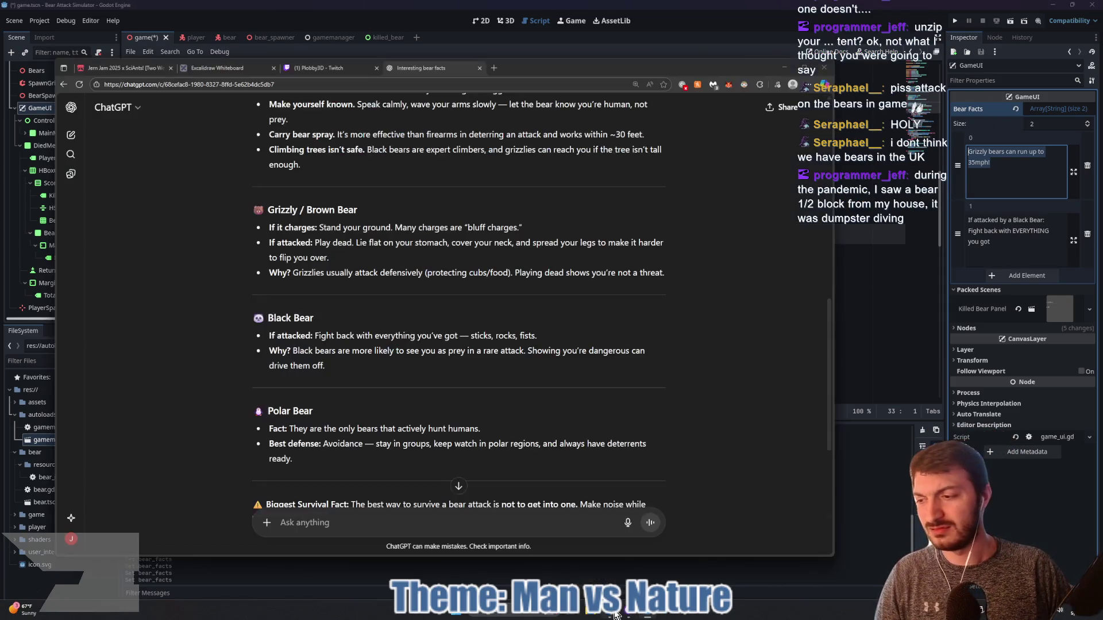
Step: Google 'are there bears in the UK' in a new tab, then close it and return to Godot
left_click(493, 68)
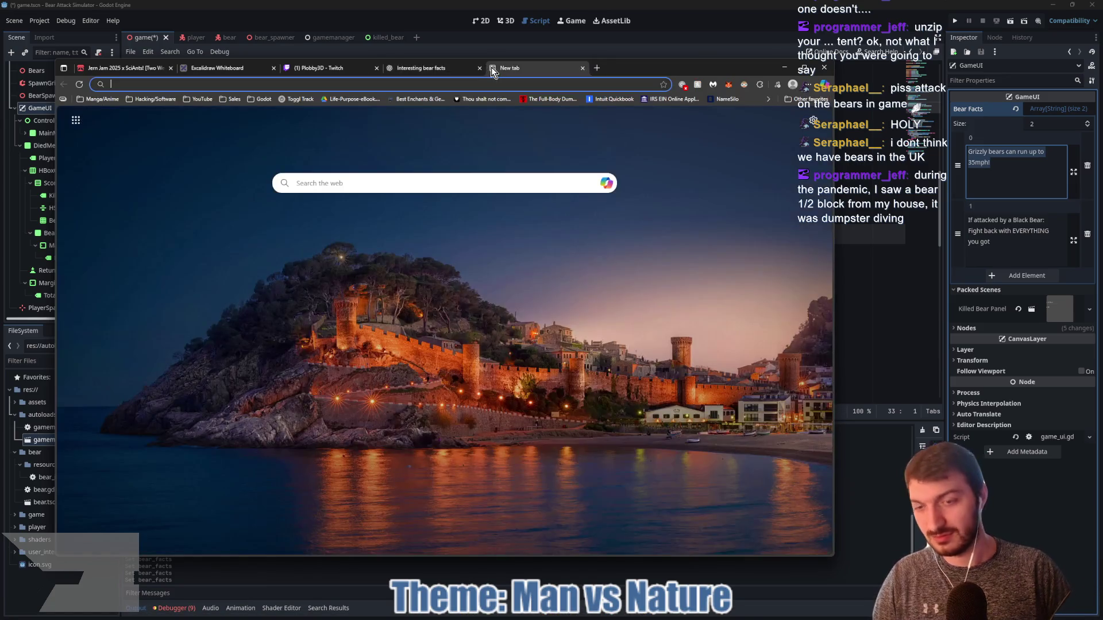
type("are there bears in the U")
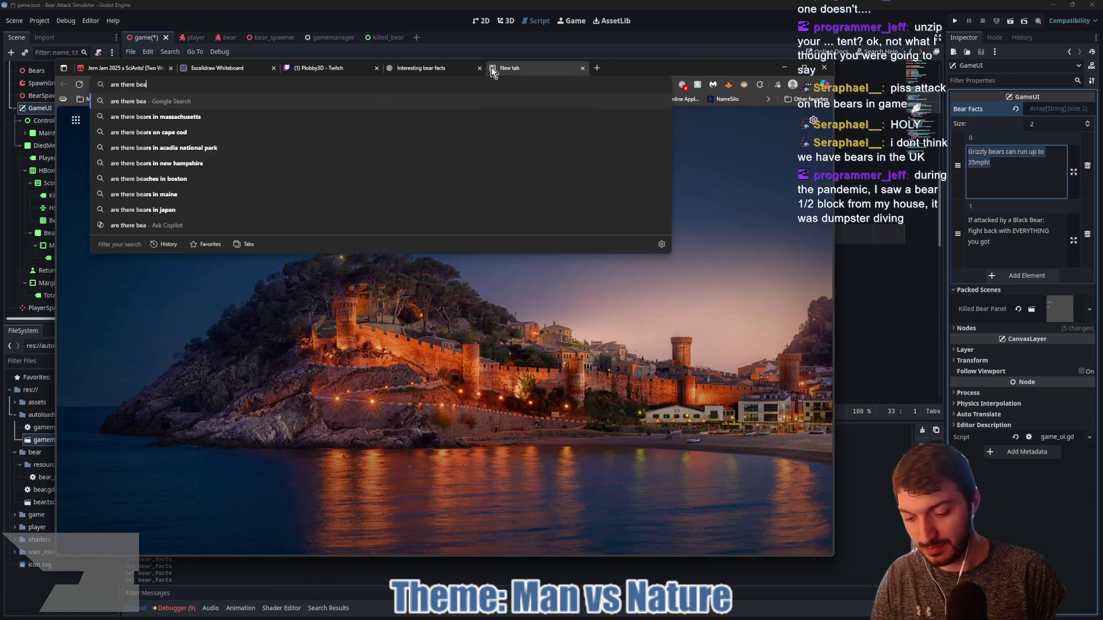
type("K")
key("Return")
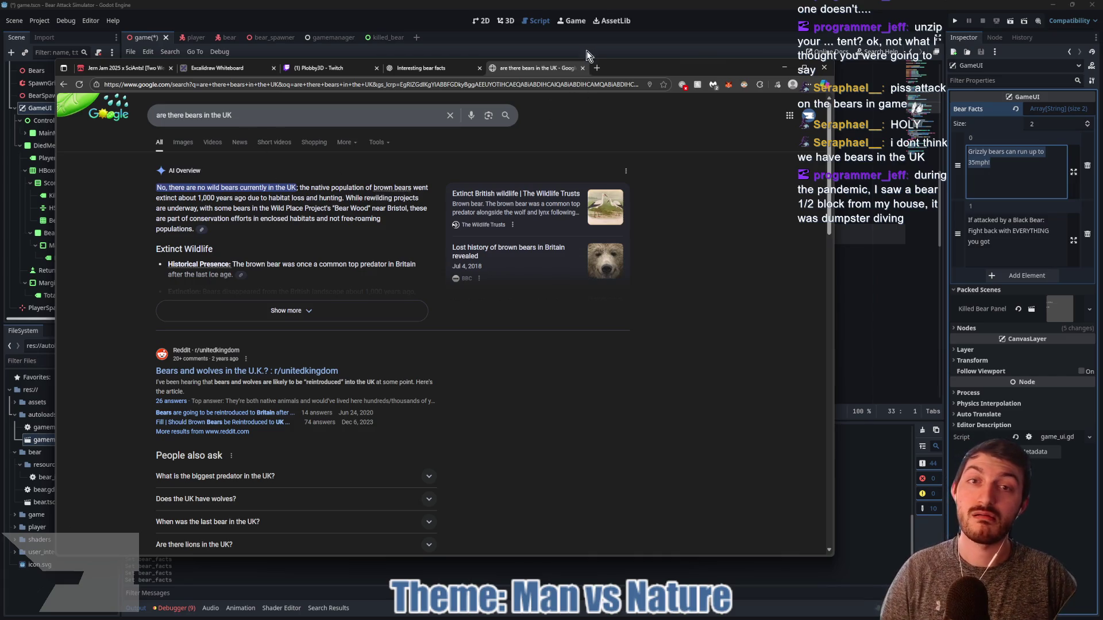
left_click(583, 67)
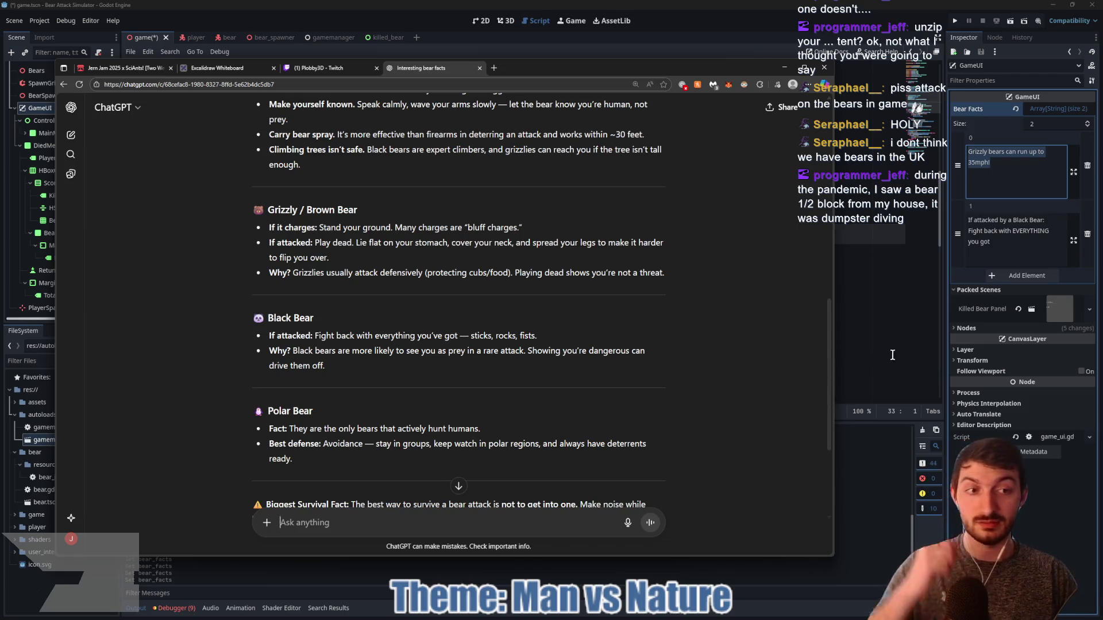
left_click(1011, 182)
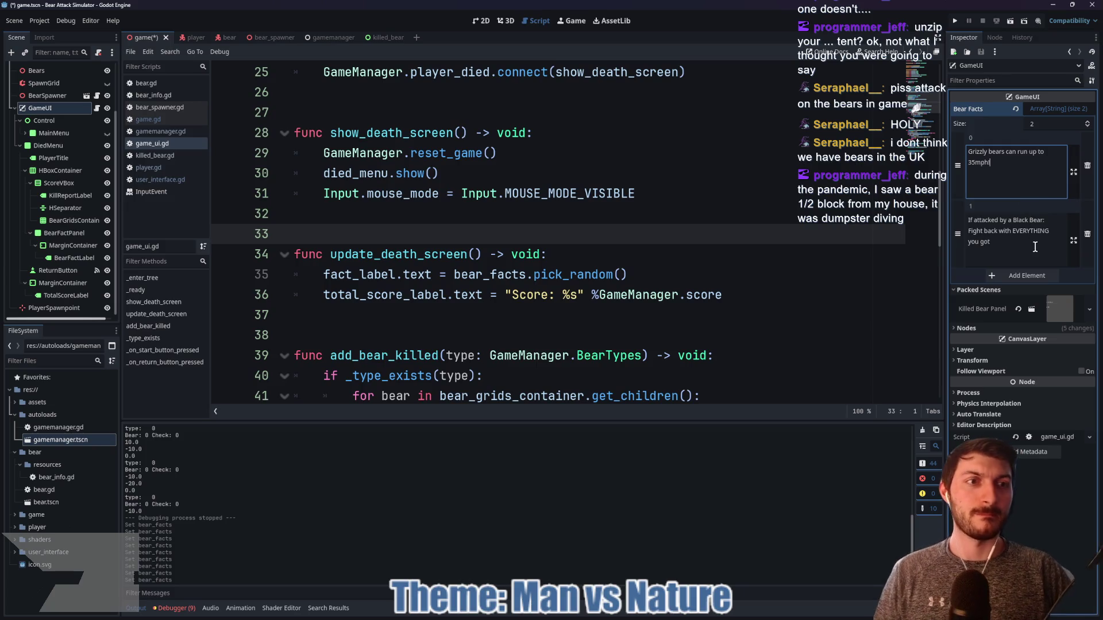
Step: End the Black Bear fact with a period and add a new empty Bear Facts element
left_click(1009, 251)
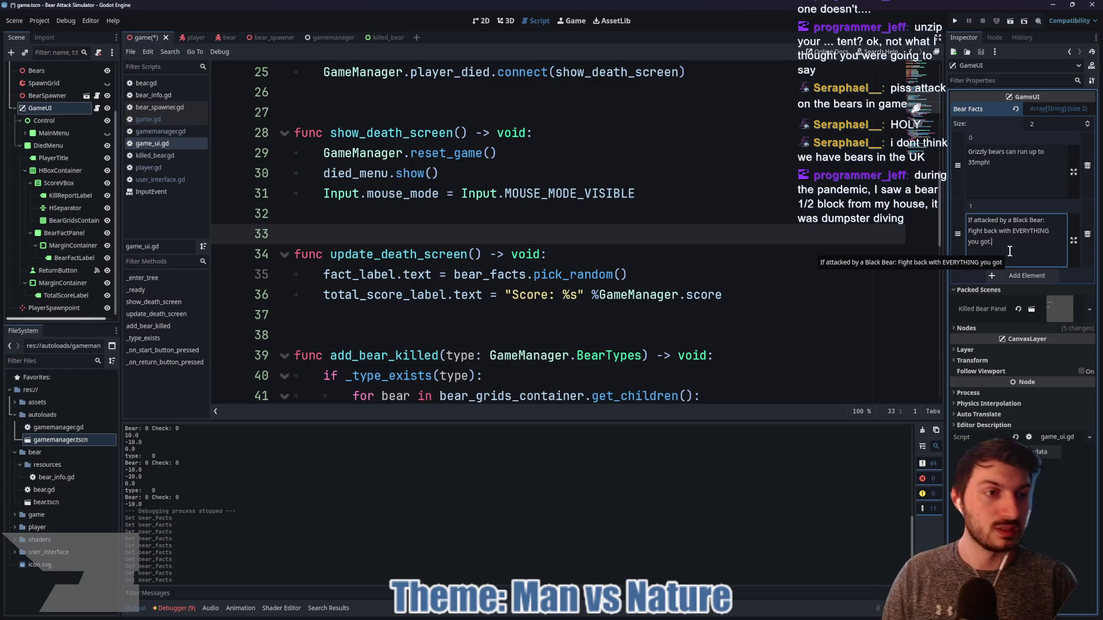
type(".")
left_click(1023, 275)
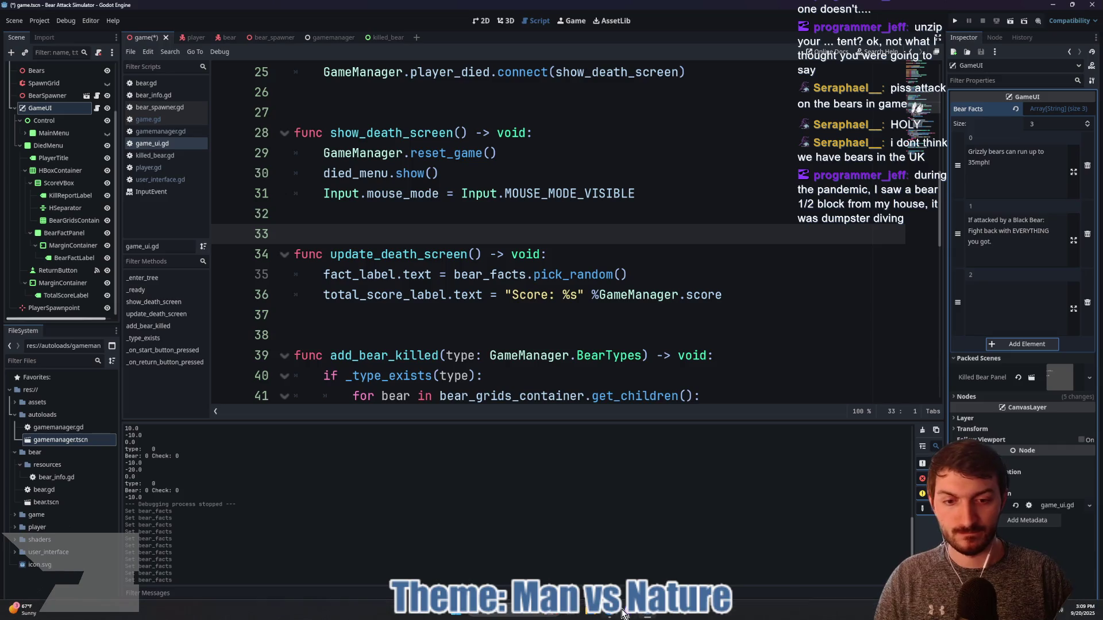
left_click(621, 612)
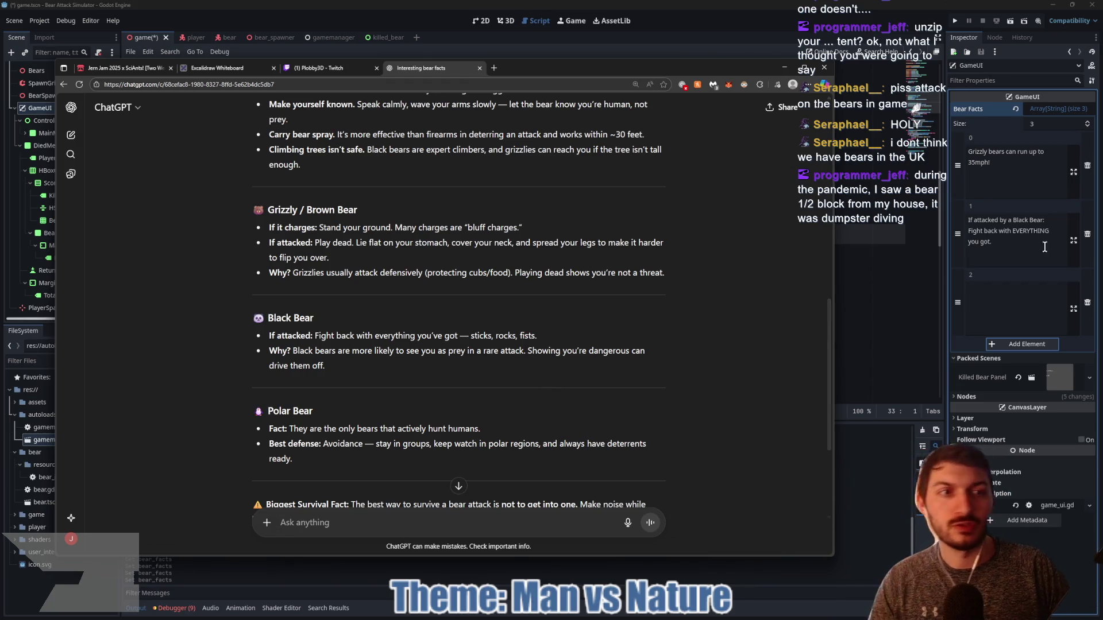
Step: Fill element 2 with 'If a Grizzly Bear Charges you: Stand your ground! Most charges are "Bluff Charges"'
left_click(997, 296)
type("If a Grizzly")
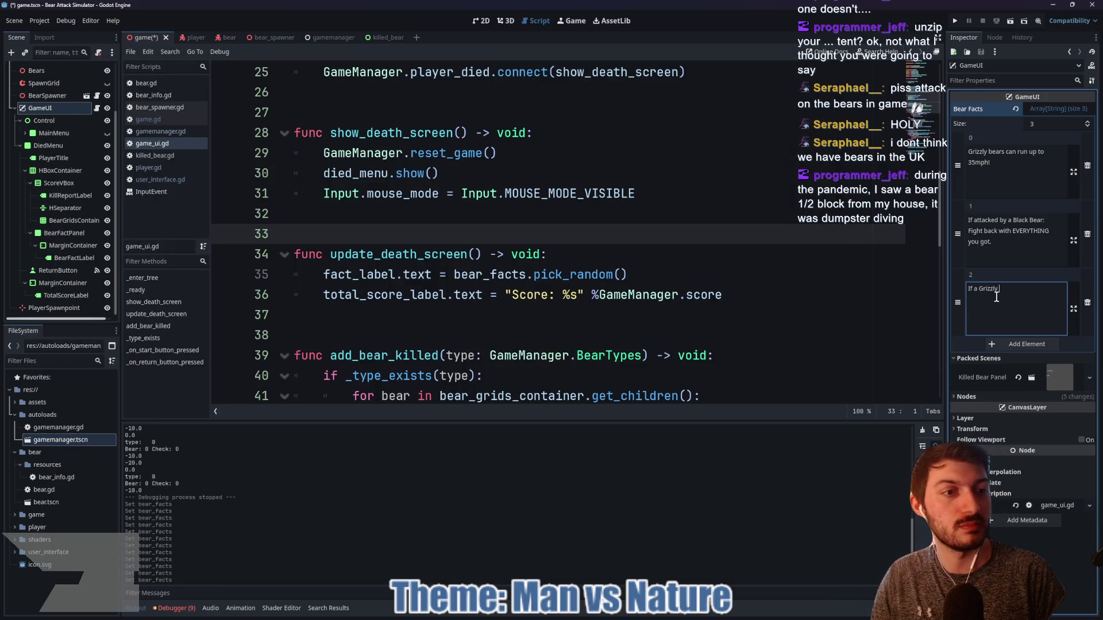
type(" Bear Charges you")
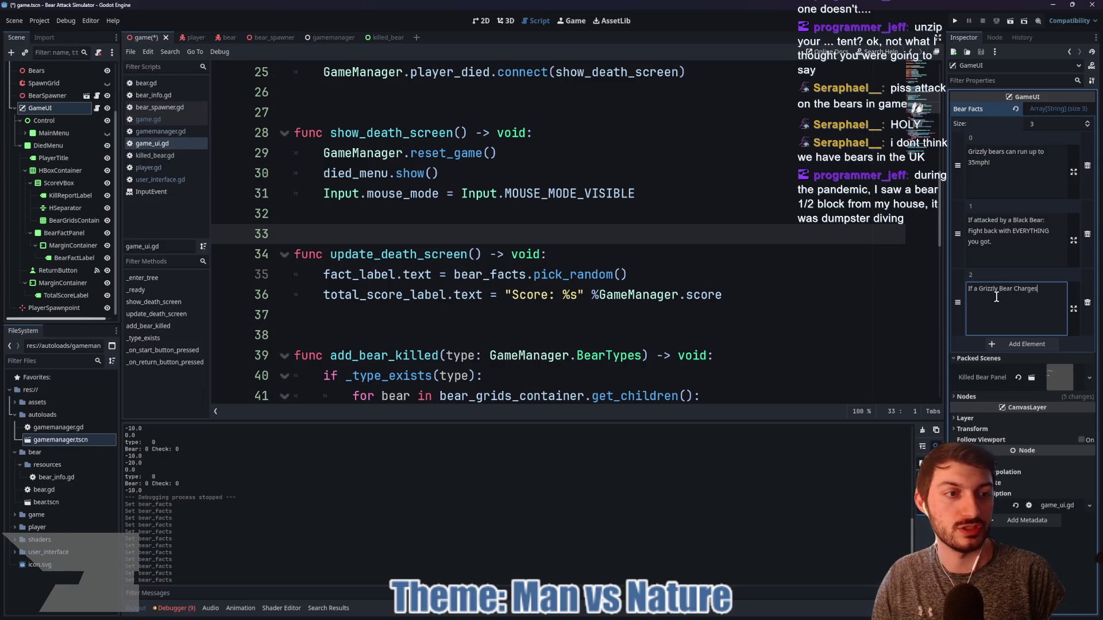
type(": S")
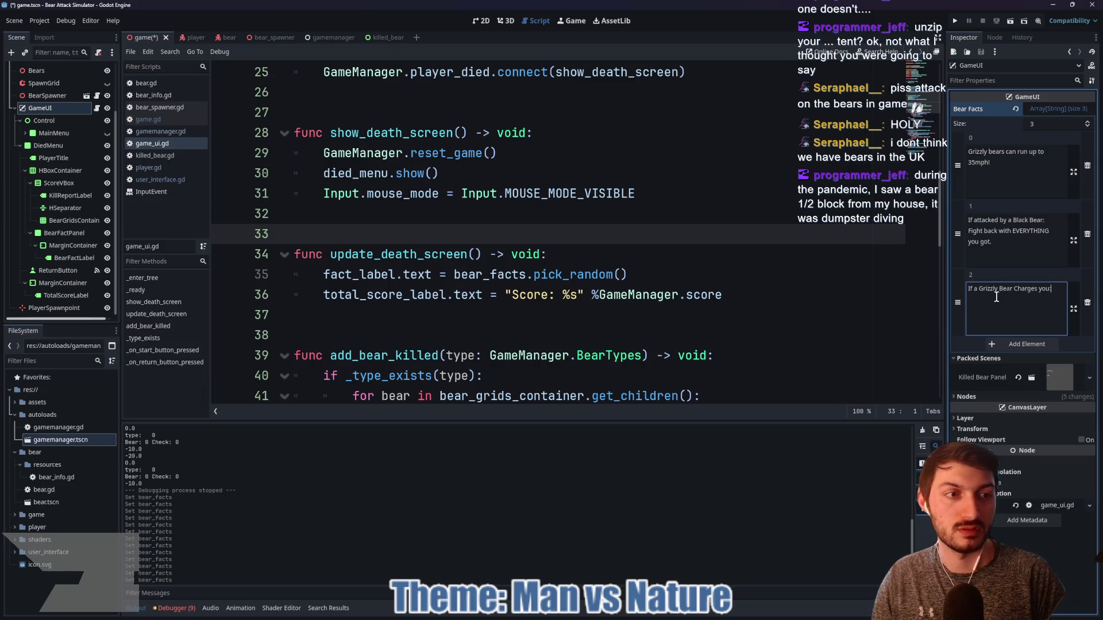
type("tand your grou")
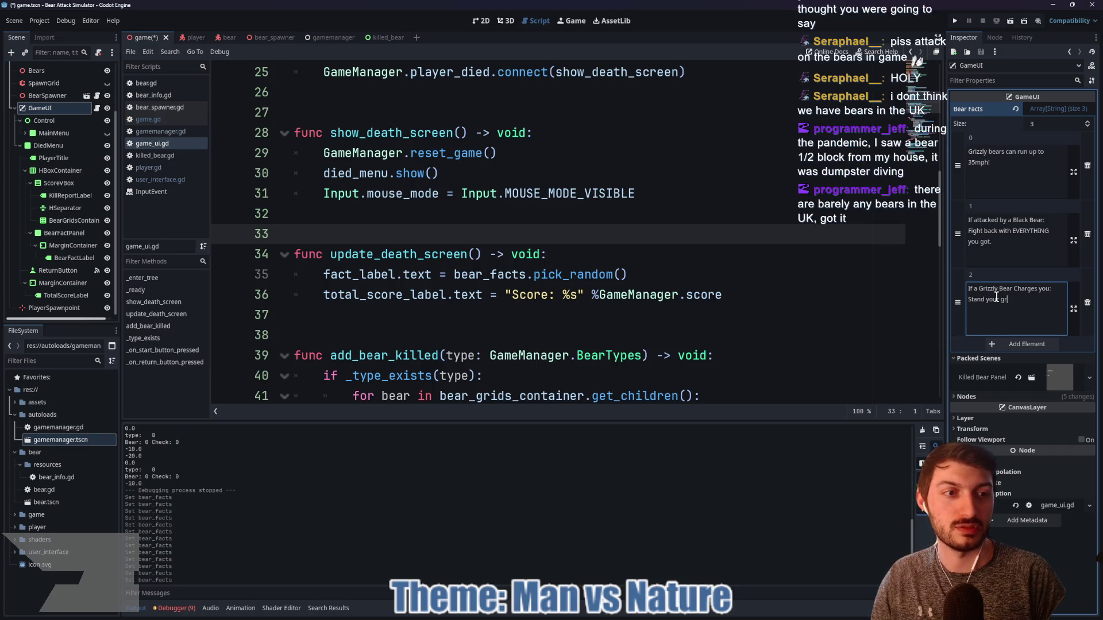
type("nd!")
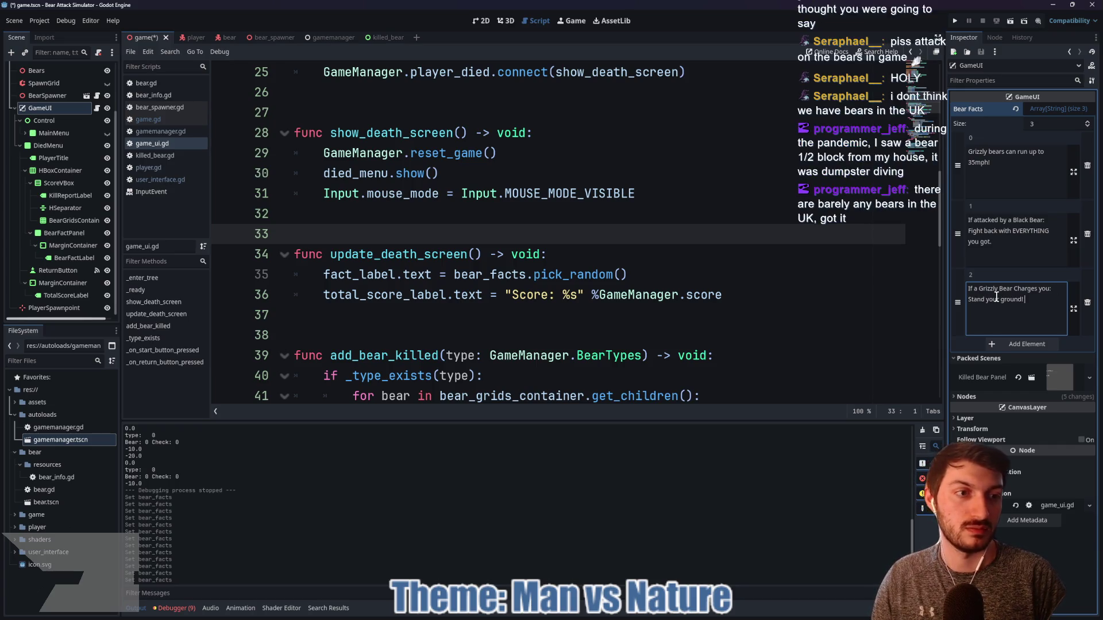
type("M")
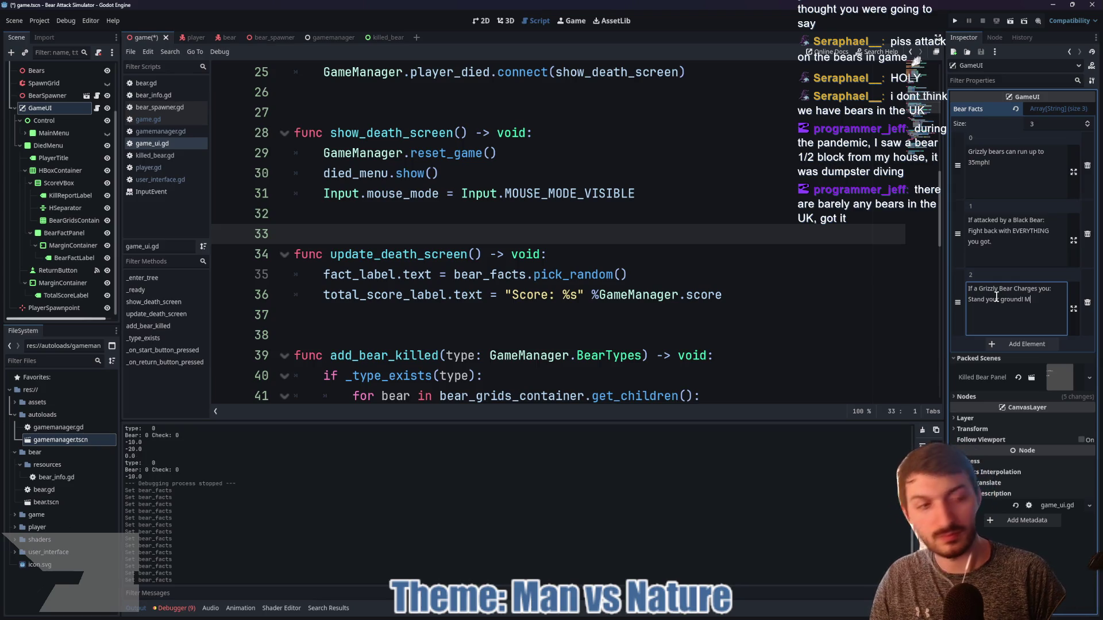
type("ost charges are")
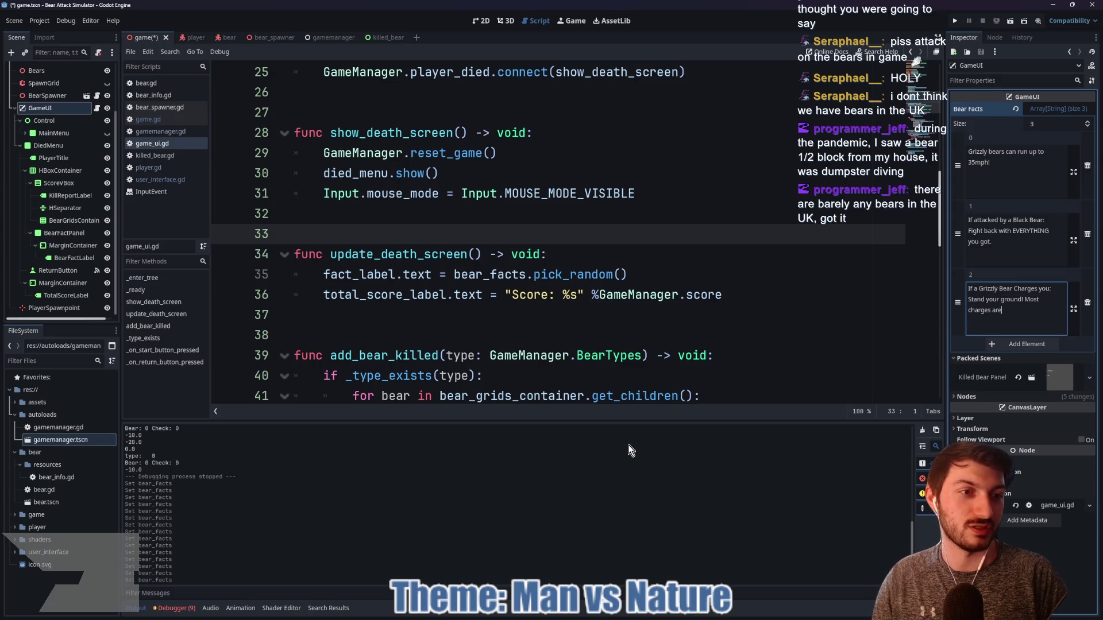
left_click(611, 616)
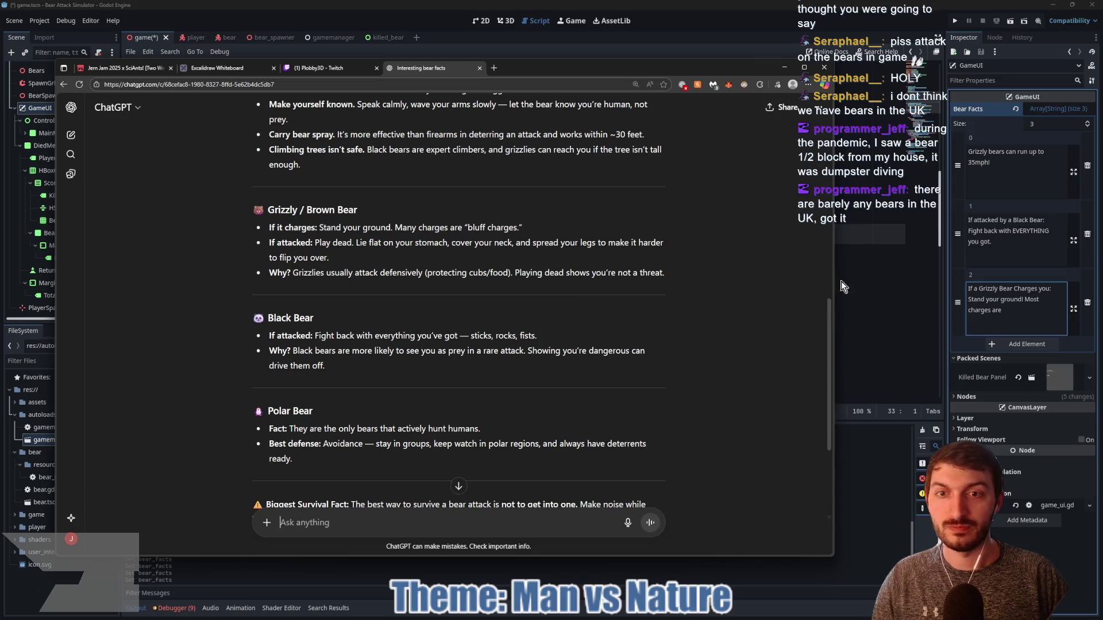
left_click(1014, 315)
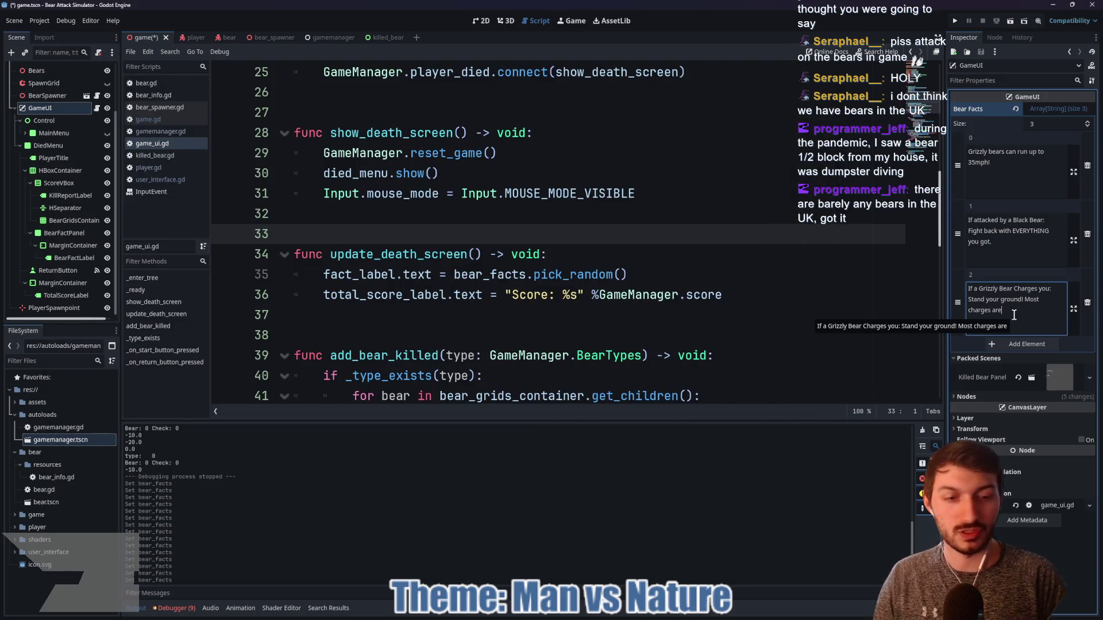
type("\"Bluff Charges\"")
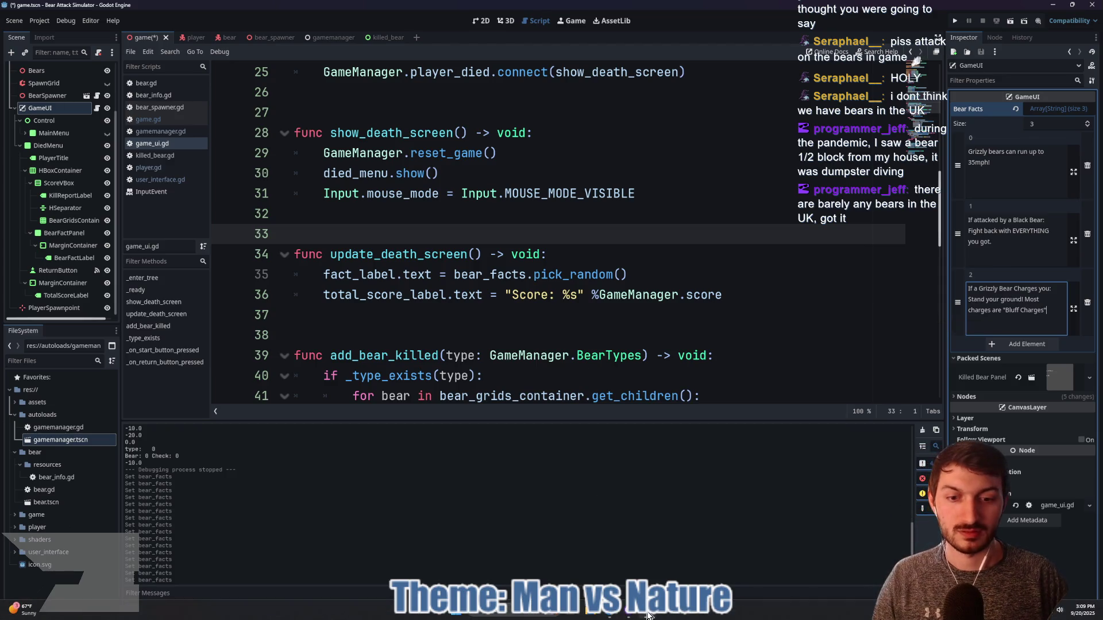
key("alt+Tab")
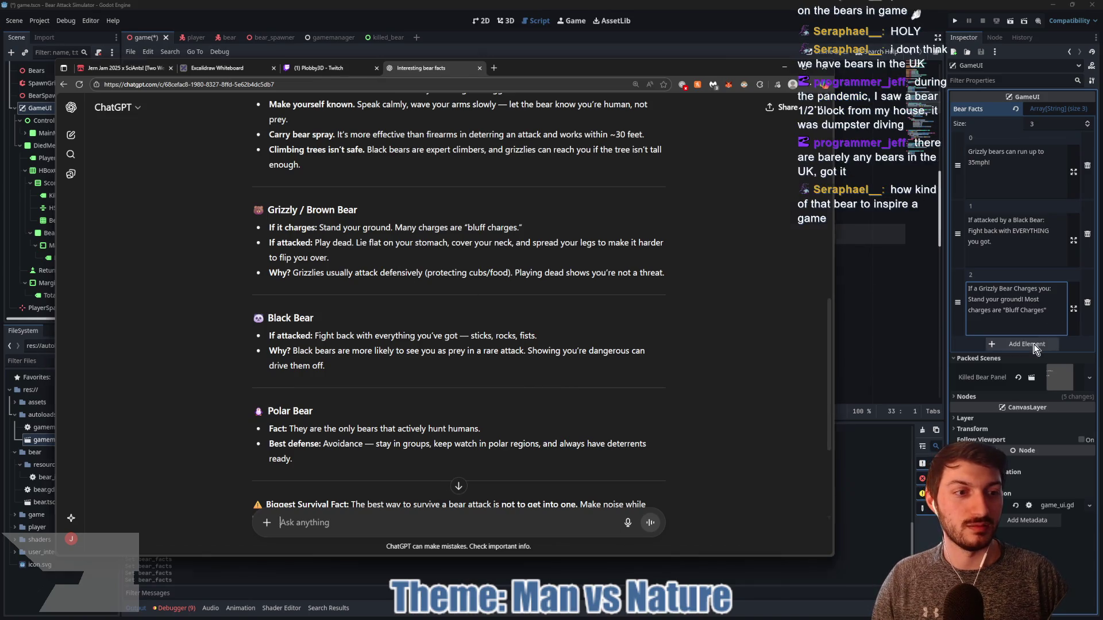
Step: Add a fourth Bear Facts entry starting 'If attacked by a Grizzly Bear:' and check the ChatGPT chat
left_click(1005, 345)
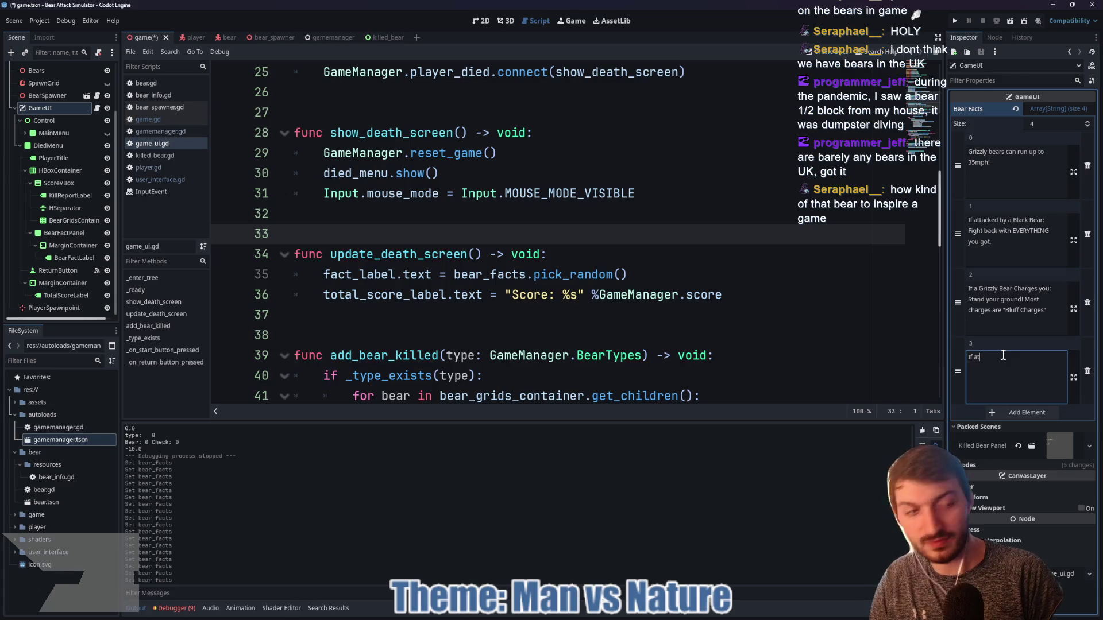
type("If attacked by a Grizzly Bear")
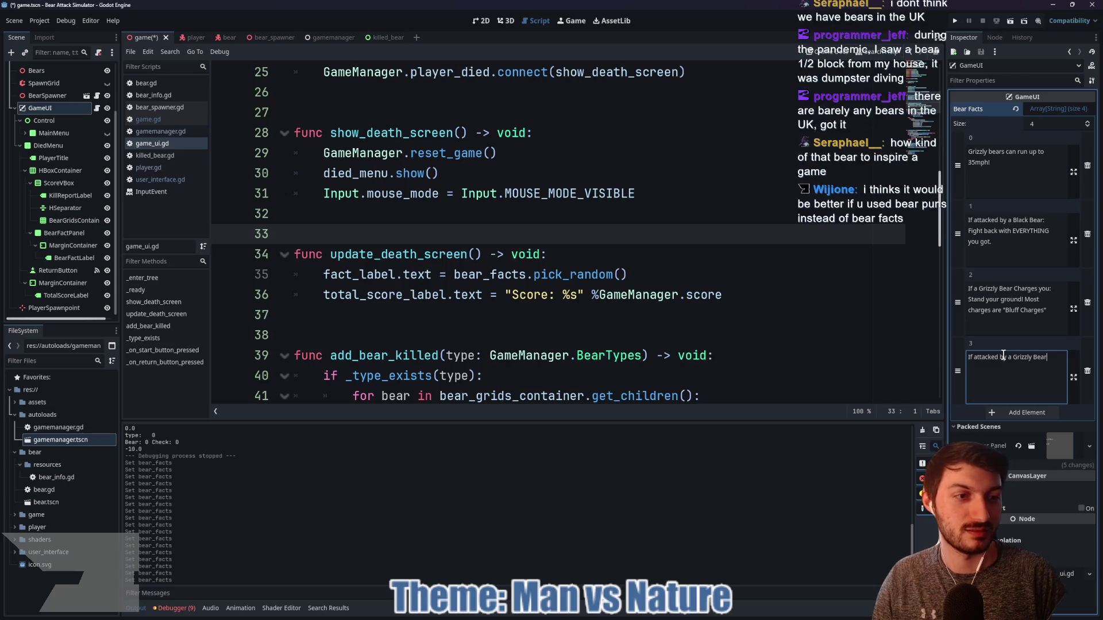
type(":")
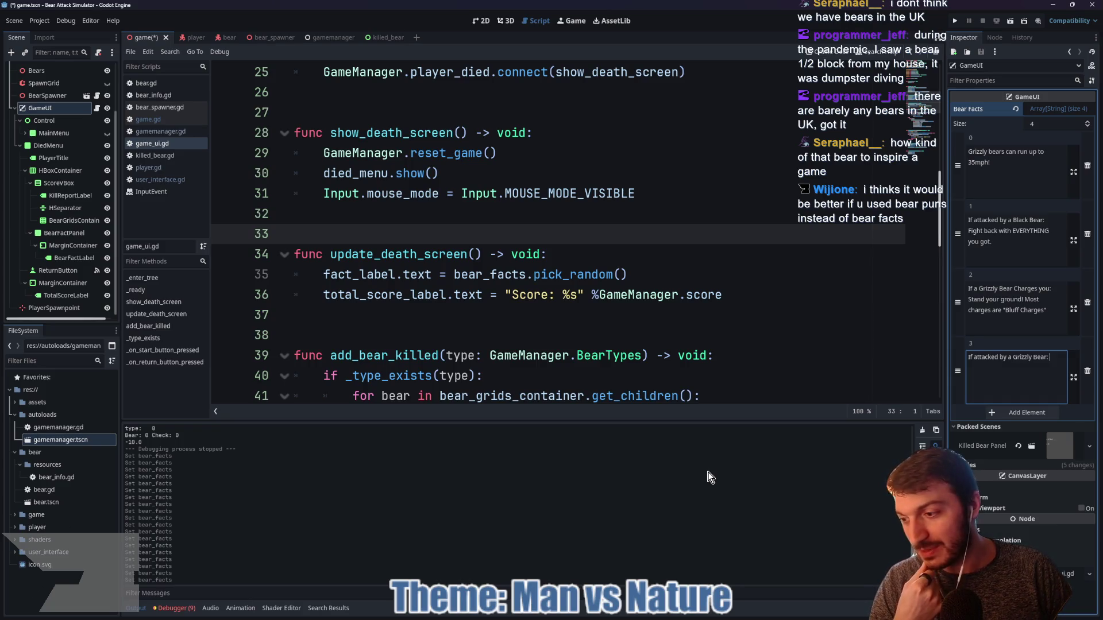
left_click(610, 614)
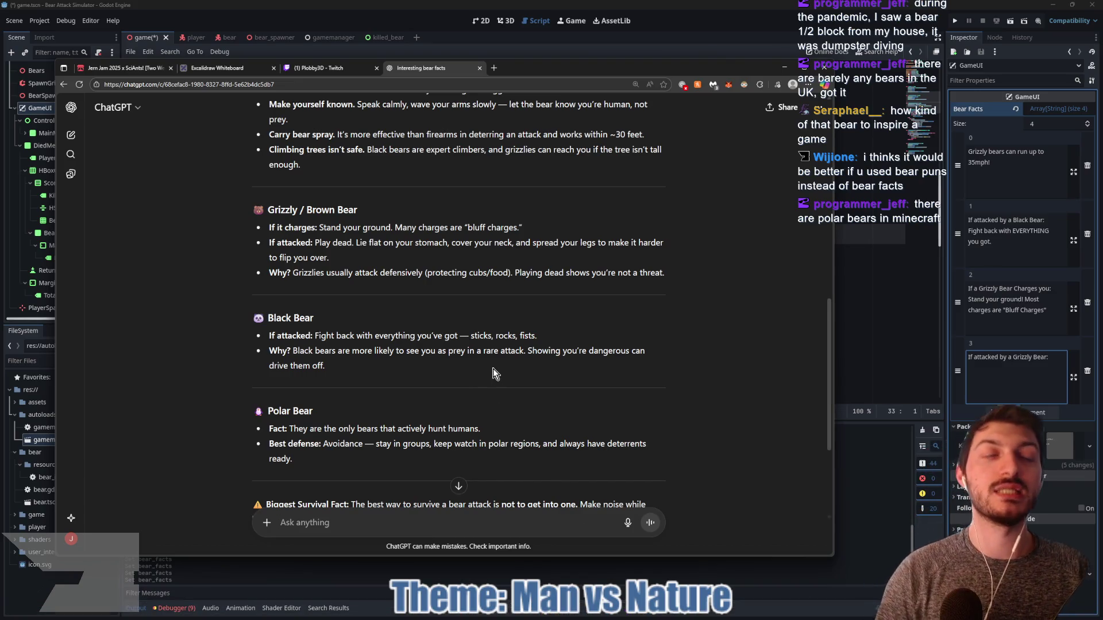
left_click(121, 67)
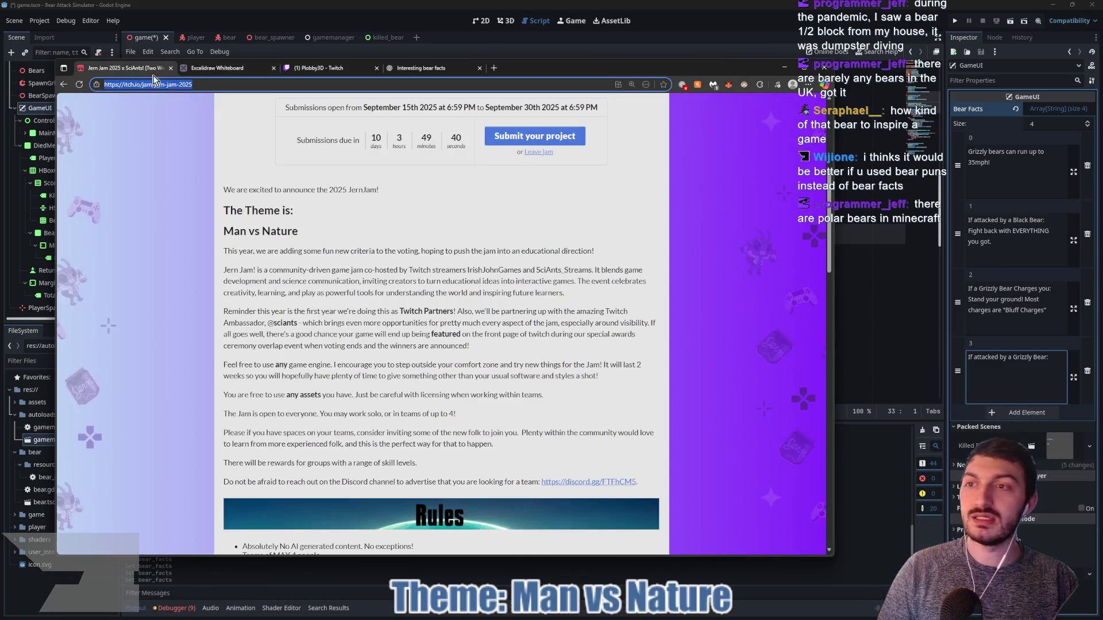
Step: Check the itch.io jam's Educational Value criterion, then select ChatGPT's grizzly if-attacked advice
scroll(315, 404, "down", 10)
mouse_move(302, 208)
left_mouse_down()
mouse_move(236, 202)
mouse_move(236, 212)
left_mouse_up()
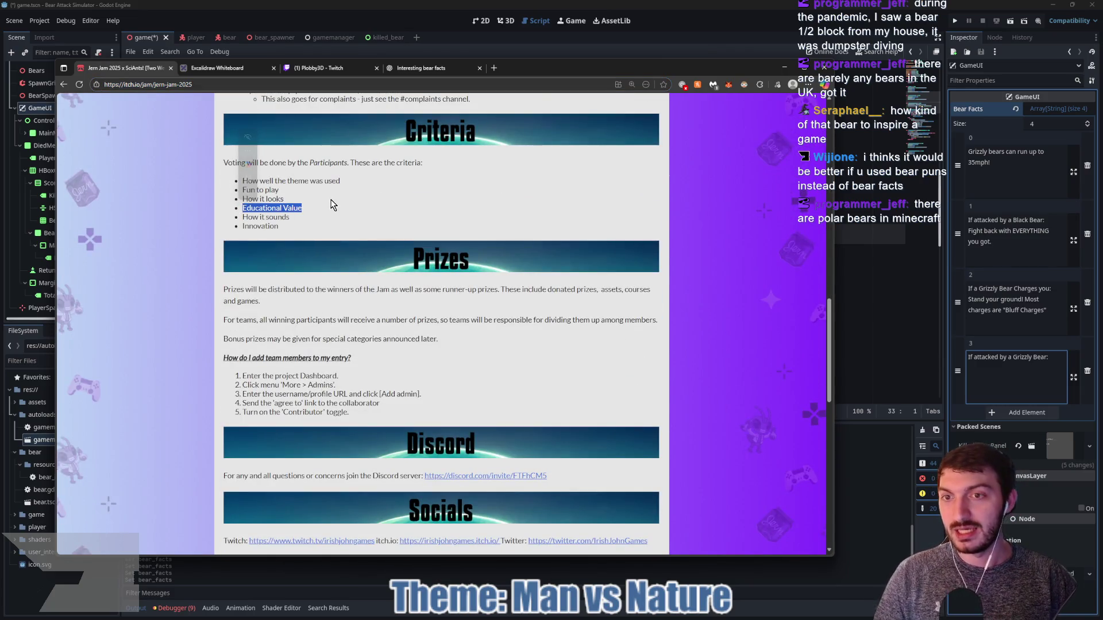
left_click(316, 211)
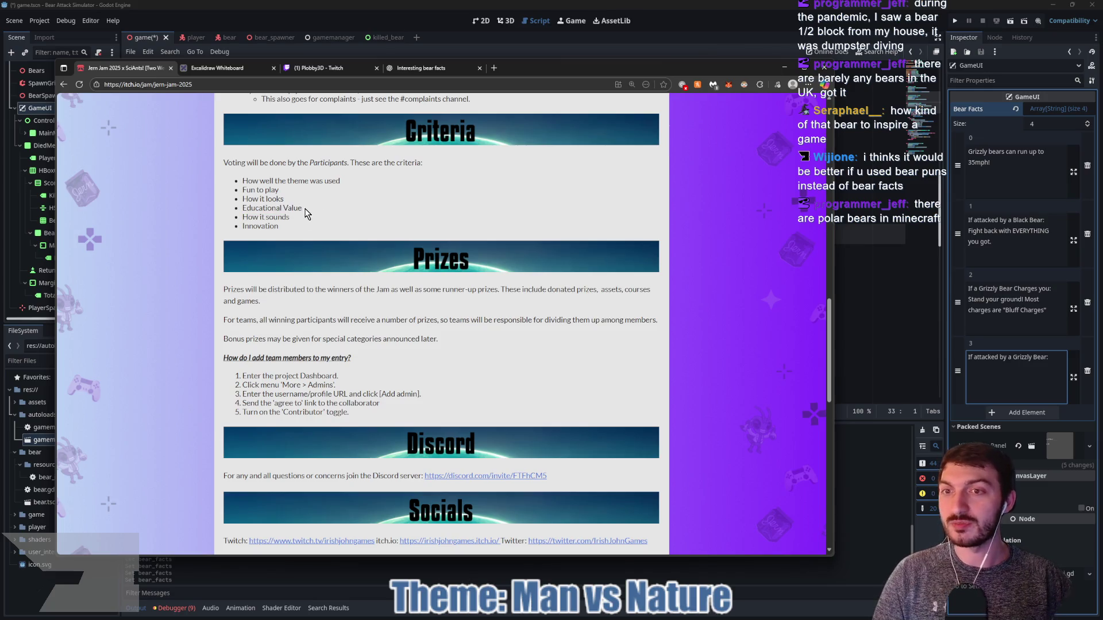
left_click_drag(243, 208, 301, 209)
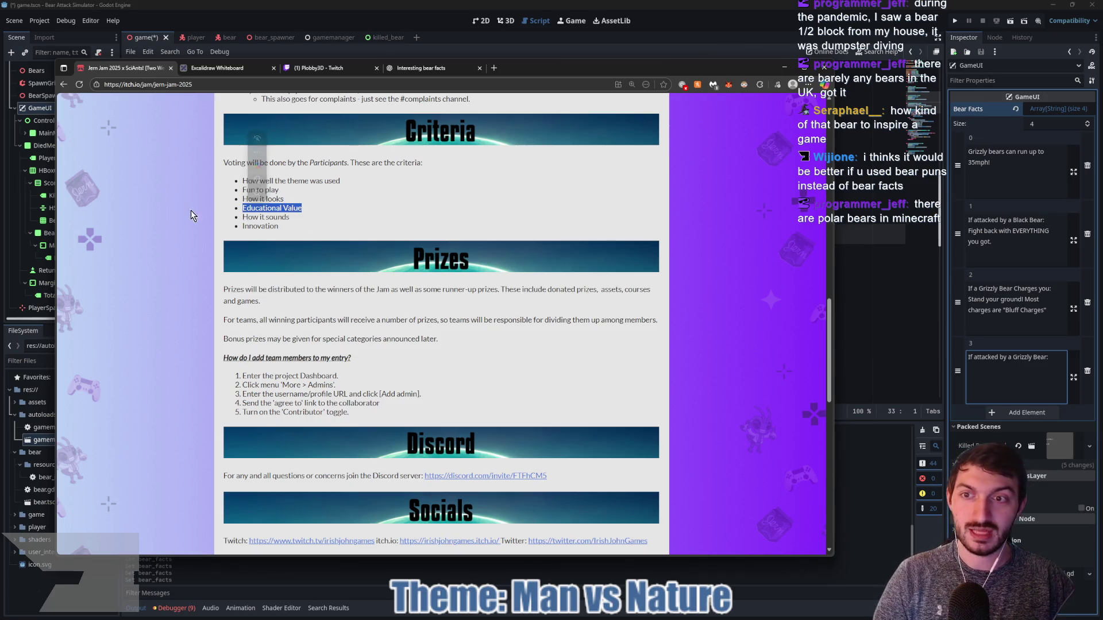
left_click(329, 210)
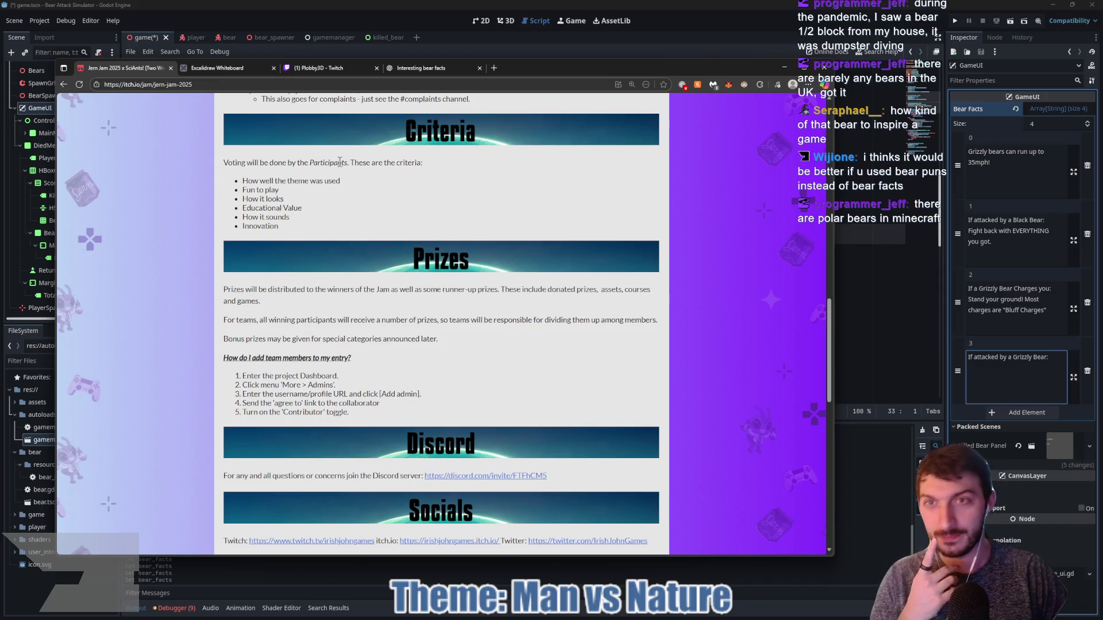
left_click(405, 67)
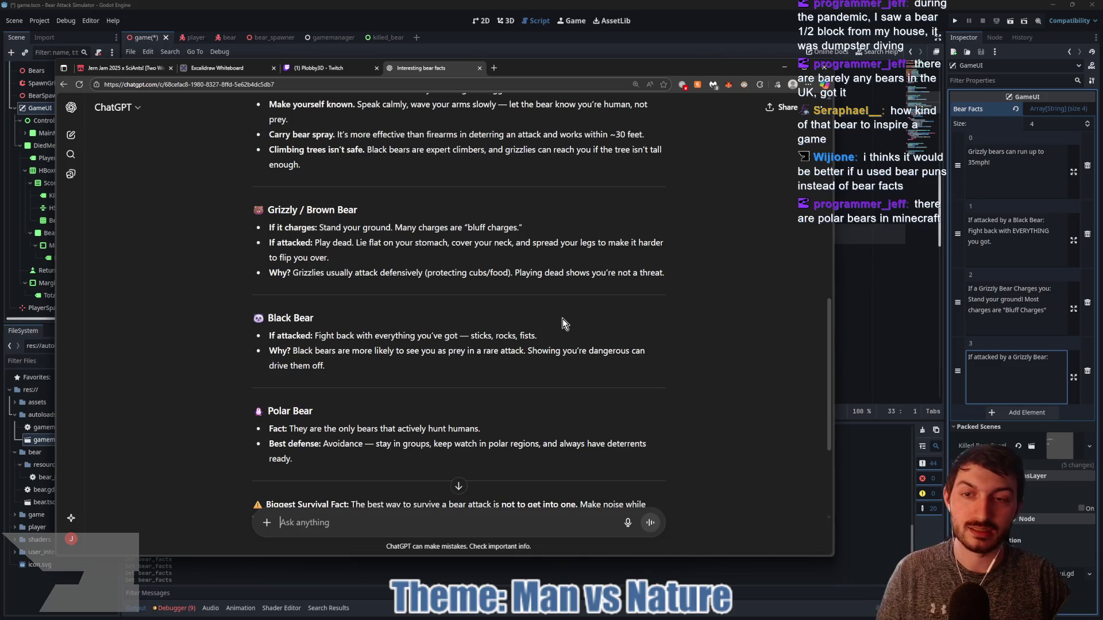
left_click_drag(330, 260, 316, 242)
Step: Write the grizzly play-dead advice on a new line of the fourth bear fact, referring to ChatGPT
left_click(1008, 372)
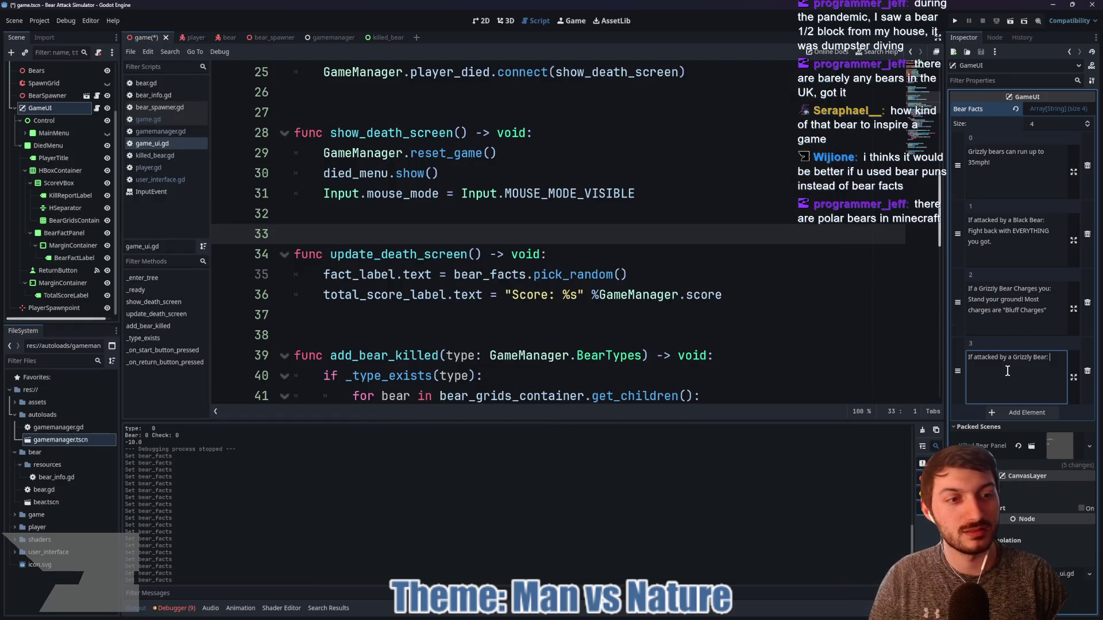
key("Return")
type("Play Dead. Cover your neck and stomach")
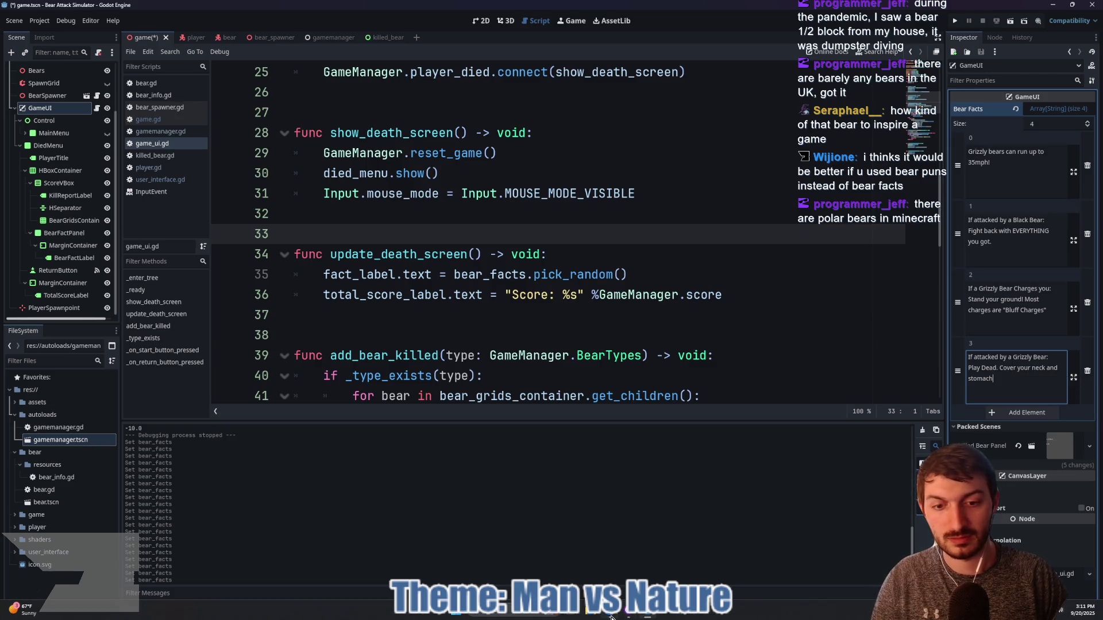
left_click(514, 613)
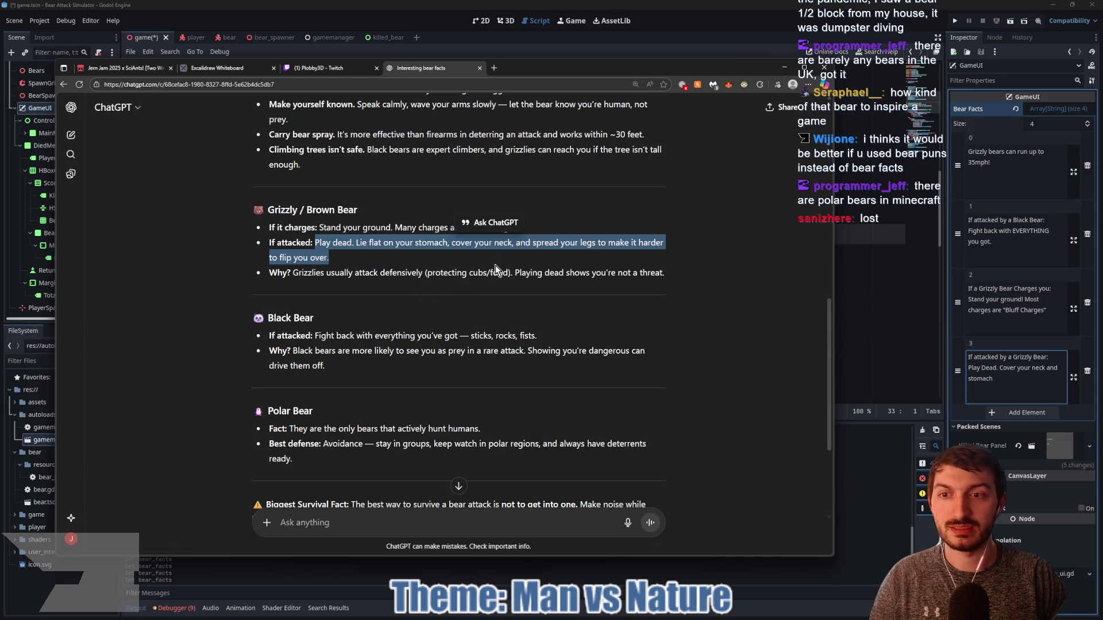
left_click(1015, 381)
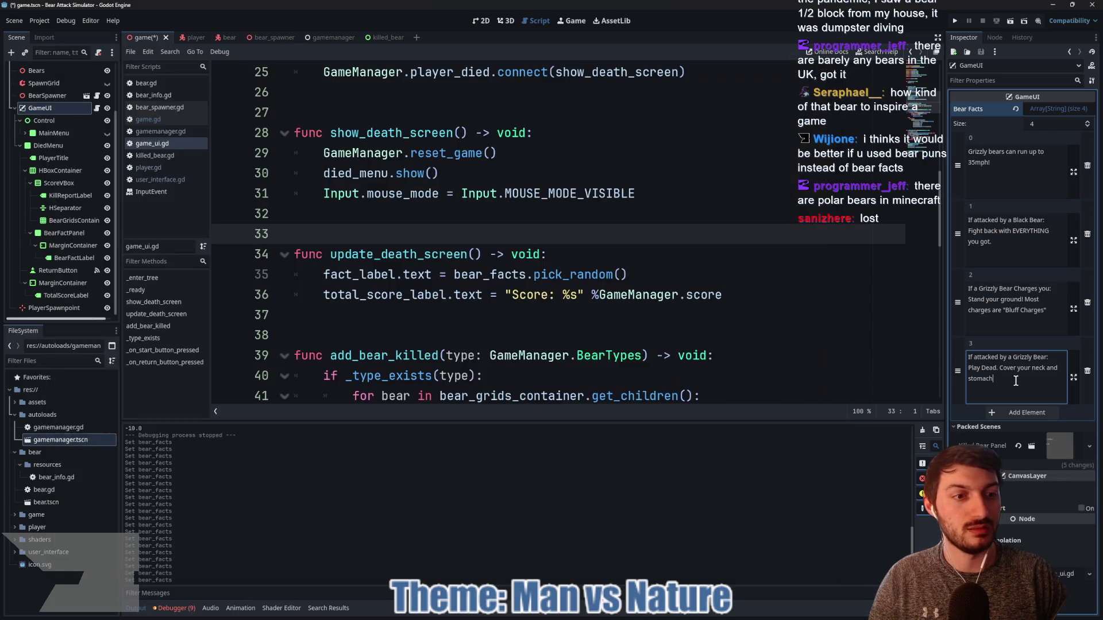
key("BackSpace")
key("BackSpace")
key("BackSpace")
key("BackSpace")
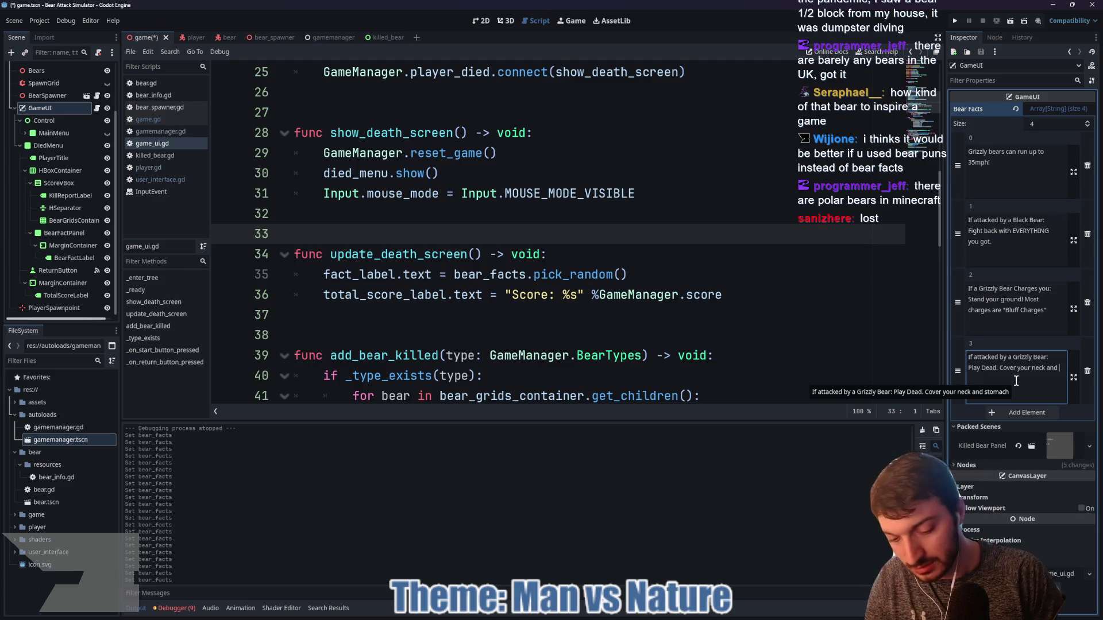
type("lie flat on your stomach,")
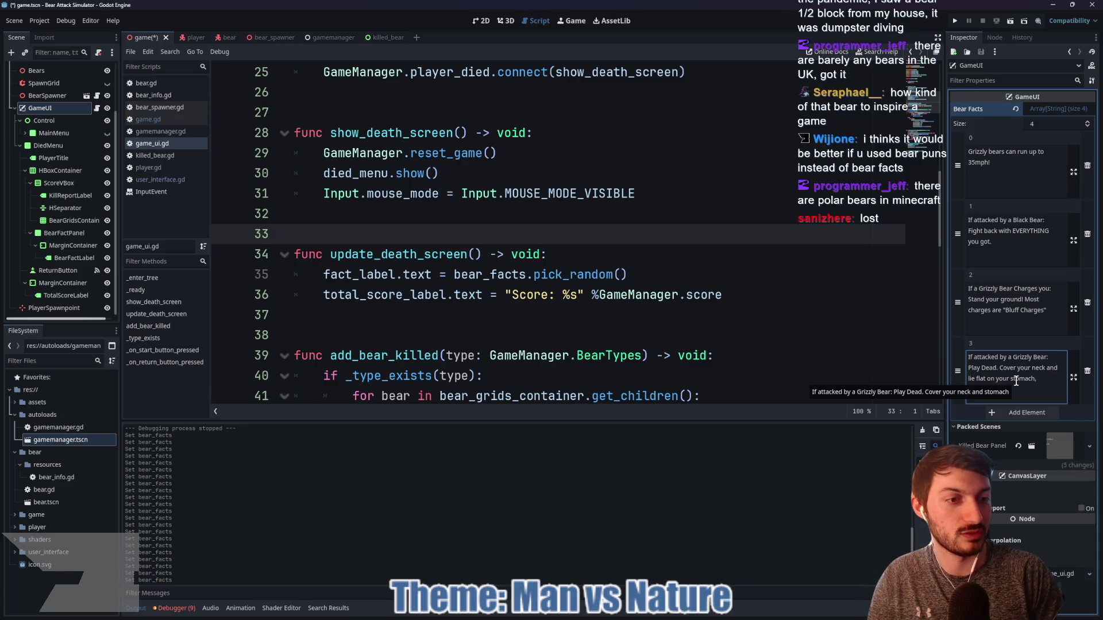
type("make it more difficult to flip you ov")
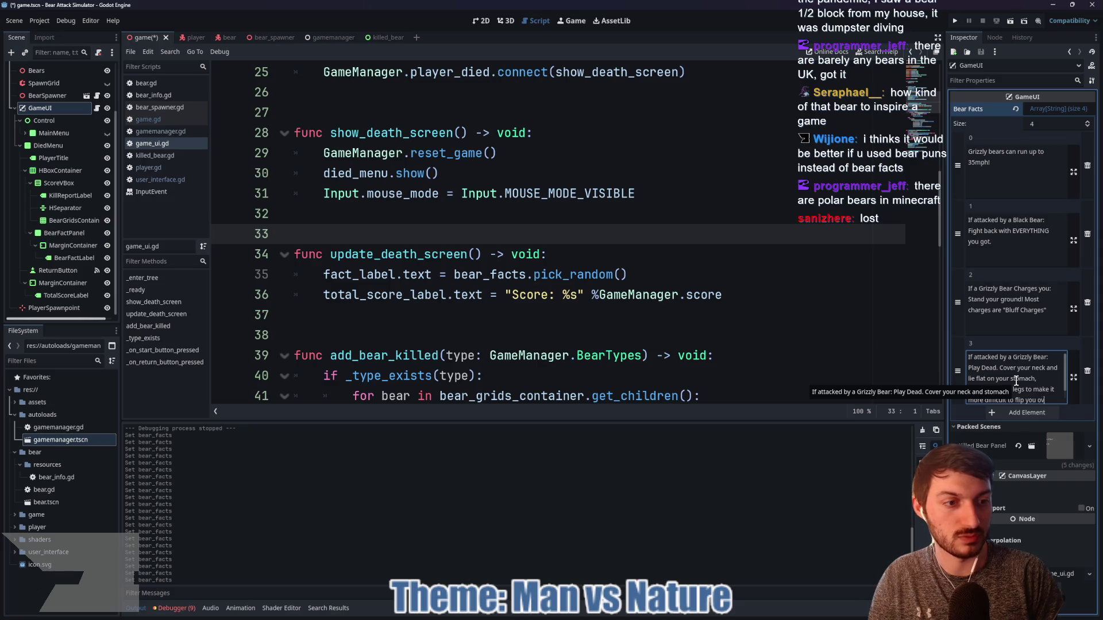
type(".")
Step: Save the scene with Ctrl+S and bring up the ChatGPT bear-facts chat
left_click(803, 377)
key("ctrl+s")
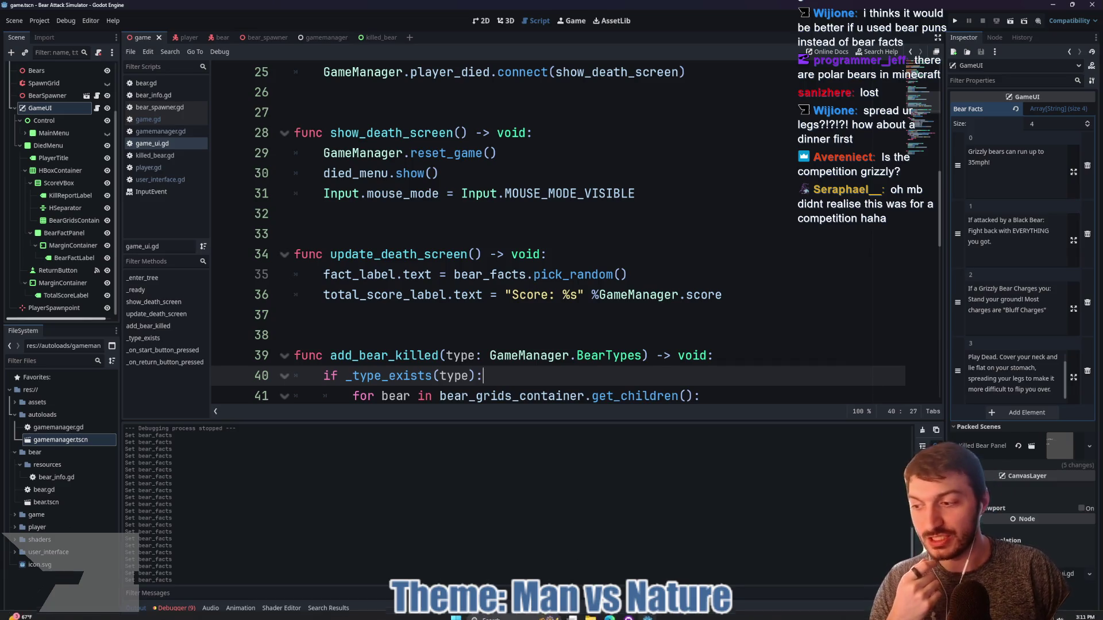
left_click(600, 616)
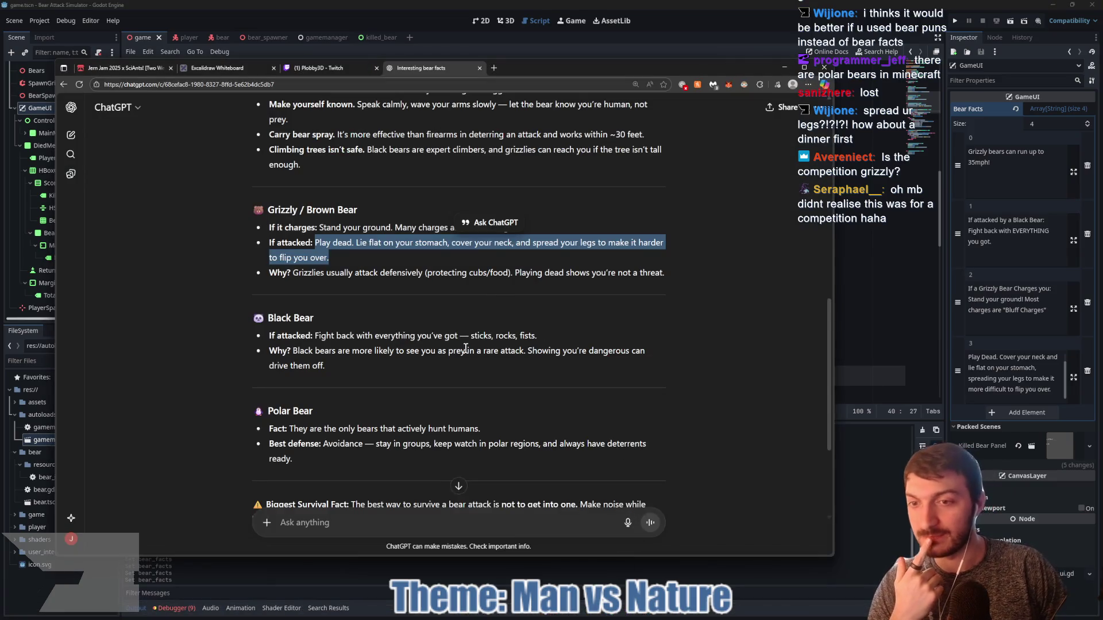
Step: Reply 'yes please' in ChatGPT to request the Do's and Don'ts list
scroll(423, 340, "down", 2)
scroll(423, 340, "down", 1)
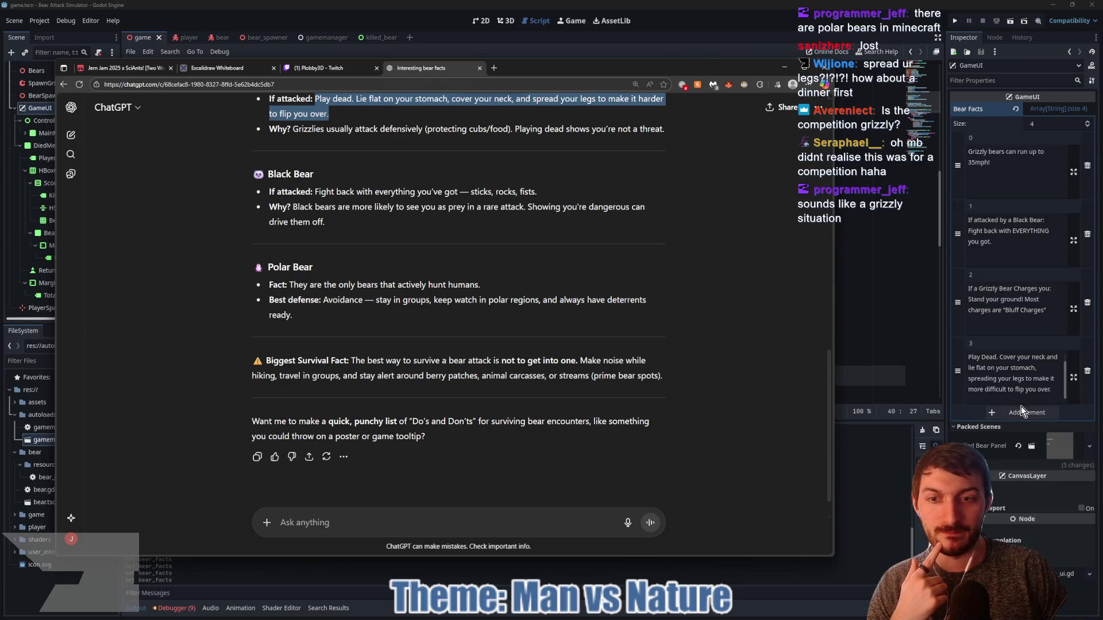
left_click(427, 522)
type("yes please")
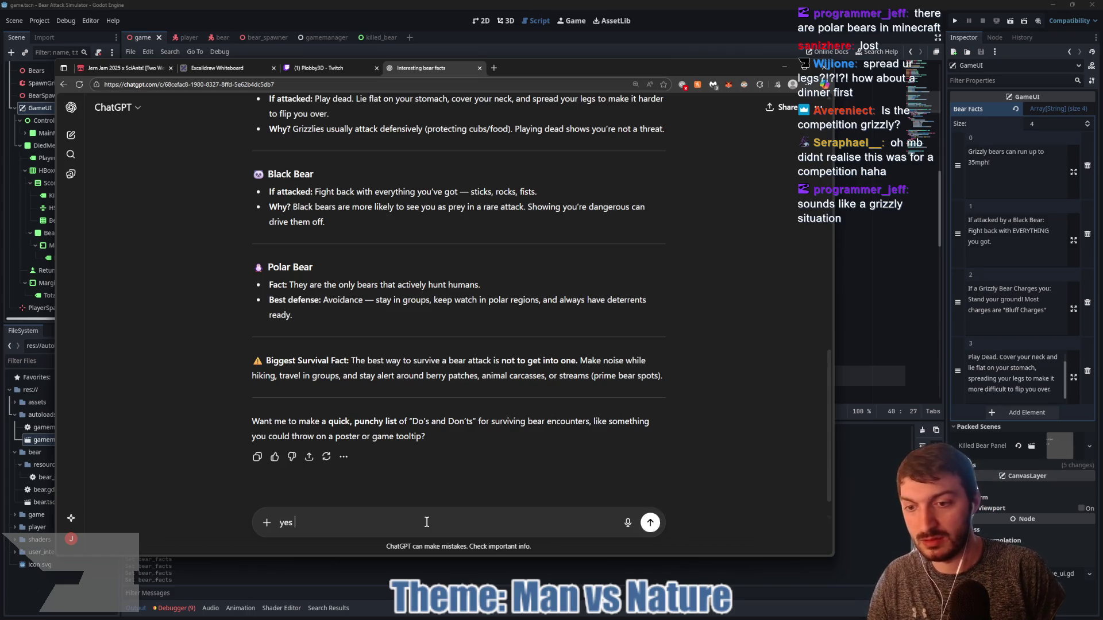
key("Return")
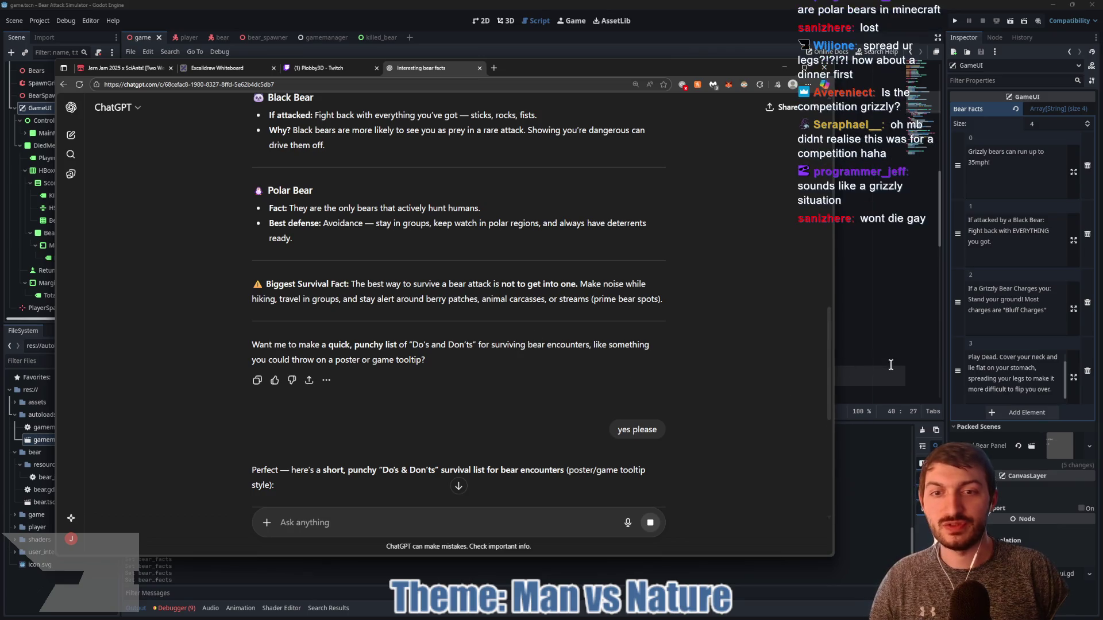
Step: Add a fifth Bear Facts entry beginning 'Best way to survive a bear attack: Don''
left_click(1017, 419)
left_click(1010, 431)
type("Best way to surviv")
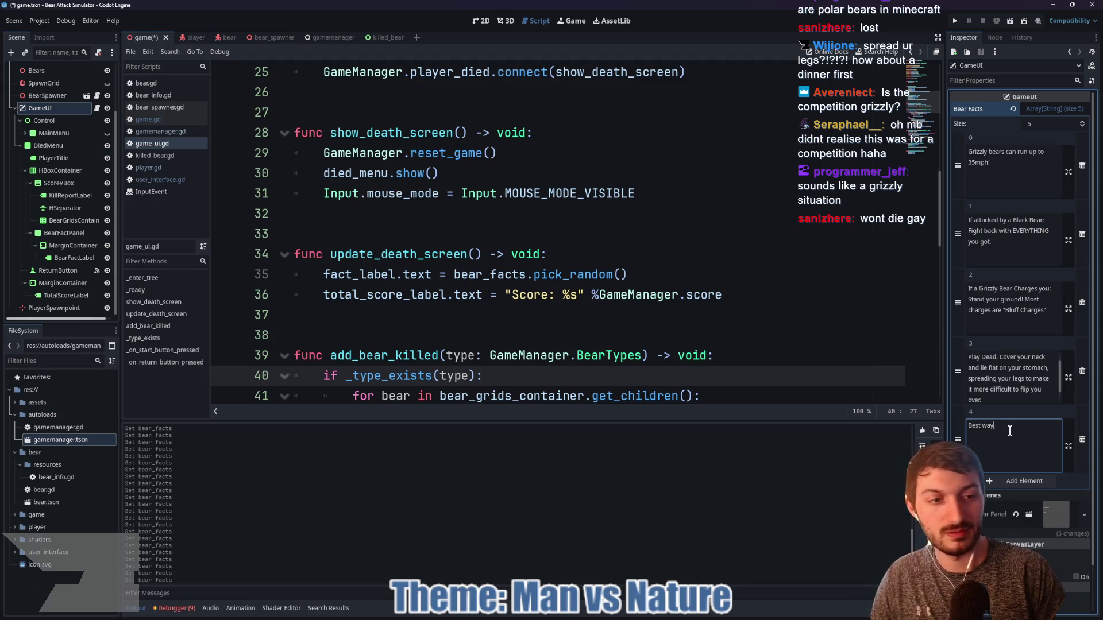
type("e a bear attack")
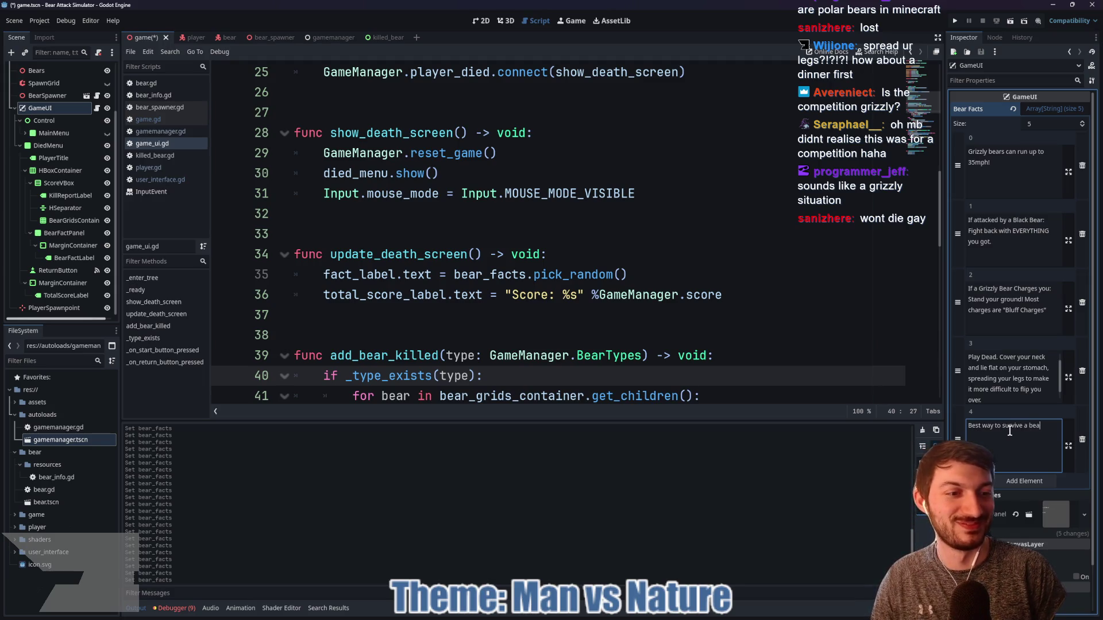
type(": Don't get into one. Be")
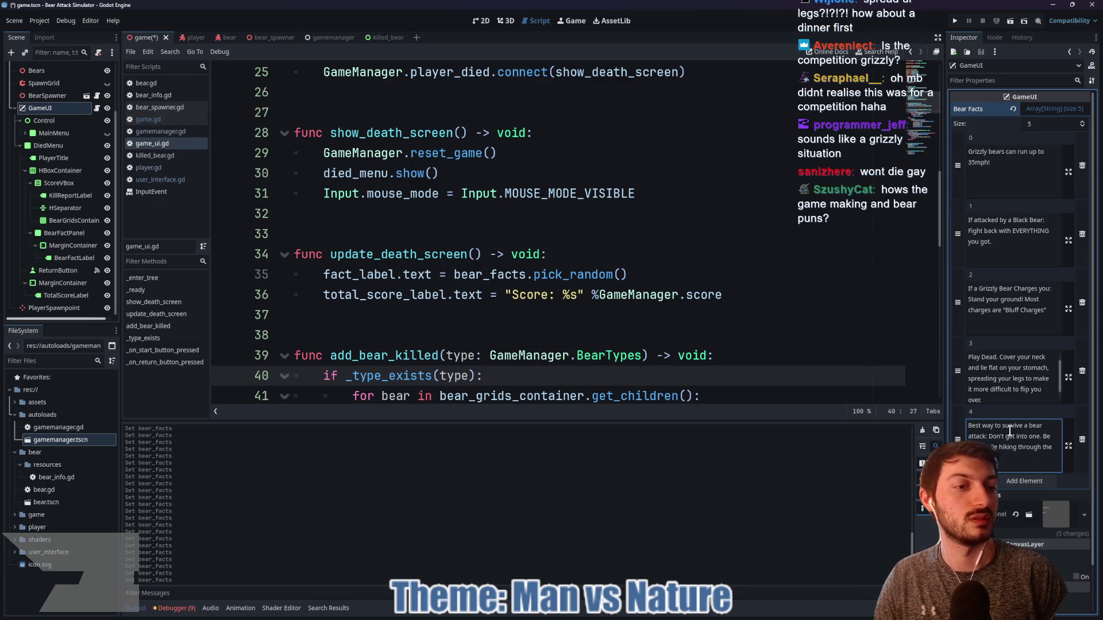
Step: Finish the fifth fact with 'Be loud while hiking through the woods.', save, and review the script
left_click(782, 235)
key("ctrl+s")
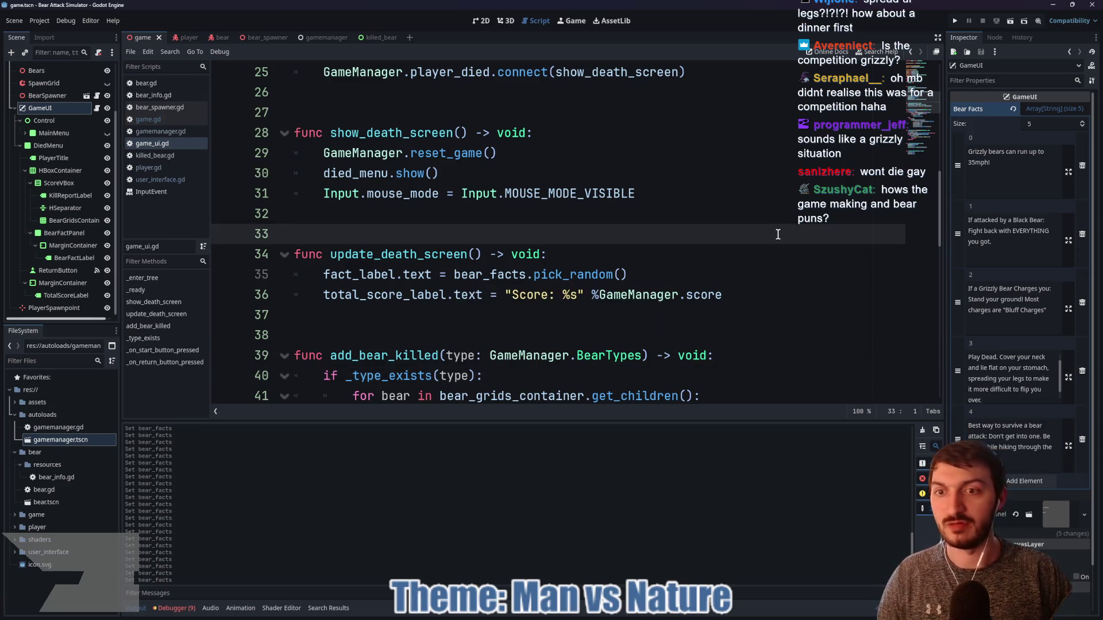
scroll(617, 266, "up", 2)
scroll(617, 266, "up", 4)
scroll(606, 273, "up", 2)
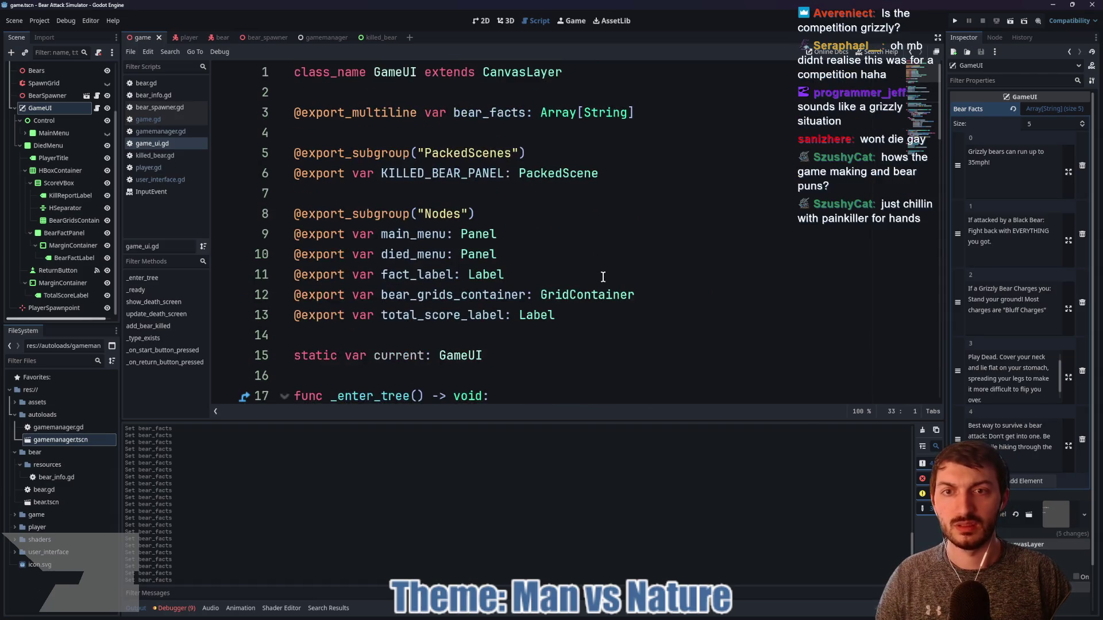
scroll(602, 278, "down", 15)
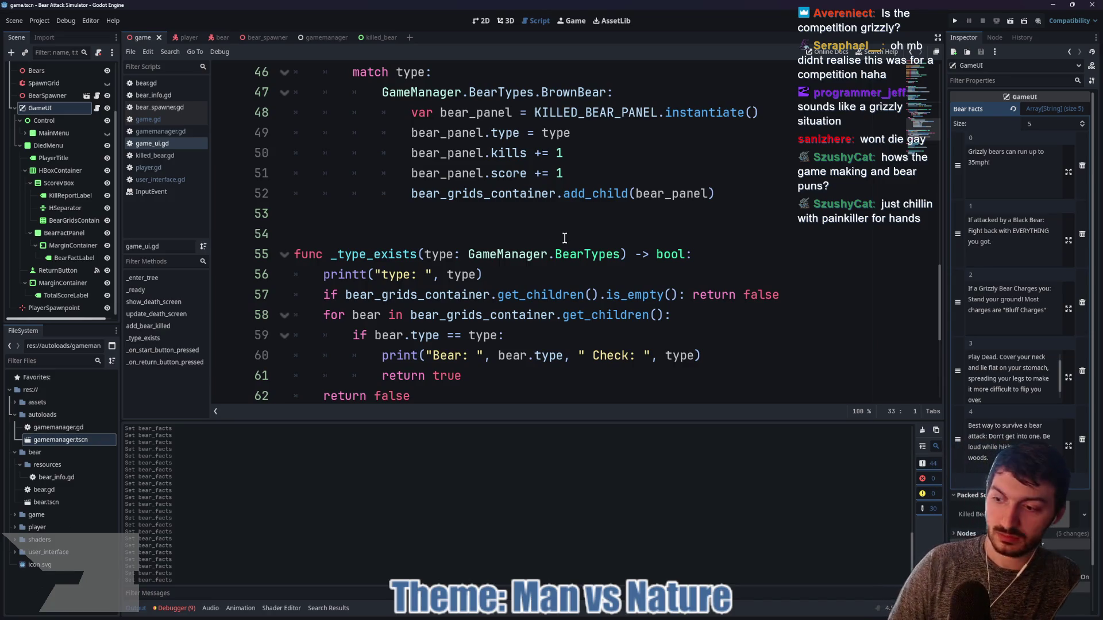
Step: Run the game, punch five bears until dying at the death screen, then stop the test run
key("F5")
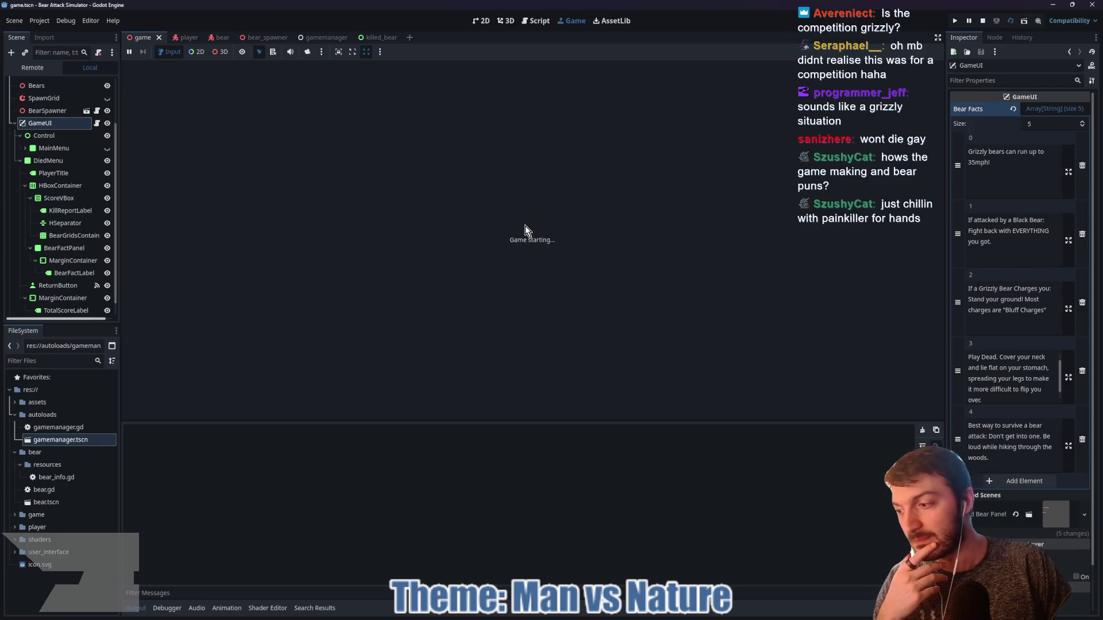
key("Return")
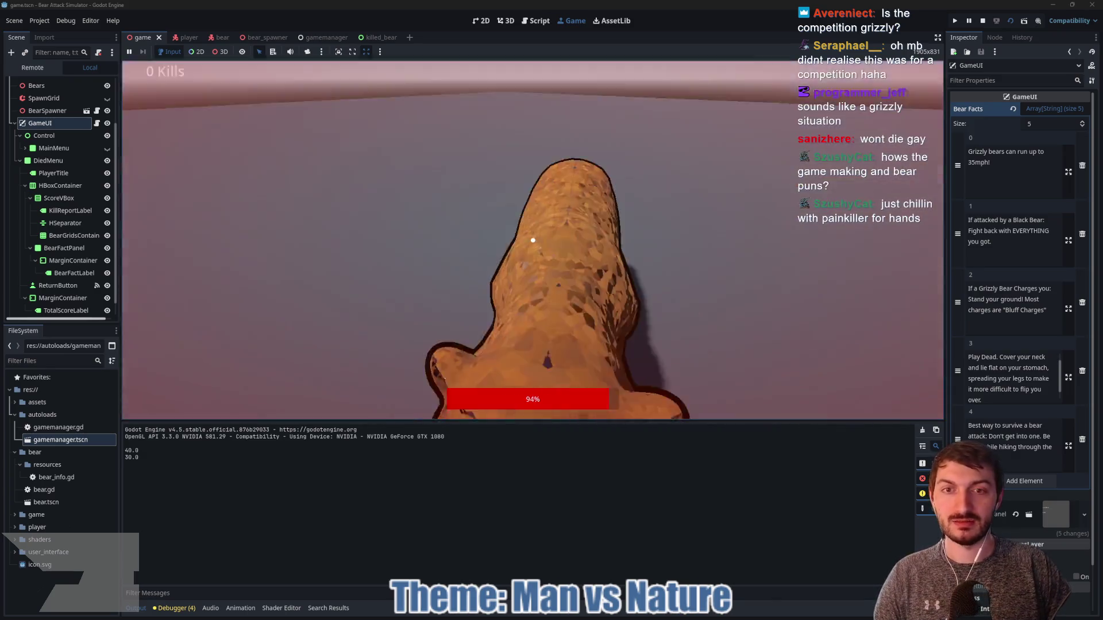
left_click(533, 240)
left_click(533, 240)
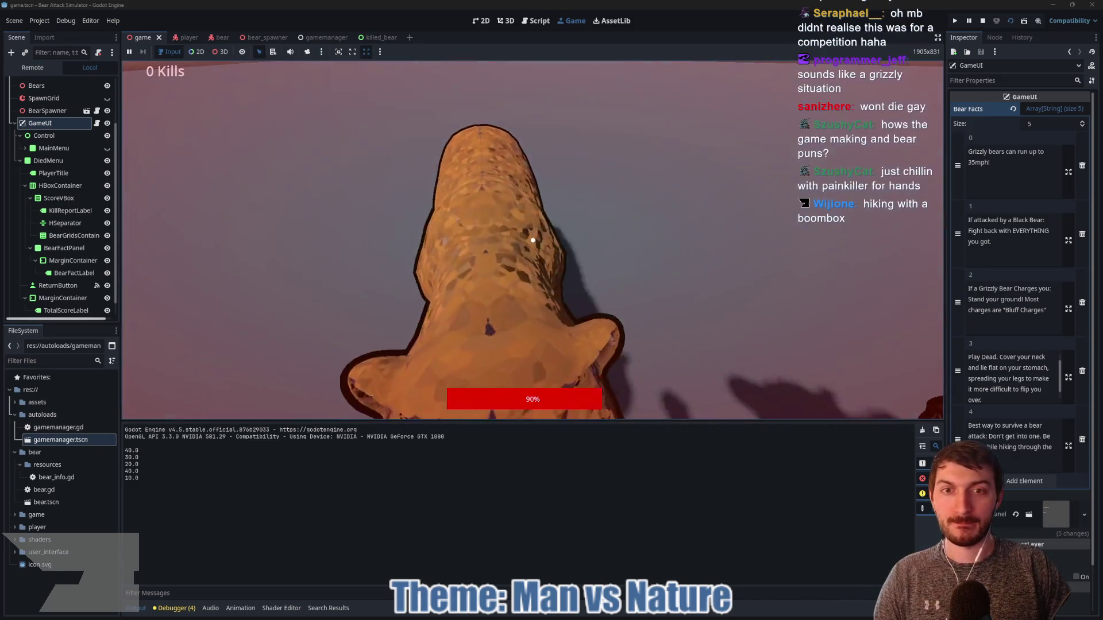
left_click(533, 240)
left_click(533, 241)
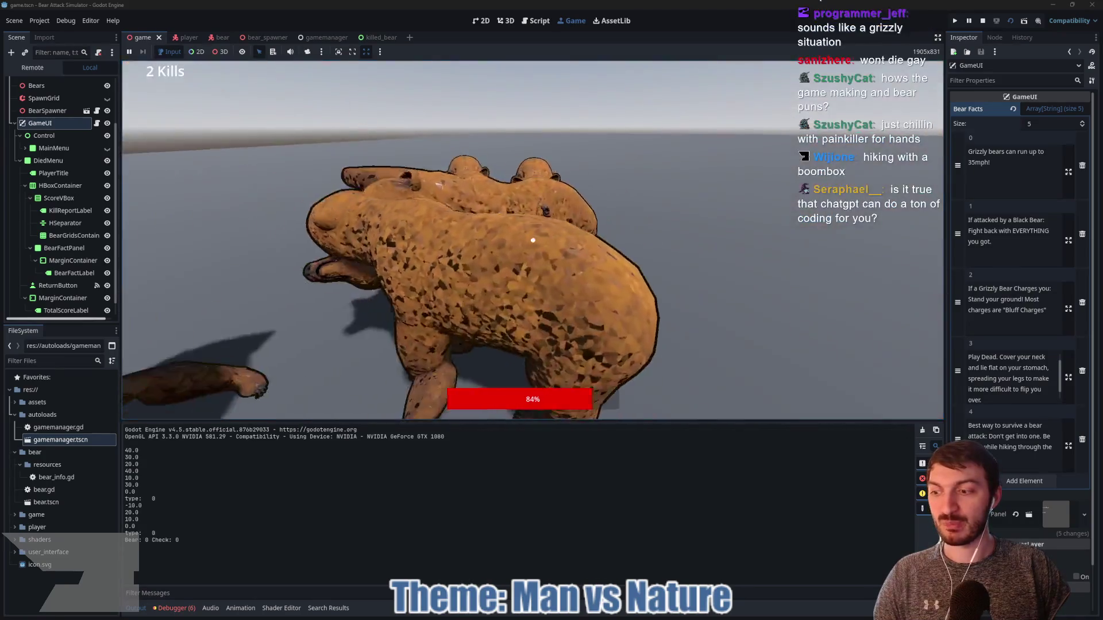
left_click(533, 241)
left_click(533, 240)
left_click(534, 240)
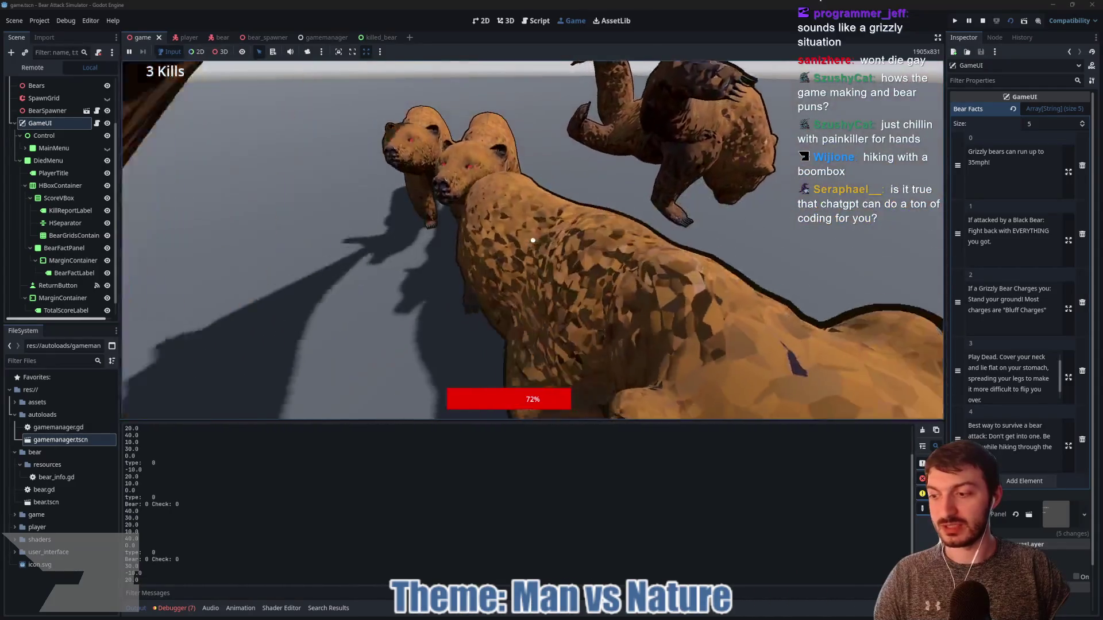
left_click(533, 240)
left_click(533, 241)
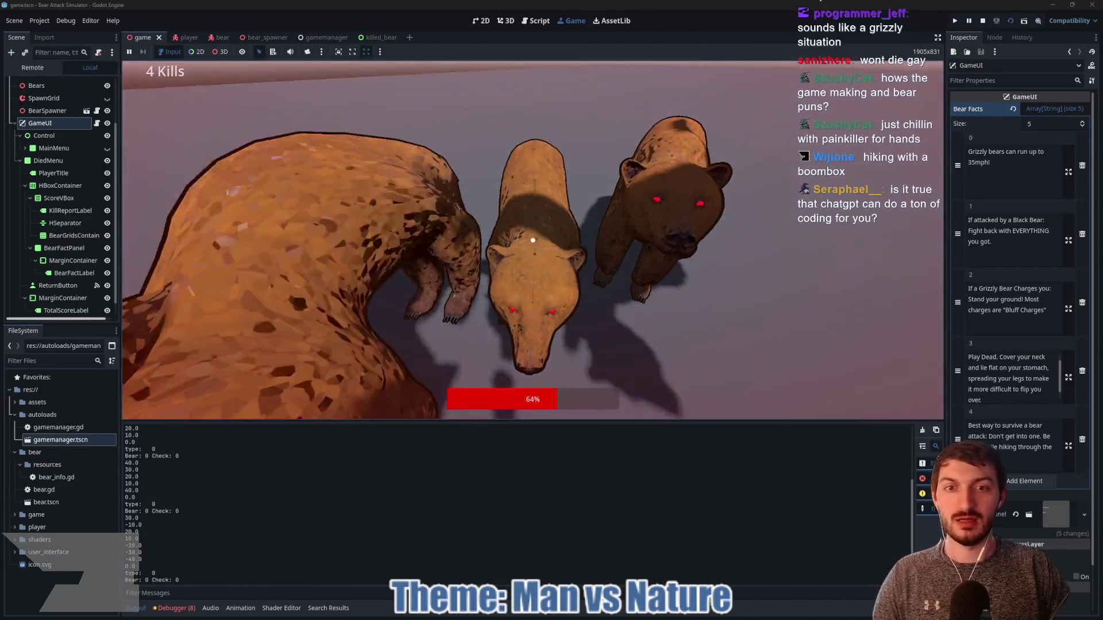
left_click(533, 240)
left_click(533, 240)
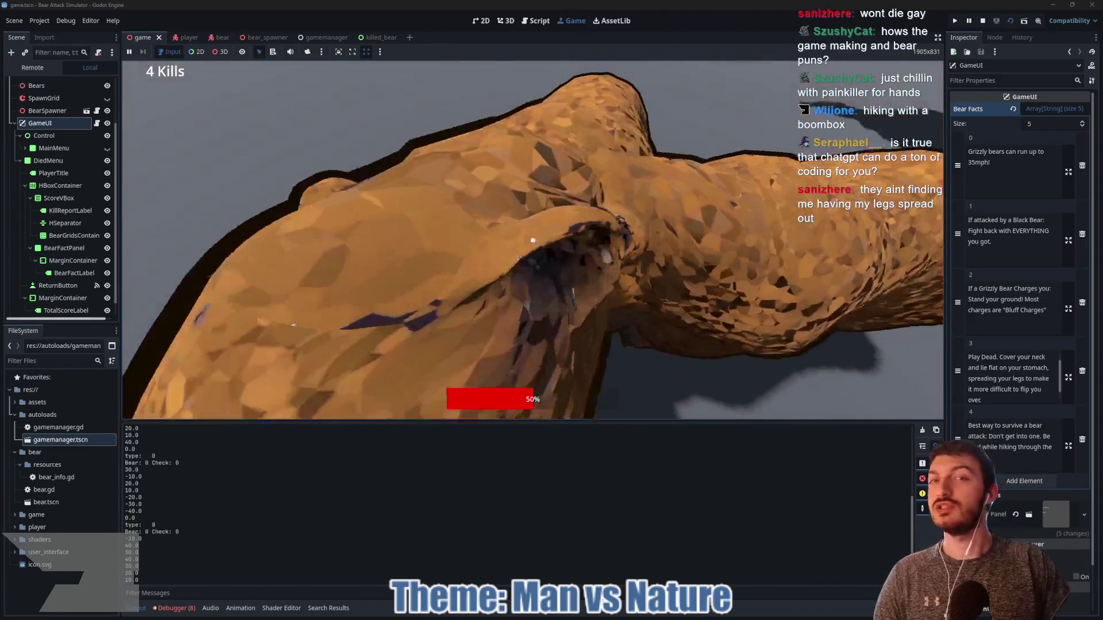
left_click(533, 240)
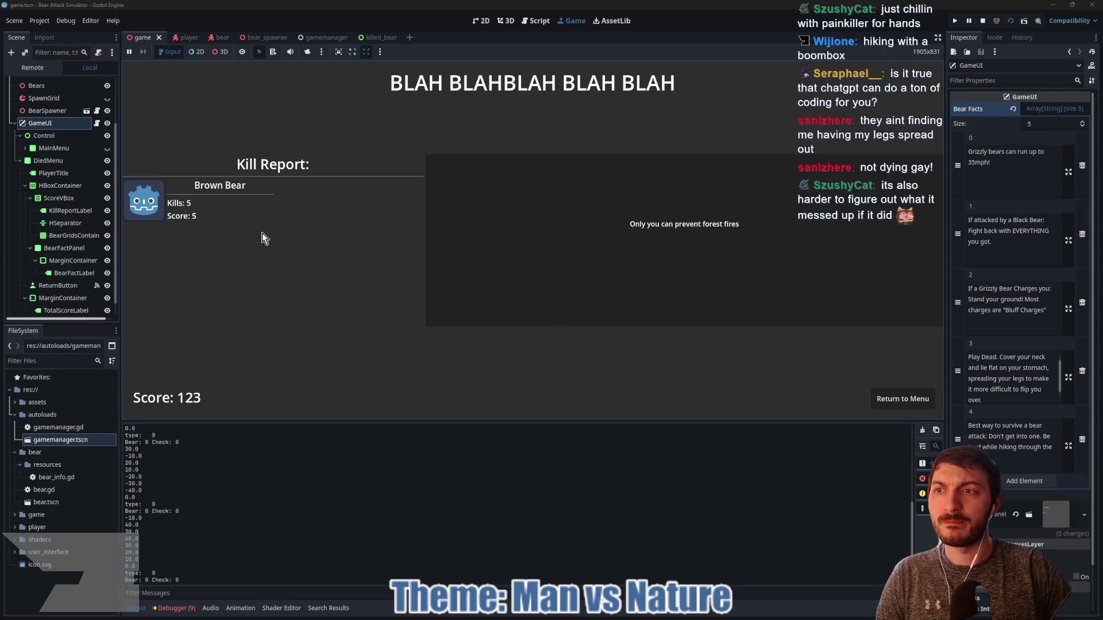
left_click(981, 22)
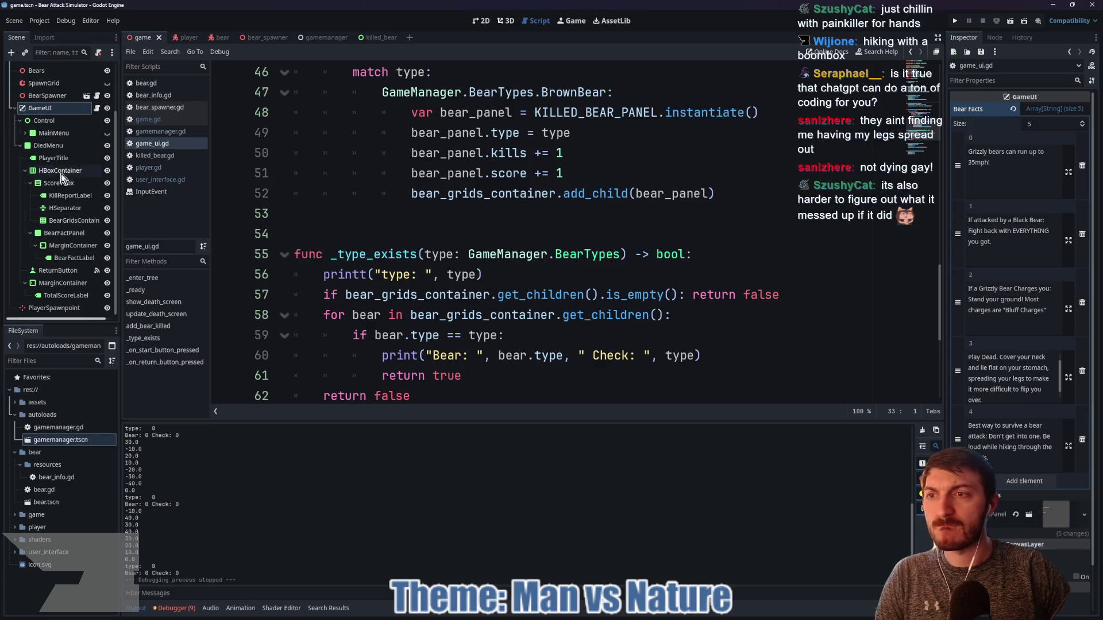
Step: Add update_death_screen() on a new line after GameManager.reset_game() in show_death_screen
left_click(87, 145)
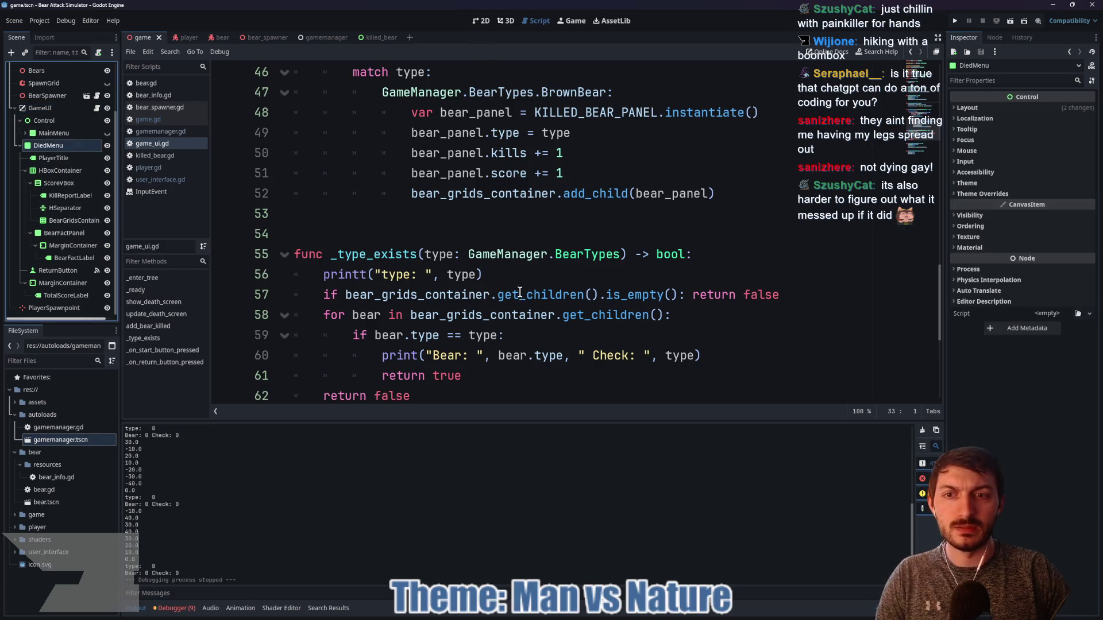
scroll(520, 295, "up", 5)
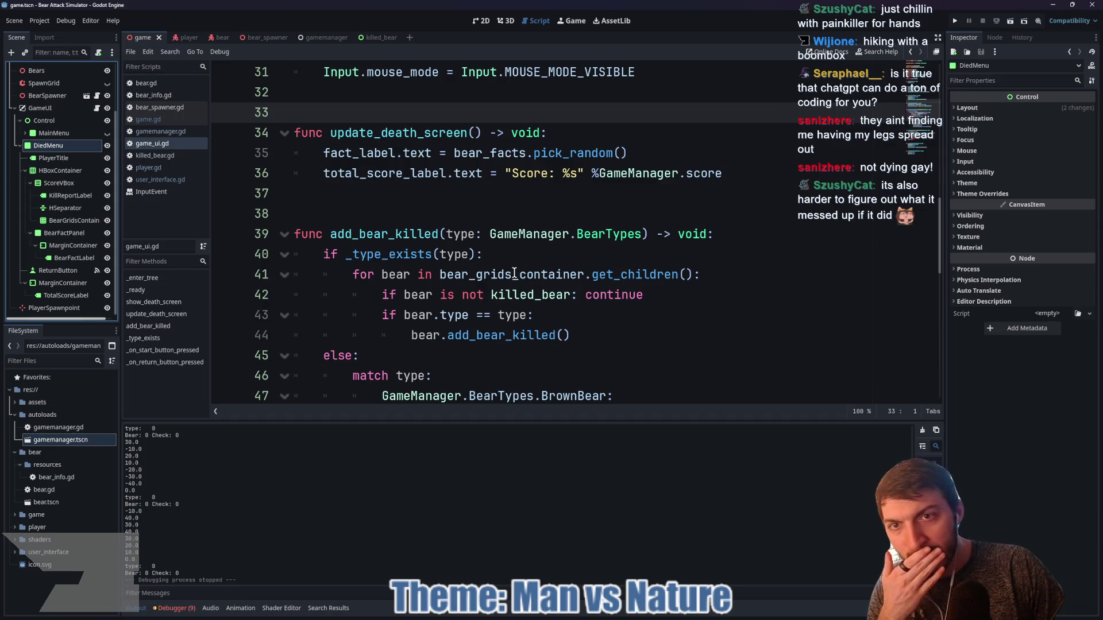
scroll(515, 272, "up", 2)
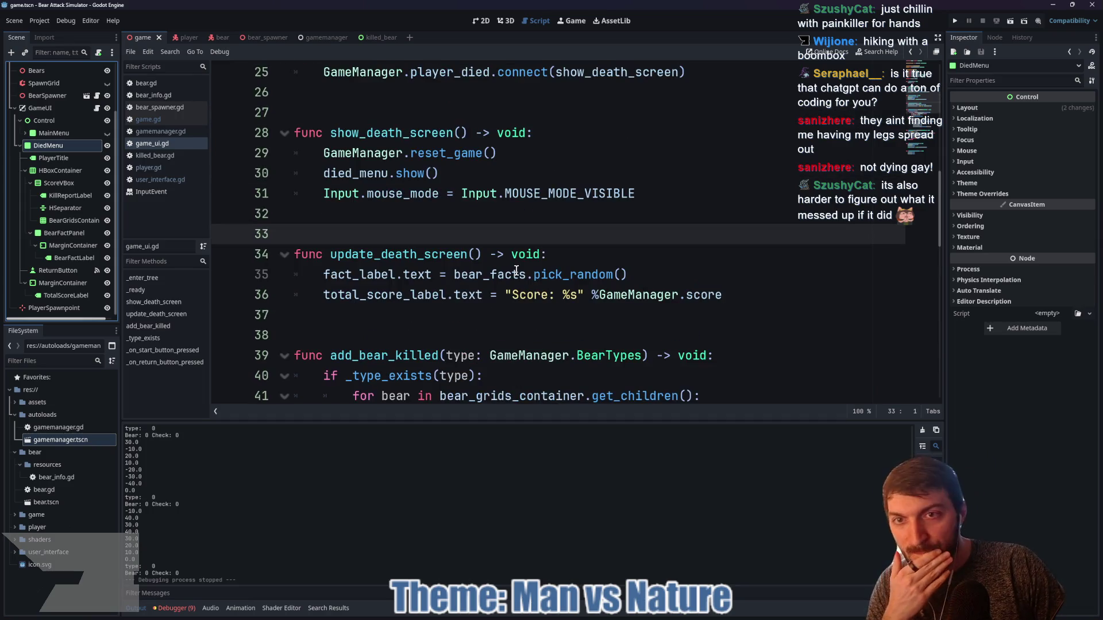
left_click(546, 150)
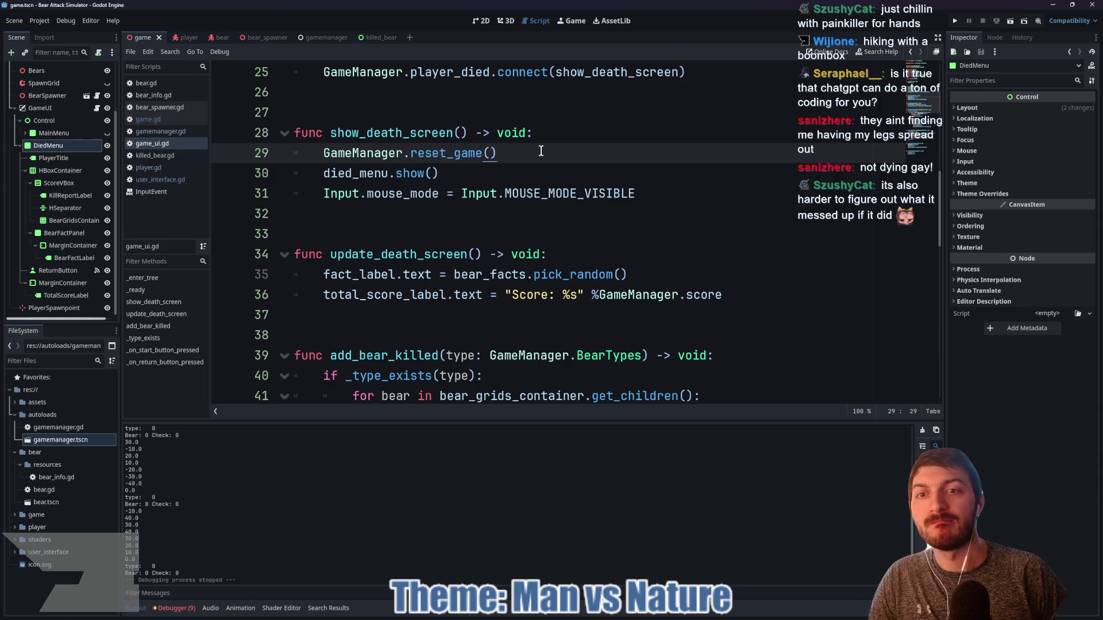
key("Return")
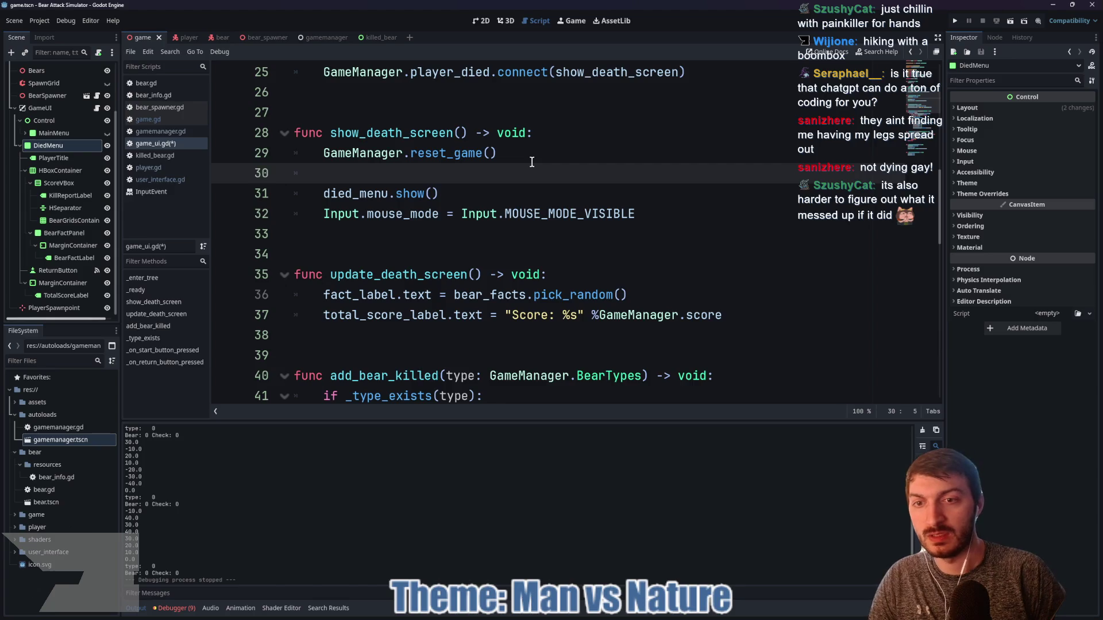
type("te")
key("Return")
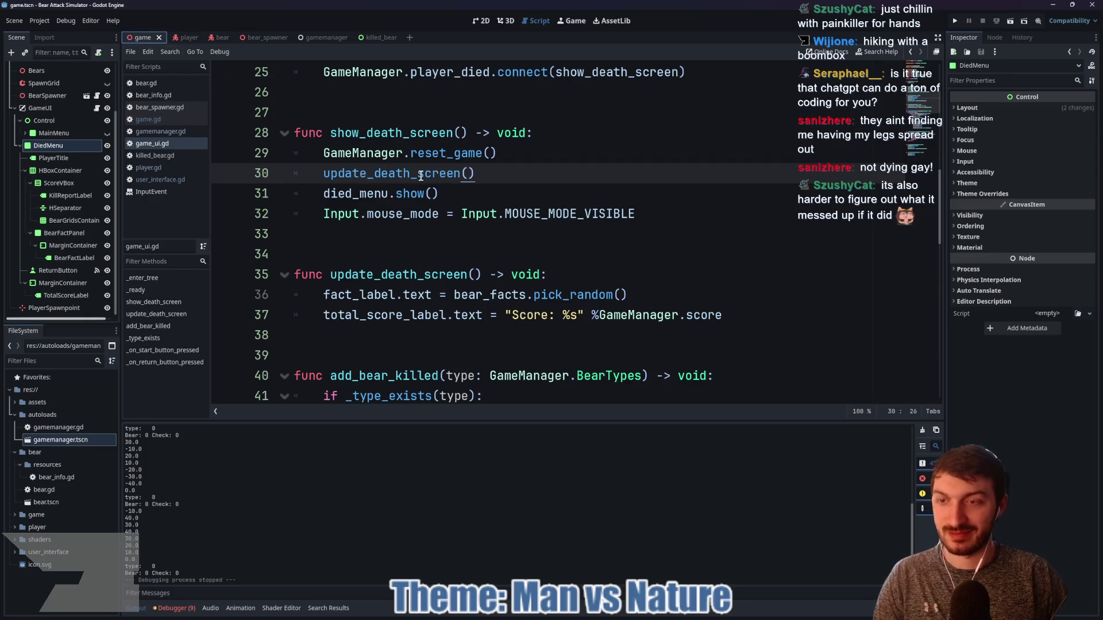
Step: Relaunch the game with F5, make the game view taller, and bring the browser forward
key("F5")
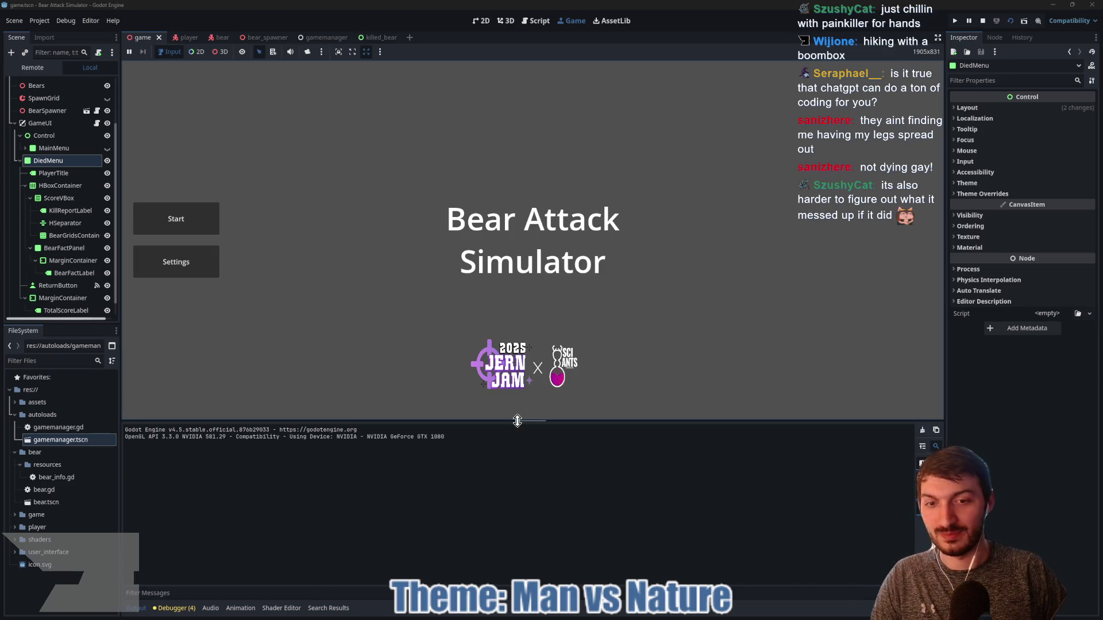
left_click_drag(517, 421, 523, 548)
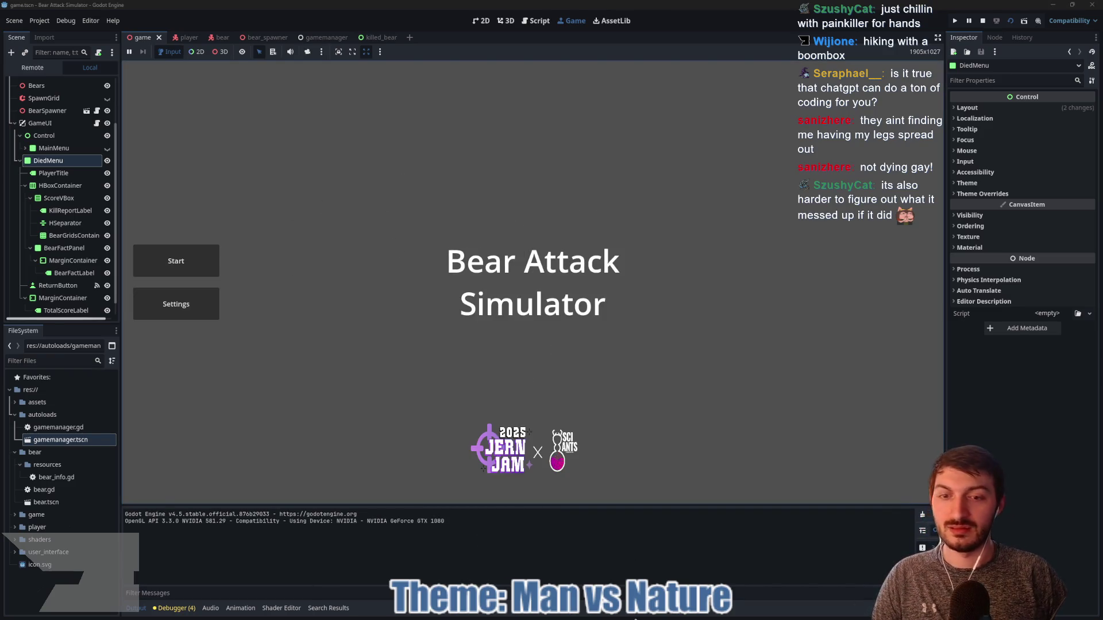
left_click(607, 617)
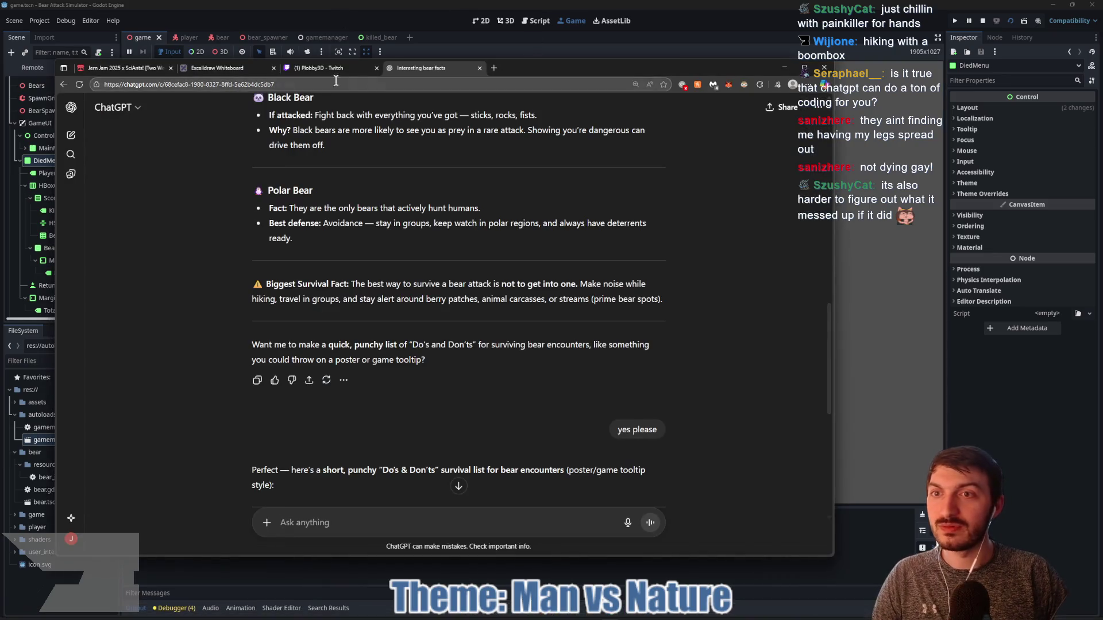
Step: On the Twitch tab, expand the full list of followed channels
left_click(322, 68)
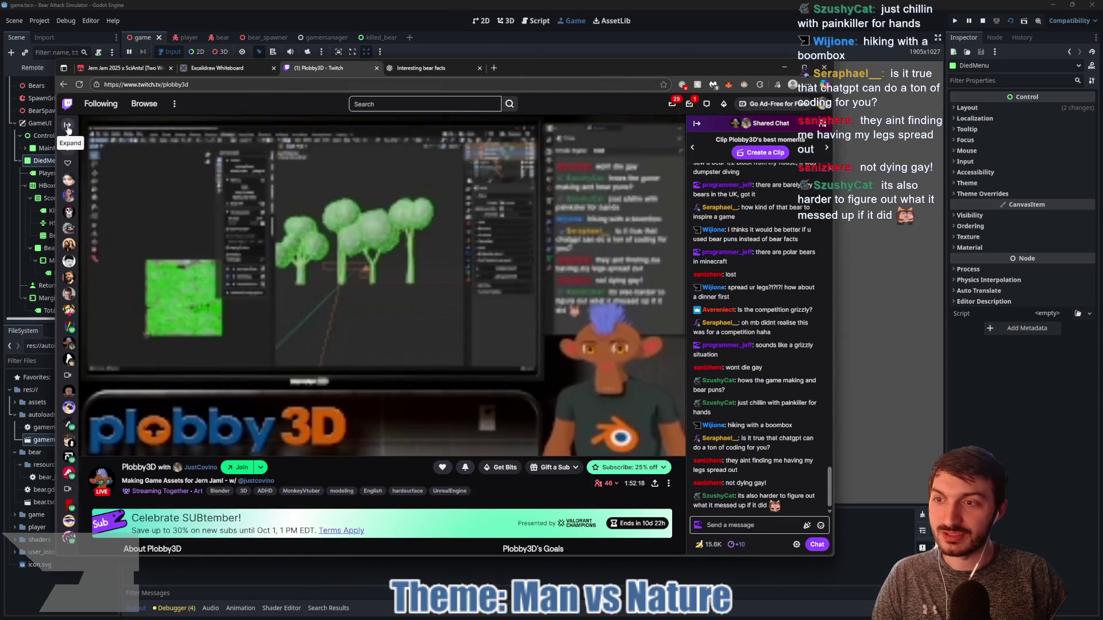
left_click(67, 125)
left_click(78, 390)
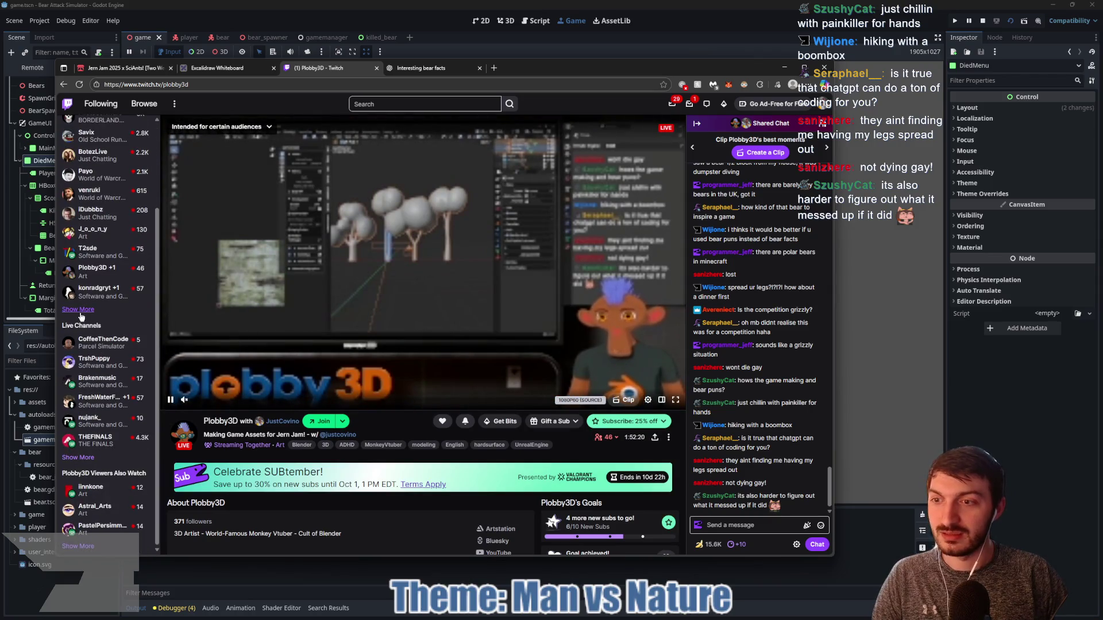
scroll(105, 321, "down", 1)
scroll(104, 378, "down", 1)
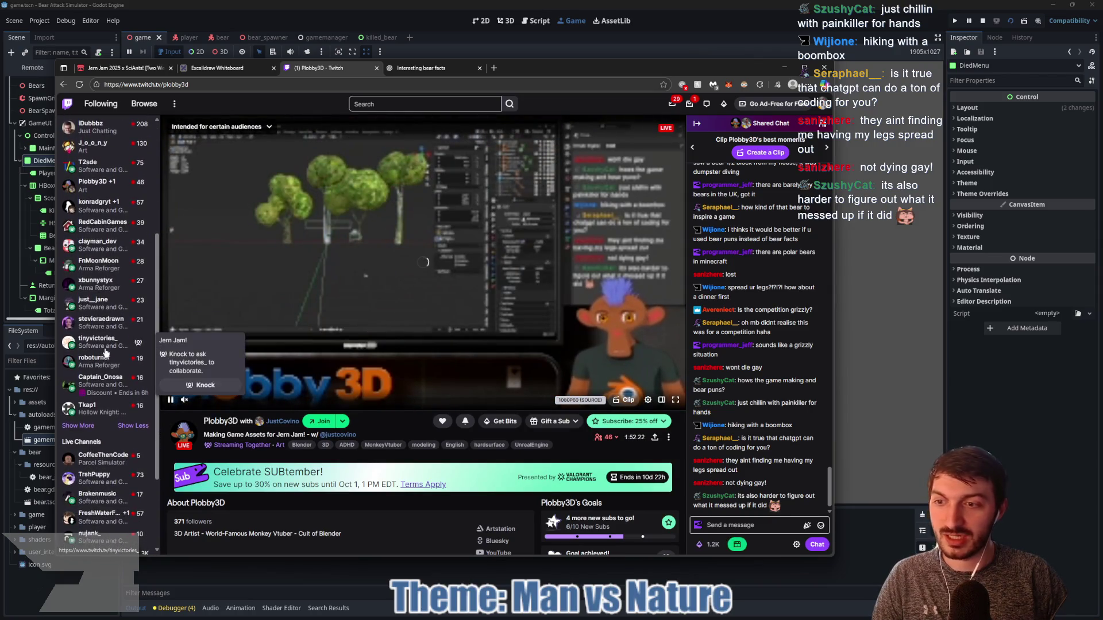
Step: Open a followed channel in a new tab, then close it and return to Godot
right_click(106, 386)
left_click(138, 388)
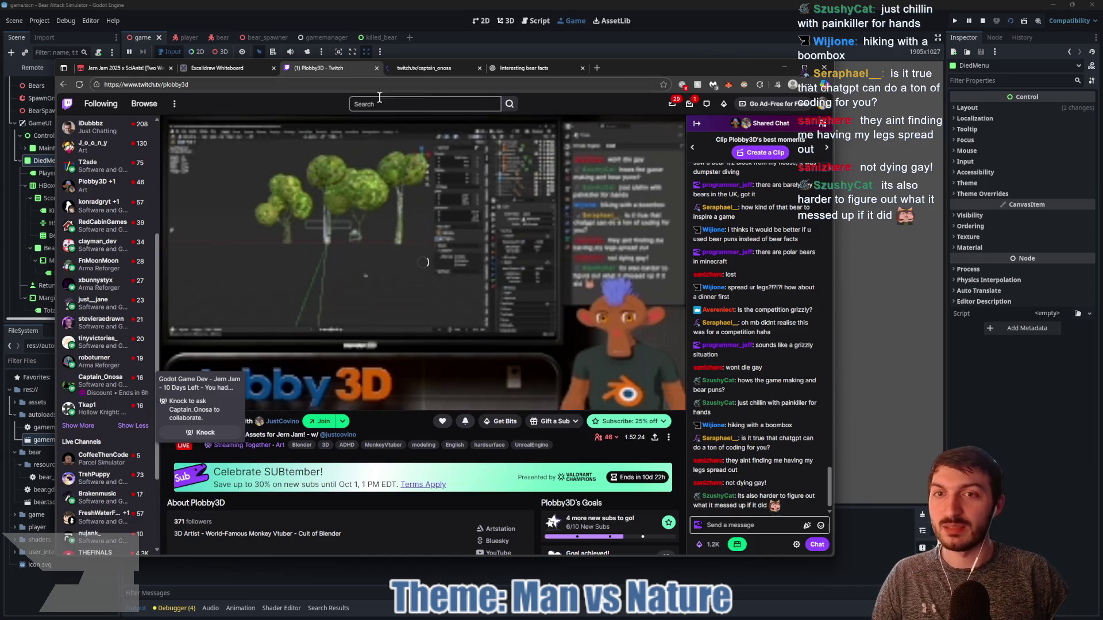
left_click(419, 68)
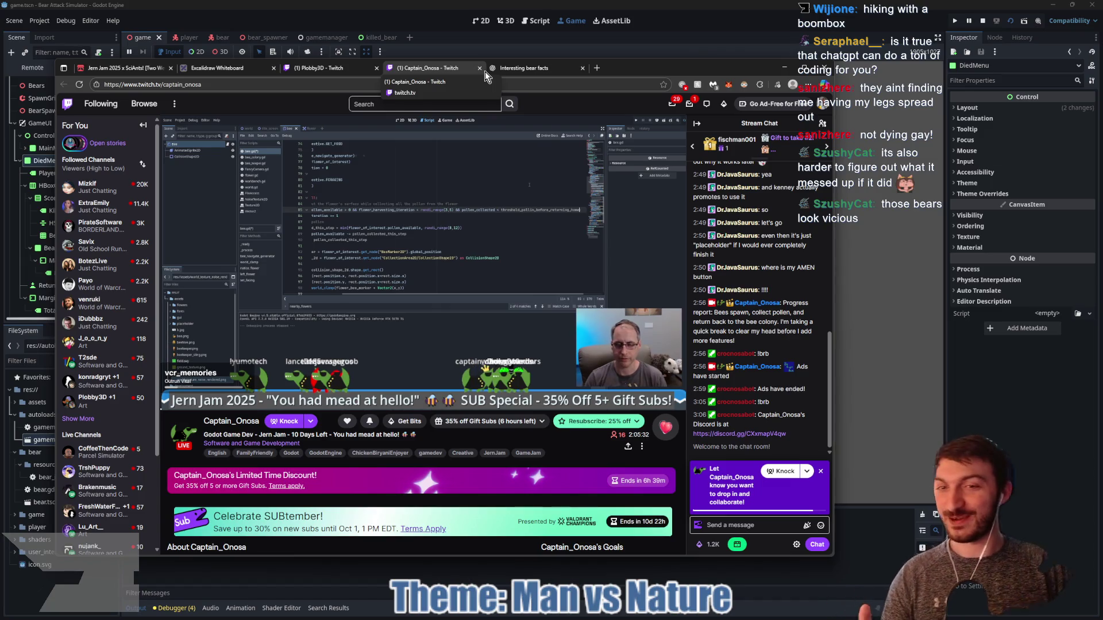
left_click(480, 68)
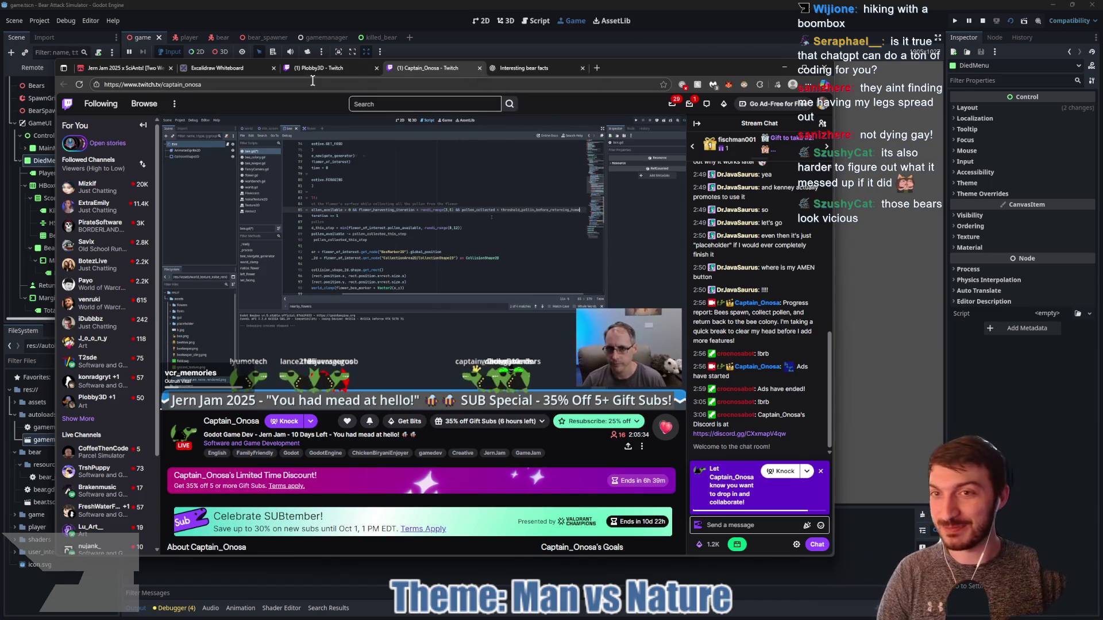
mouse_move(90, 343)
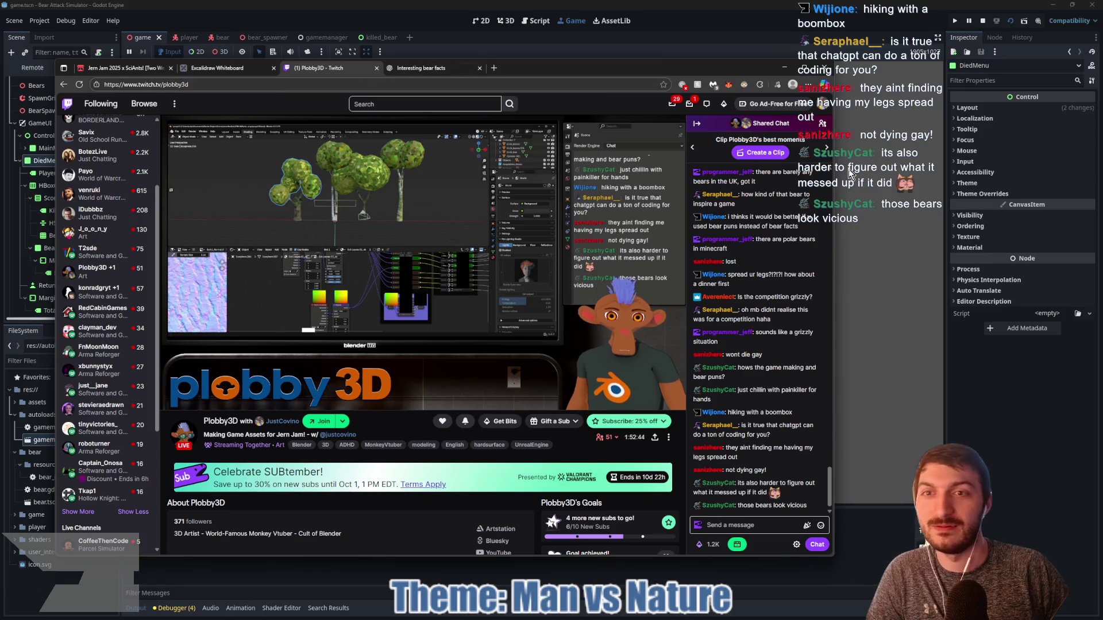
left_click(427, 67)
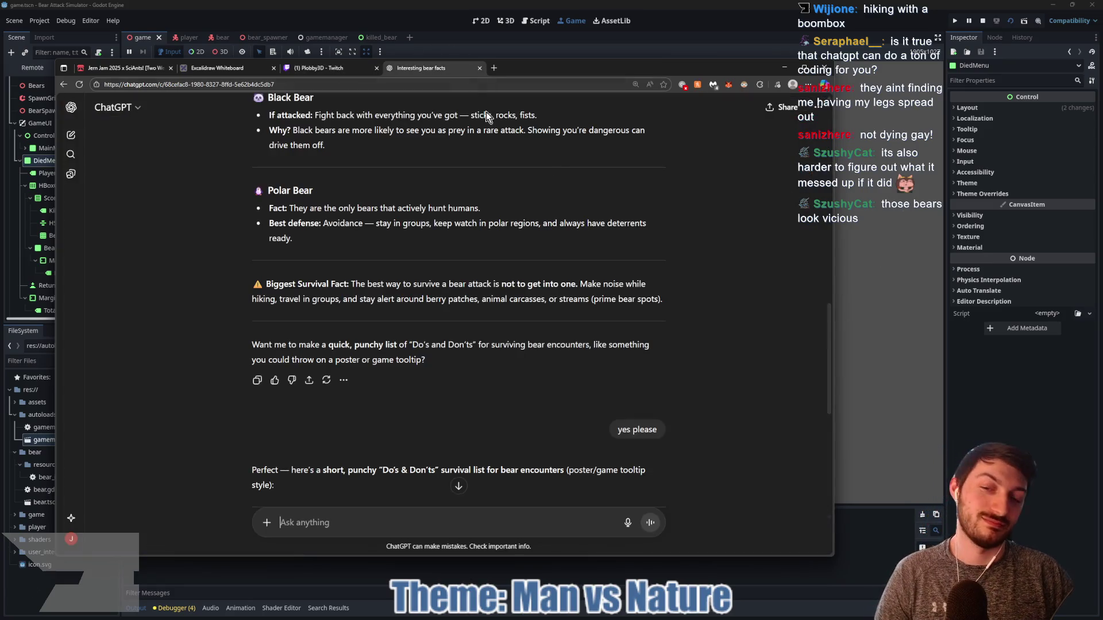
left_click(987, 363)
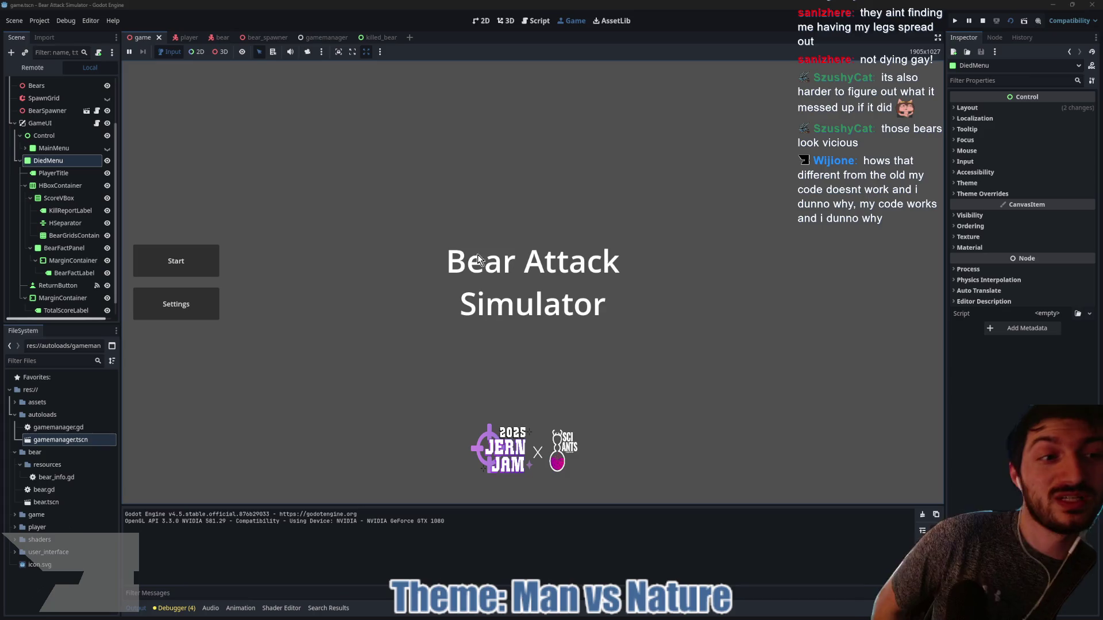
Step: Start a new round of Bear Attack Simulator and punch the first approaching bears
left_click(174, 261)
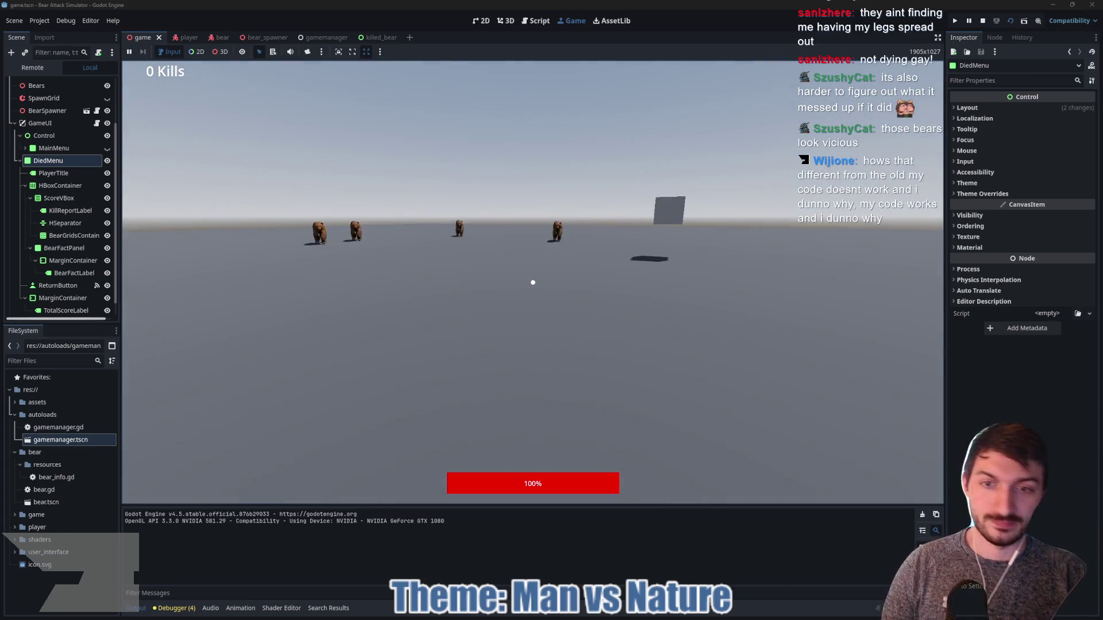
left_click(533, 283)
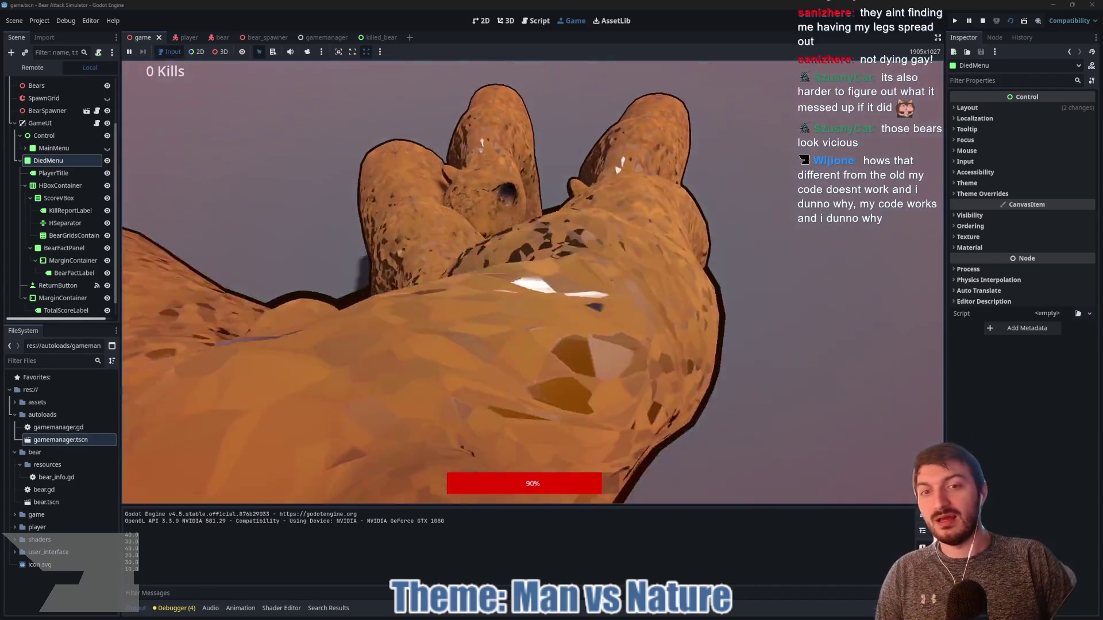
left_click(534, 283)
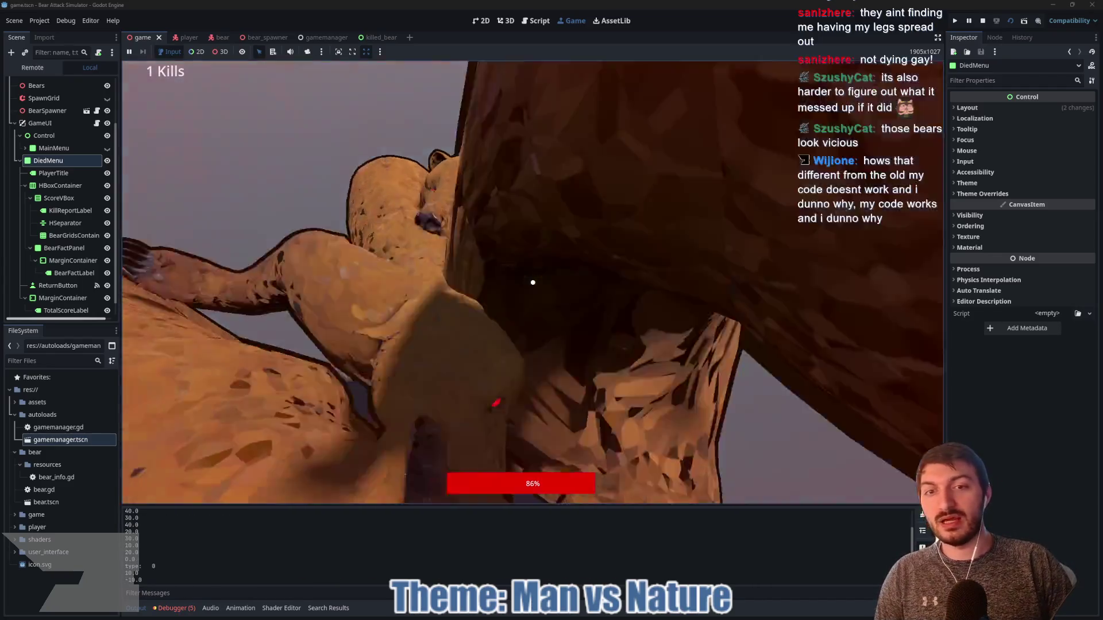
left_click(533, 283)
left_click(533, 283)
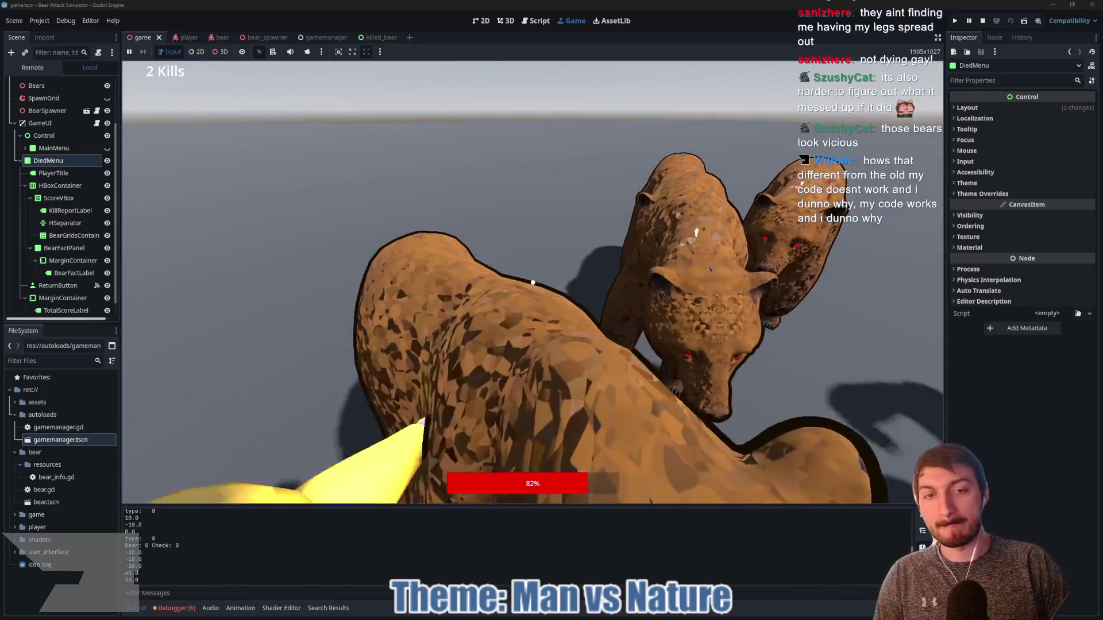
left_click(533, 282)
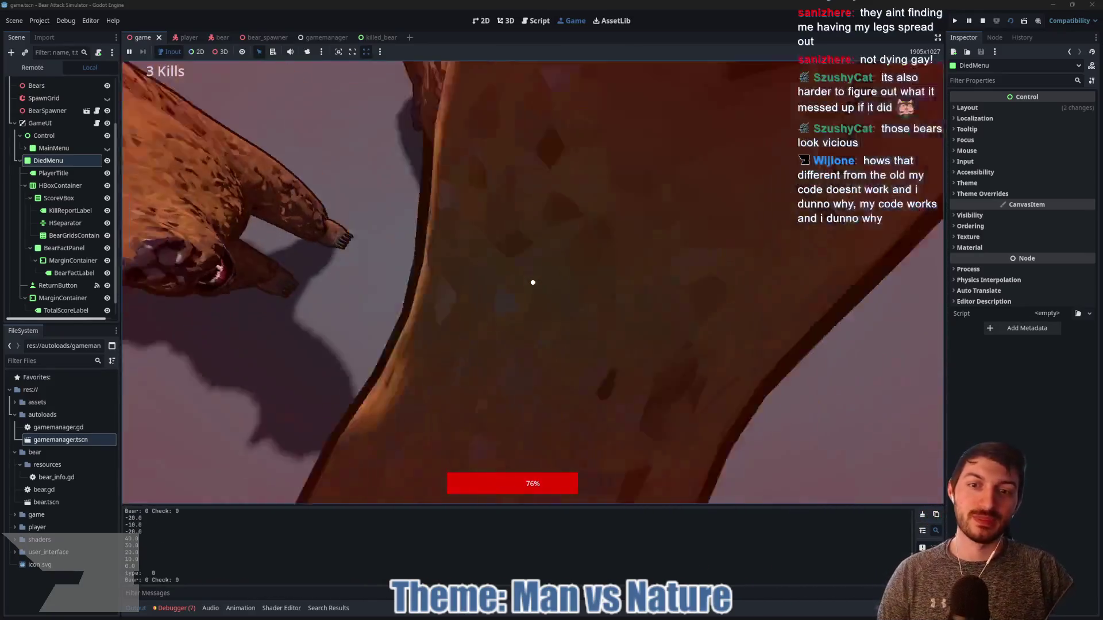
left_click(533, 283)
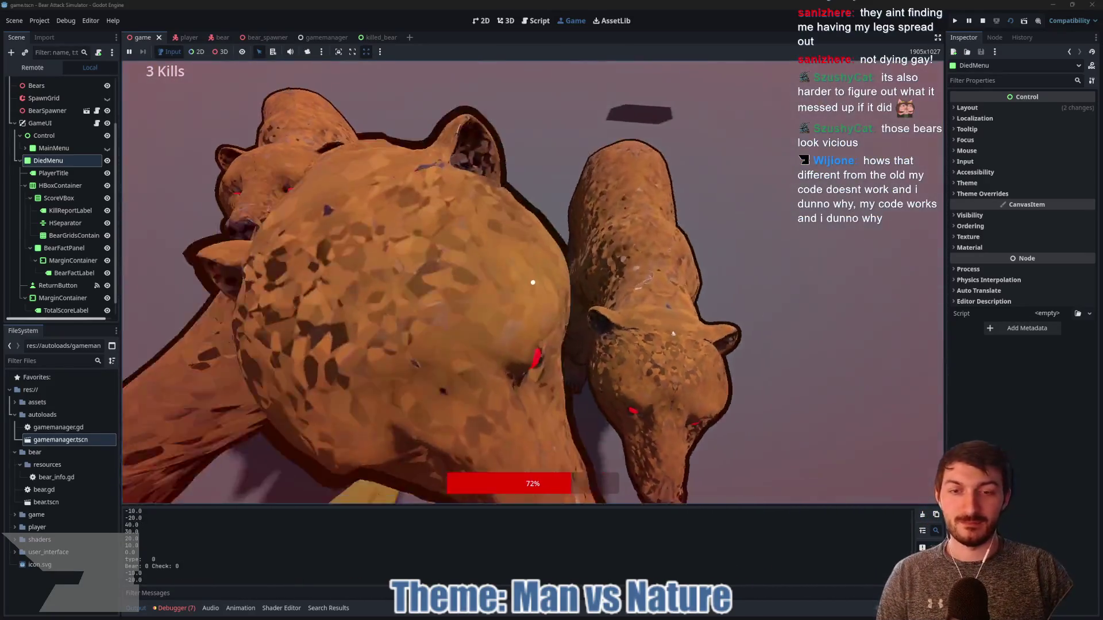
left_click(533, 282)
left_click(534, 282)
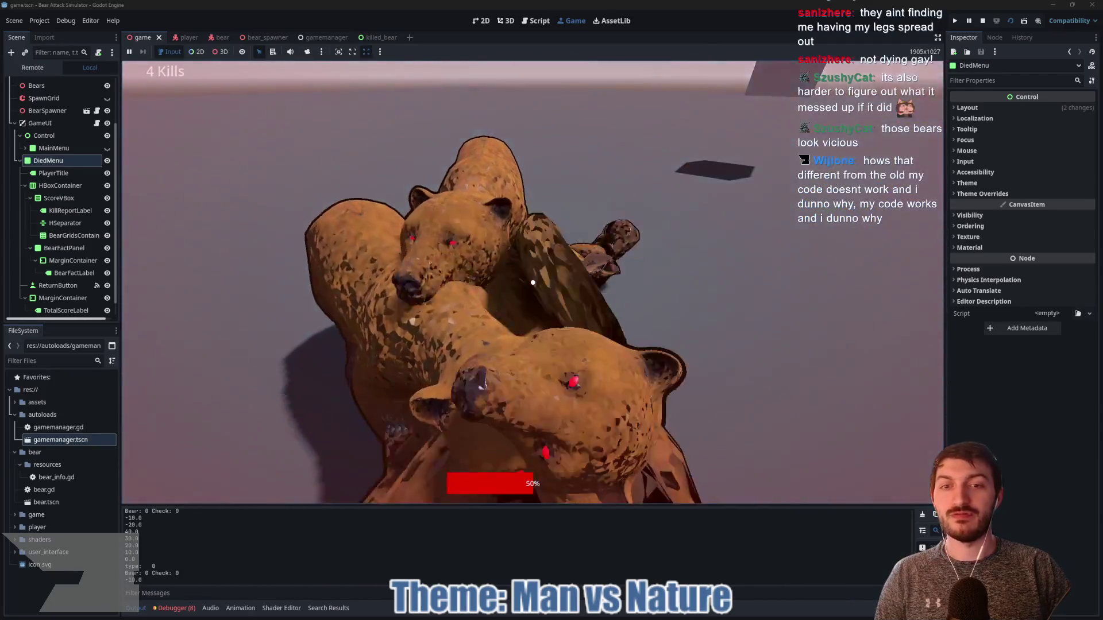
Step: Keep punching bears until killed, reaching a death screen with 6 Brown Bear kills and Score 6
left_click(533, 283)
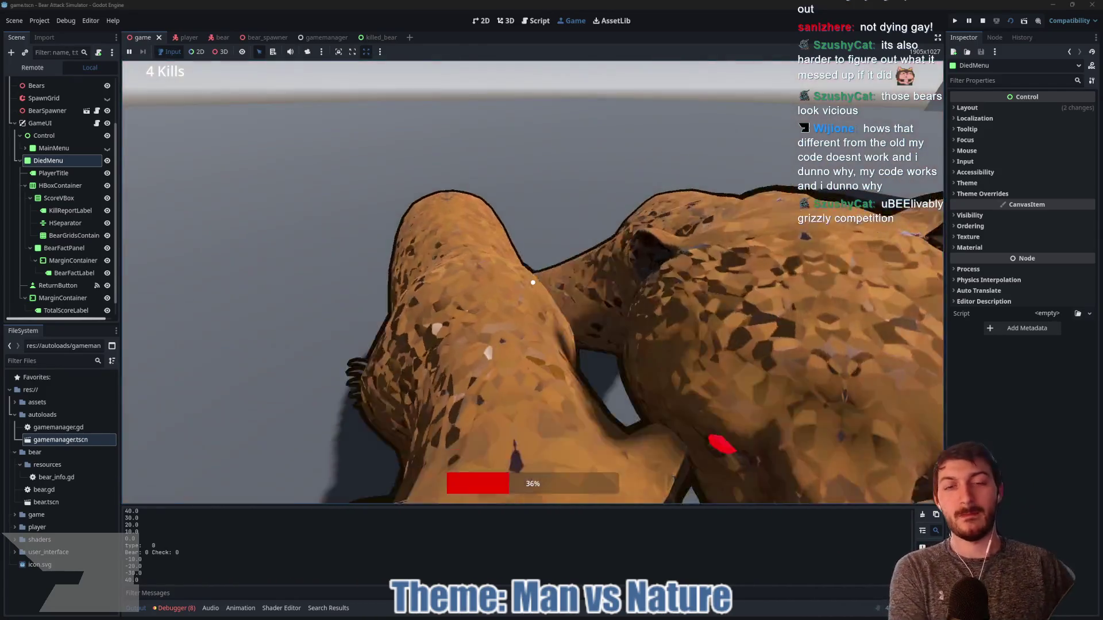
left_click(533, 283)
left_click(534, 282)
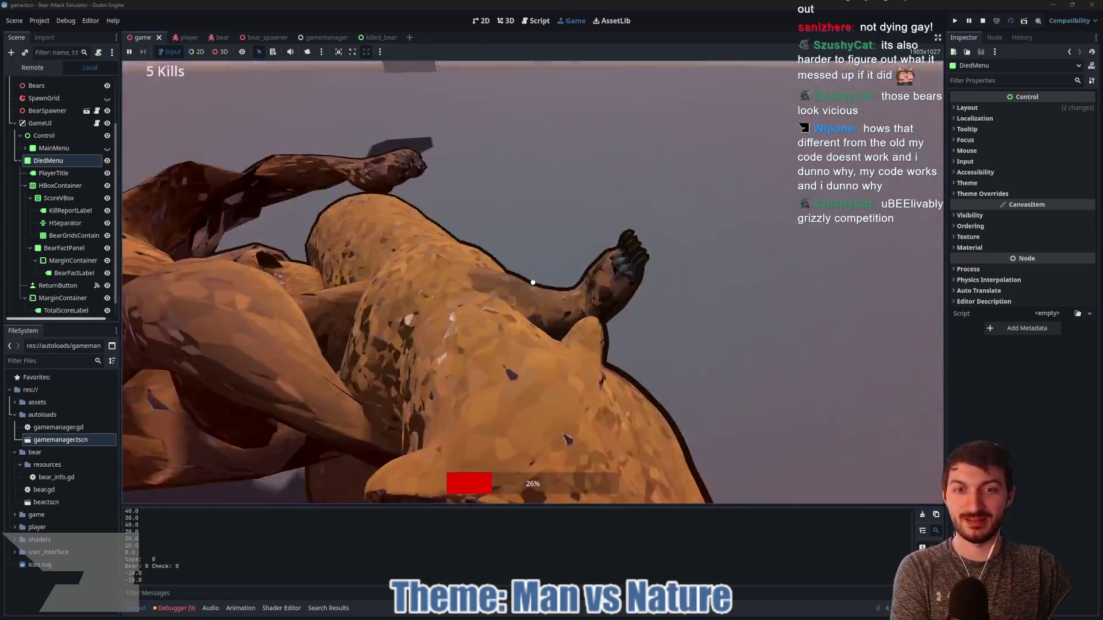
left_click(533, 282)
left_click(533, 283)
left_click(533, 283)
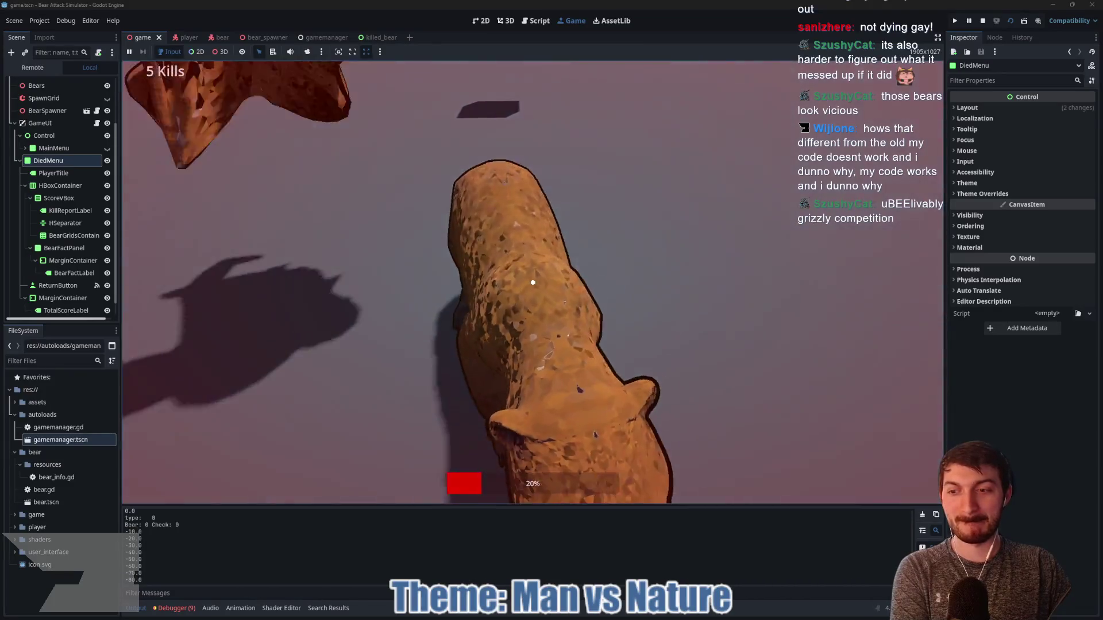
left_click(533, 282)
left_click(533, 283)
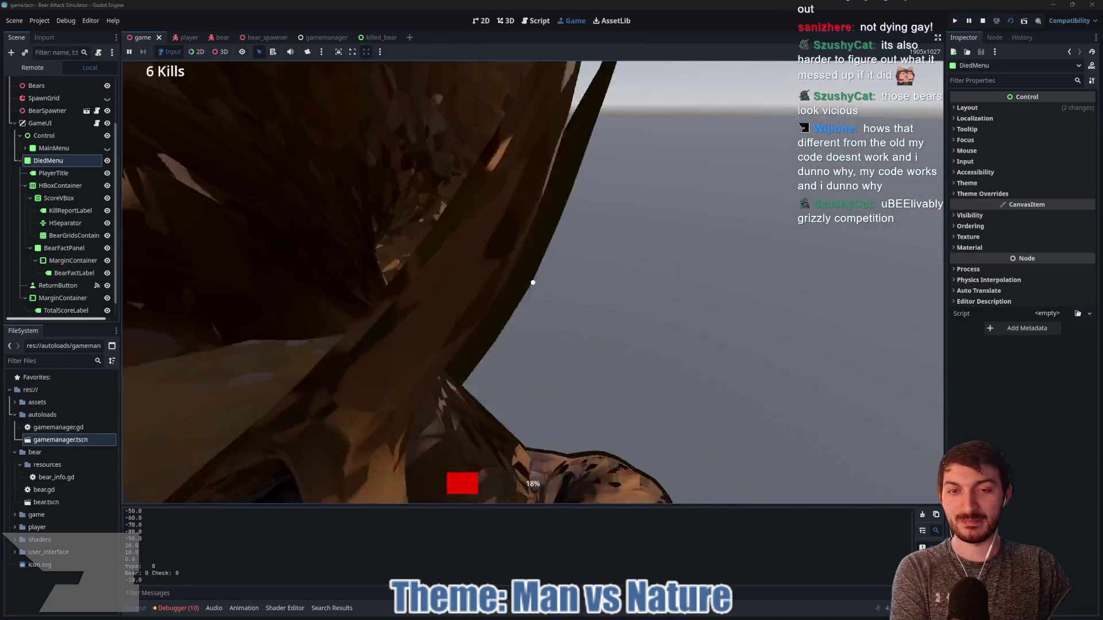
left_click(533, 282)
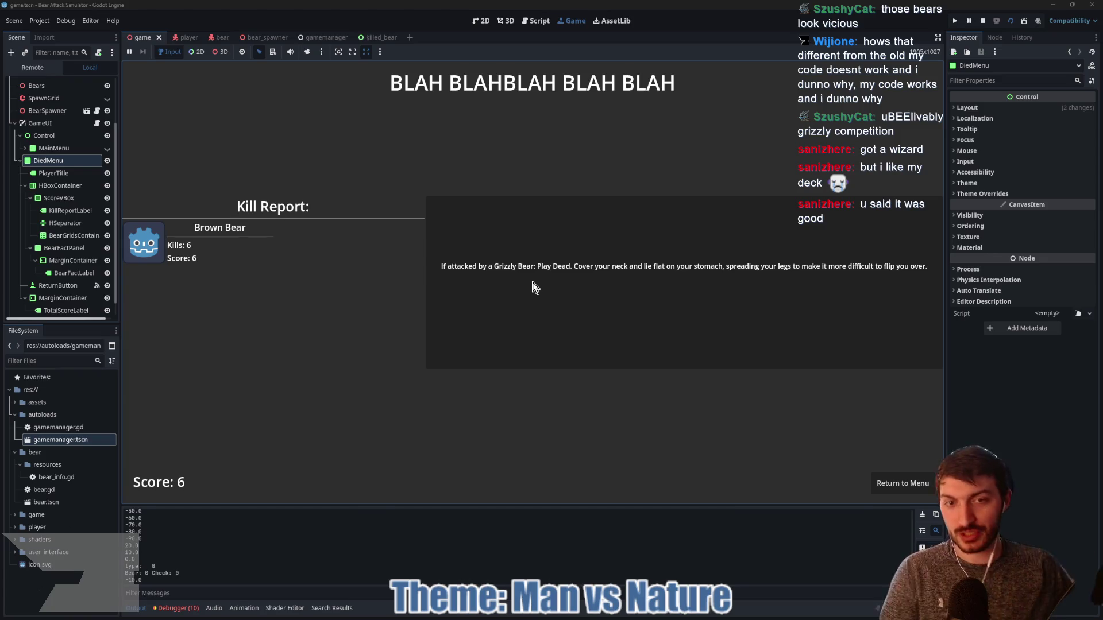
left_click(607, 618)
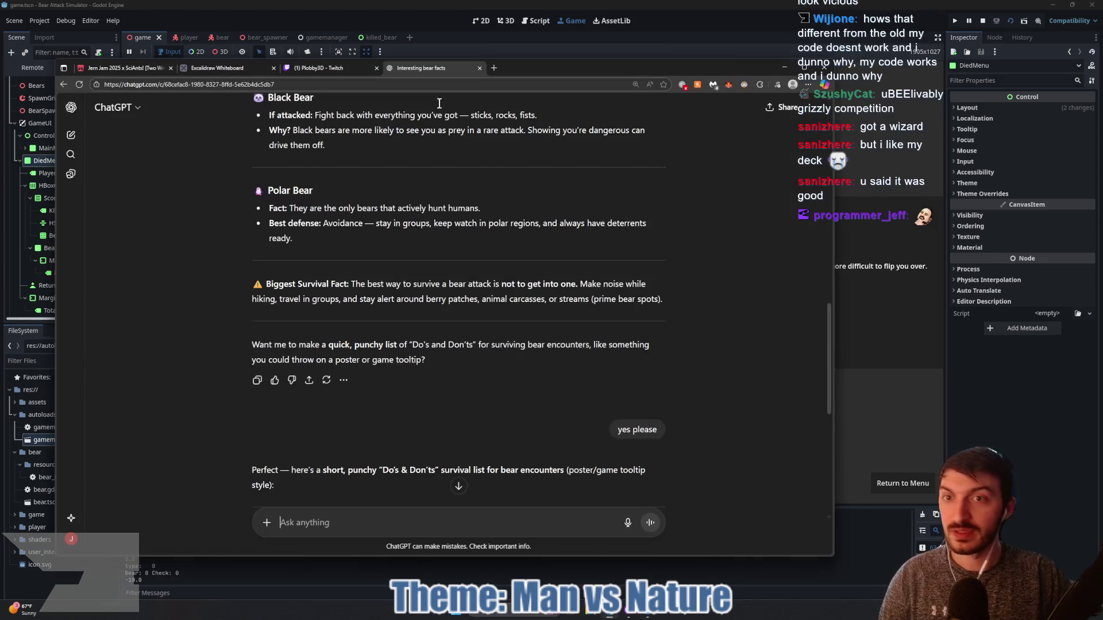
left_click(493, 71)
type("is winnie the p")
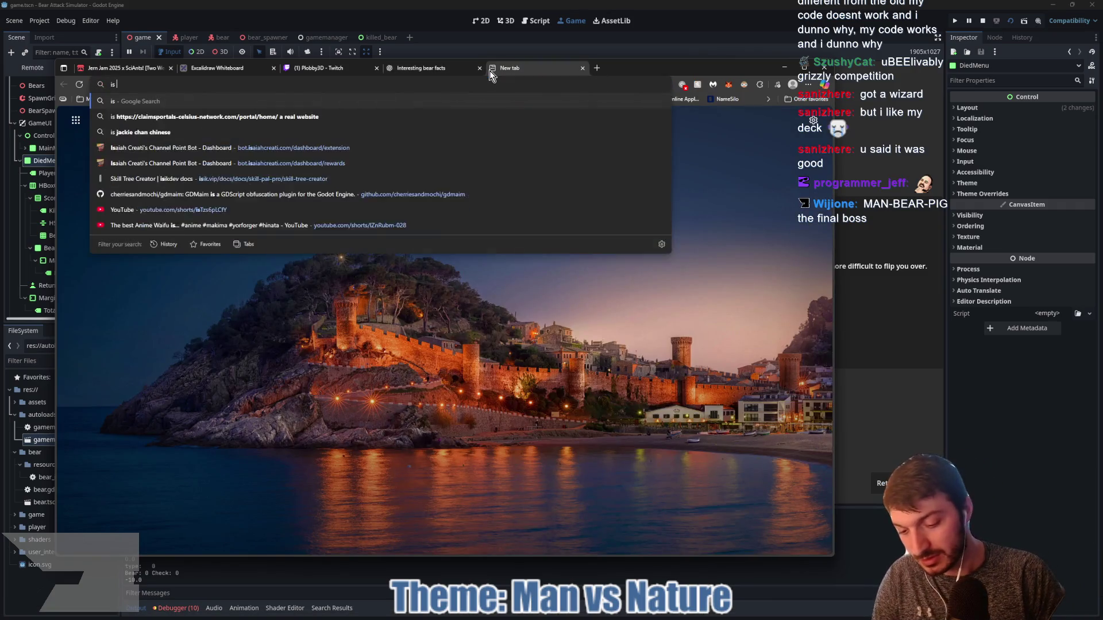
type("ooh public")
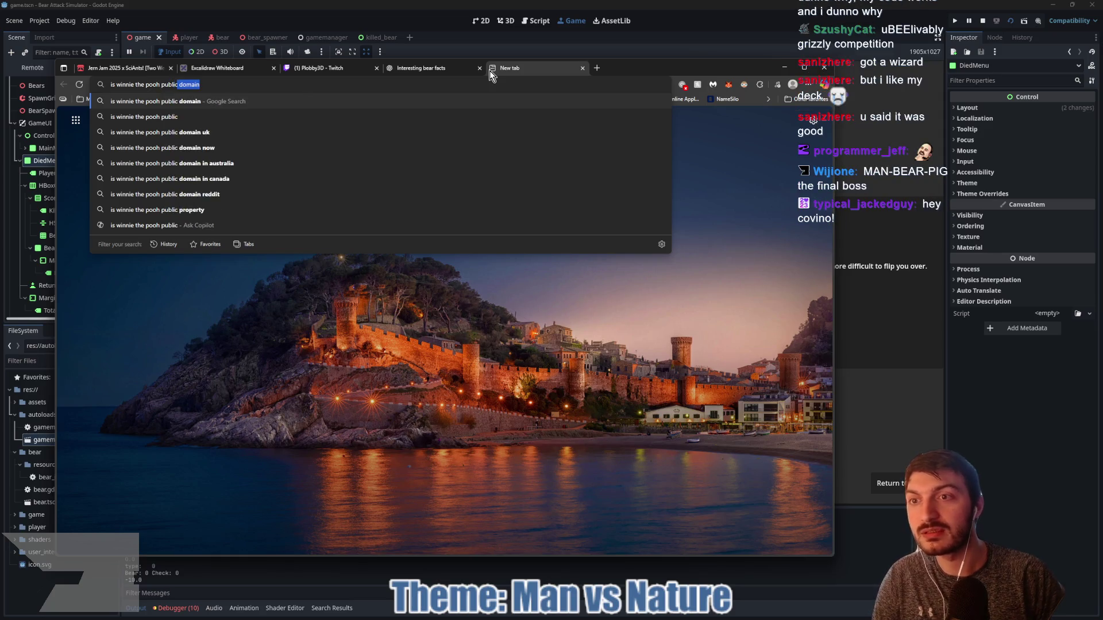
key("Return")
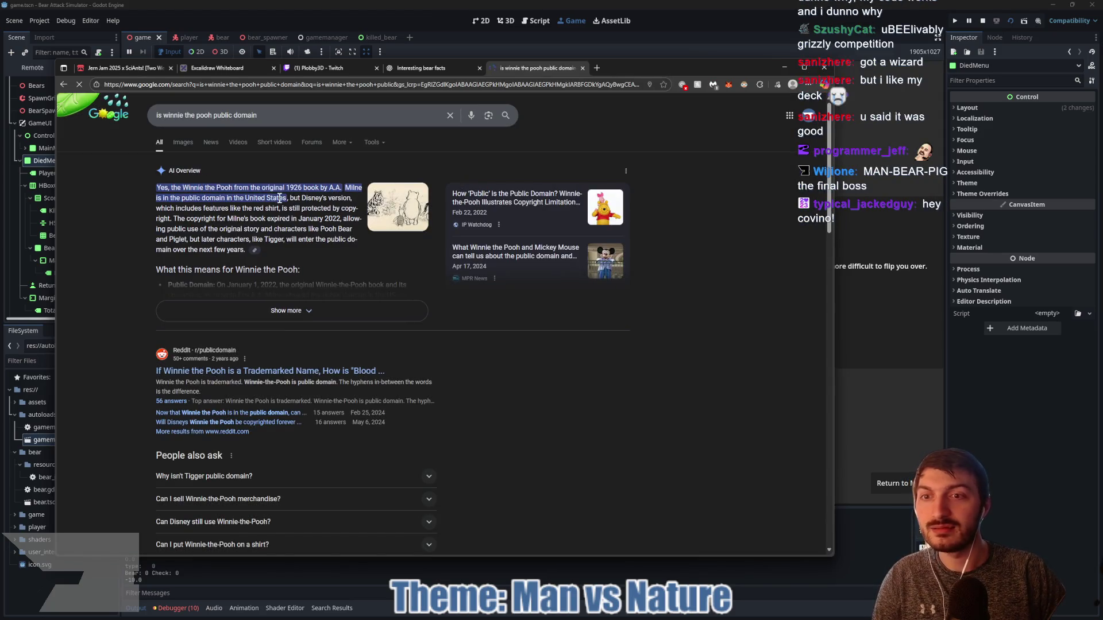
left_click(583, 67)
left_click(1014, 402)
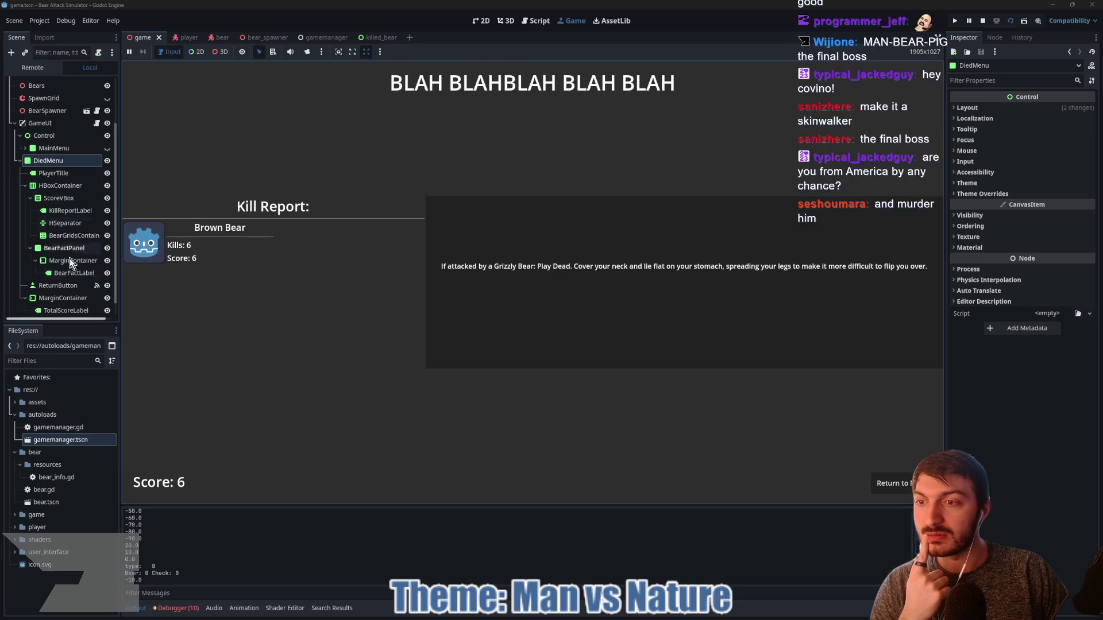
Step: Stop the game, review the killed_bear and gamemanager scripts, and view BearFactLabel in the 2D death menu
left_click(984, 21)
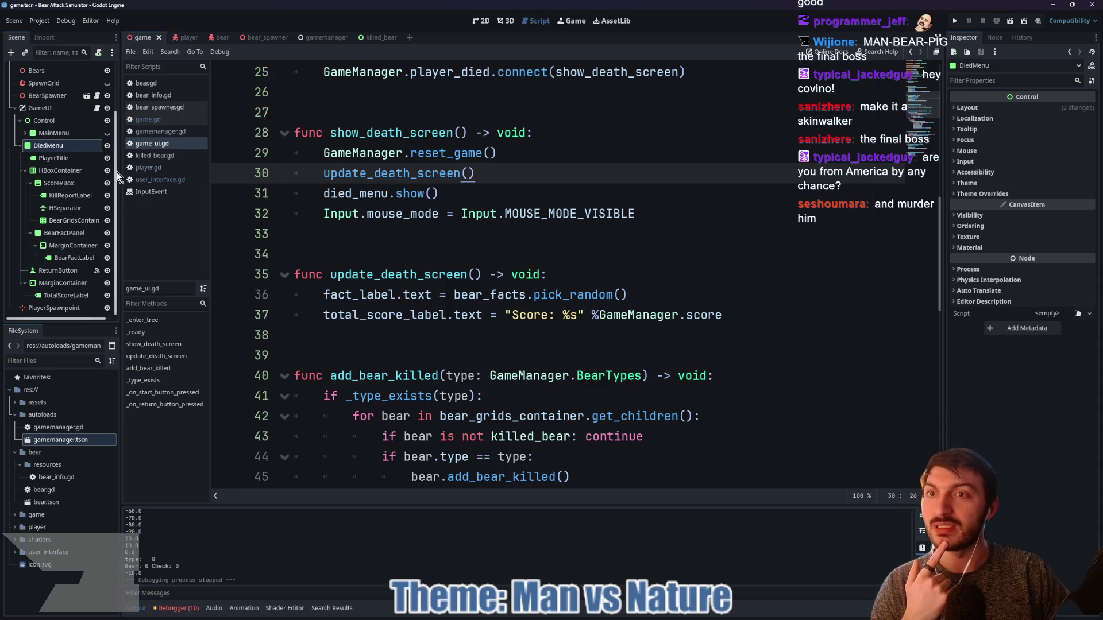
left_click(374, 38)
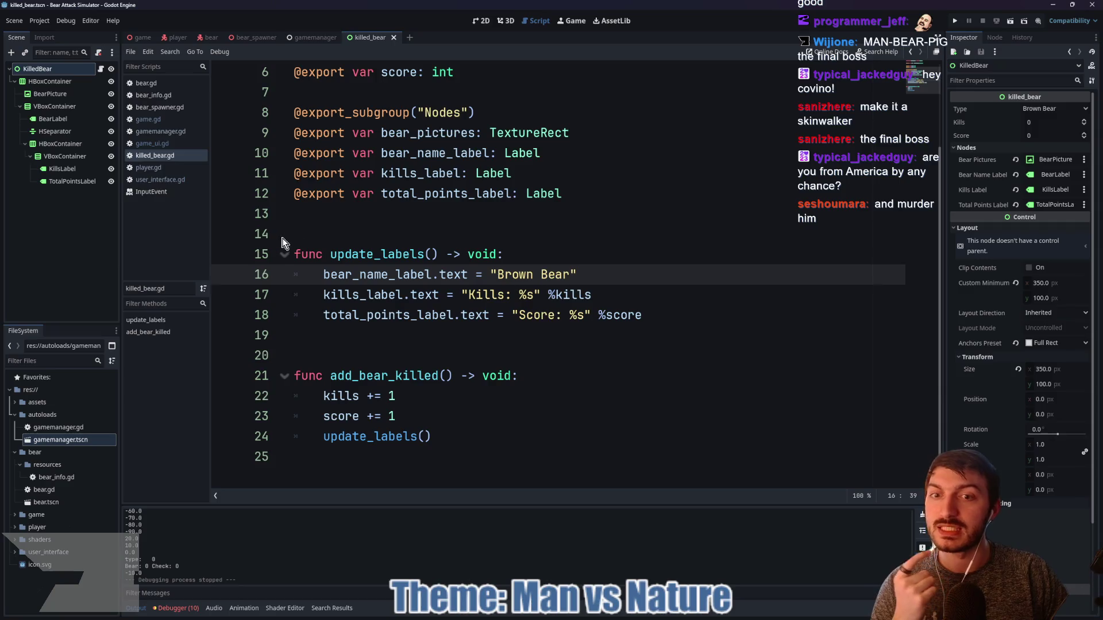
left_click(315, 35)
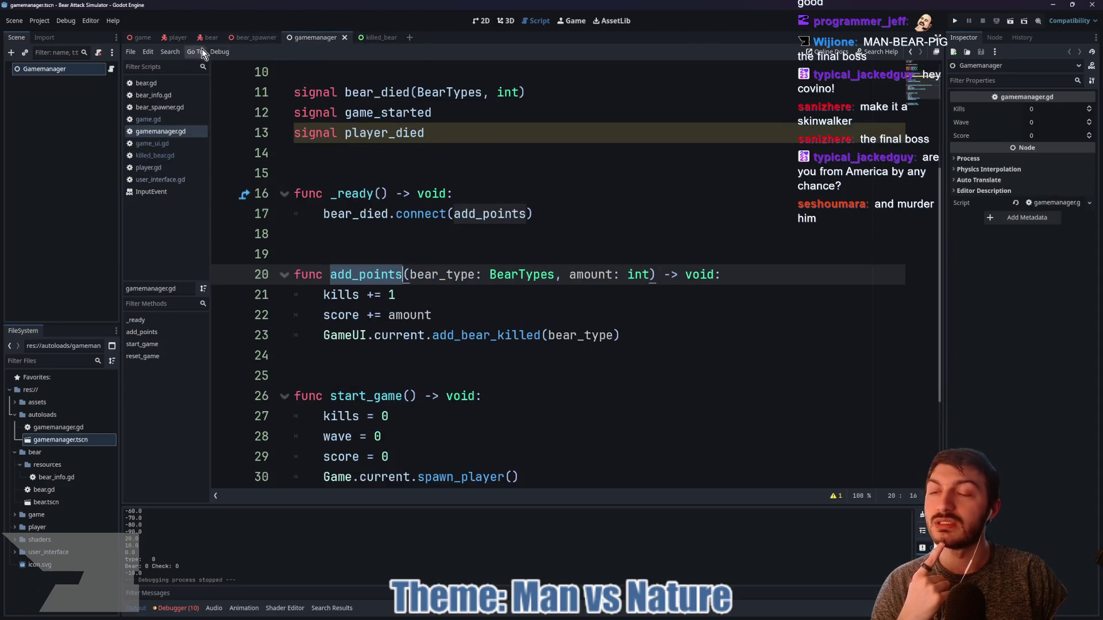
left_click(345, 174)
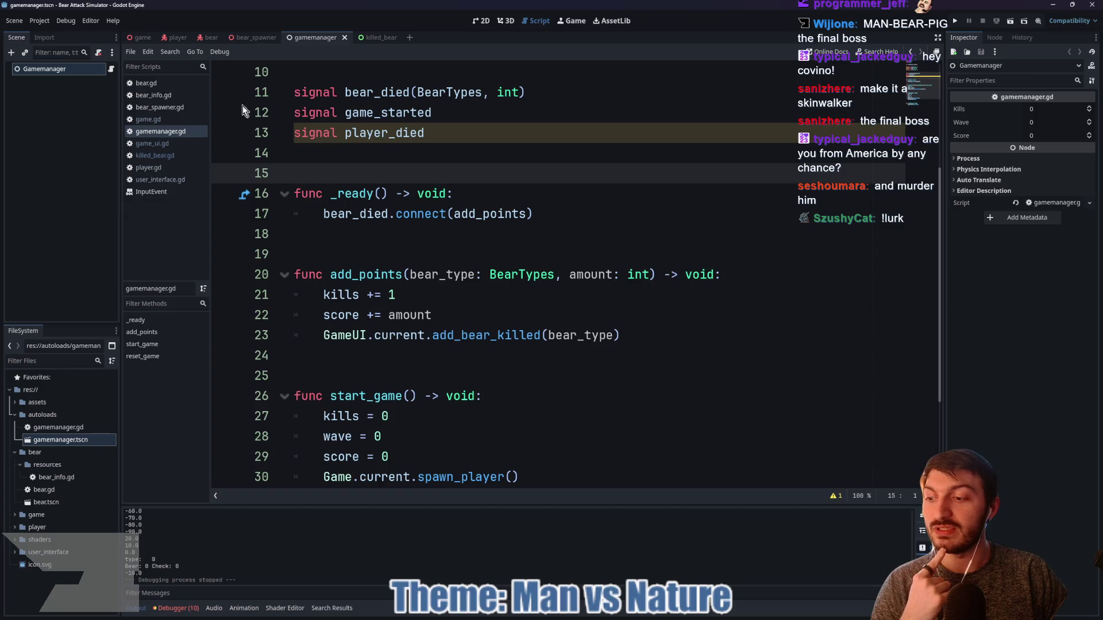
left_click(134, 35)
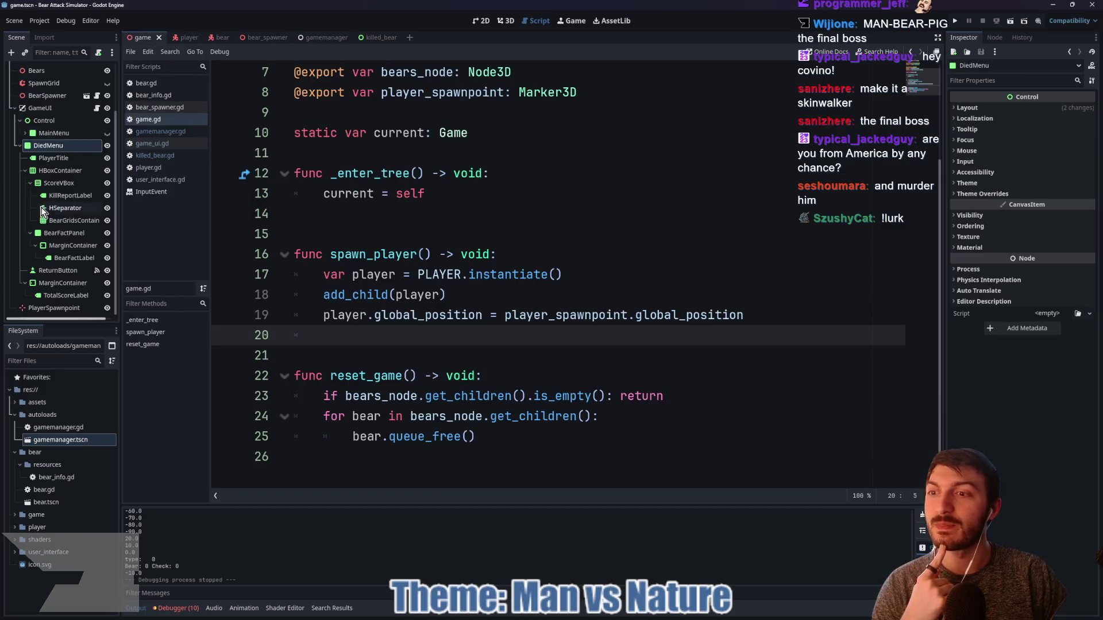
left_click(81, 256)
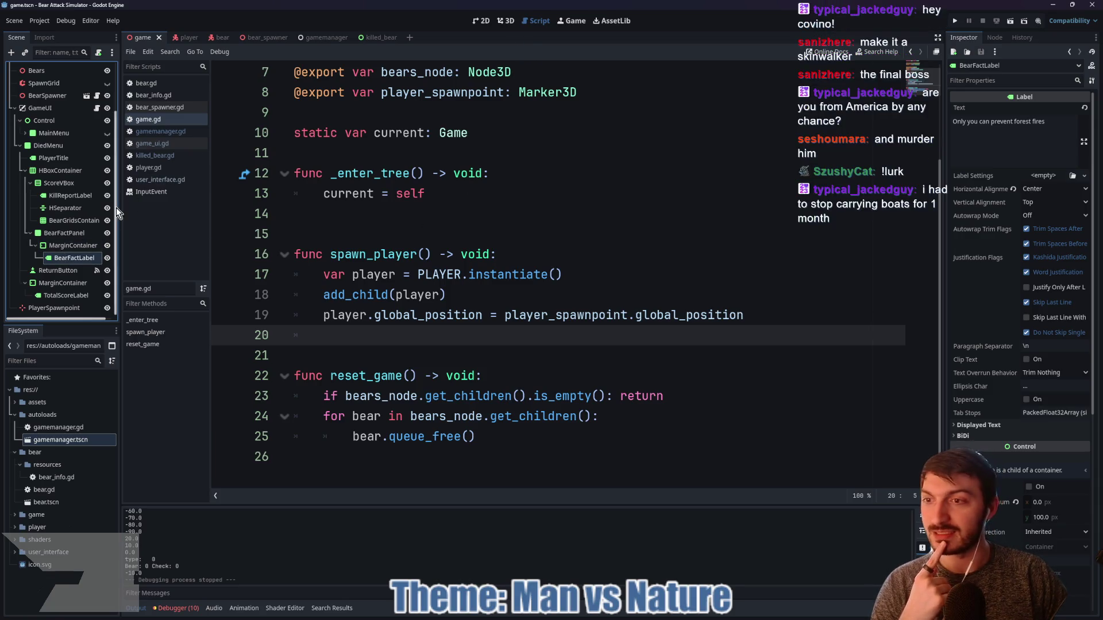
left_click(488, 21)
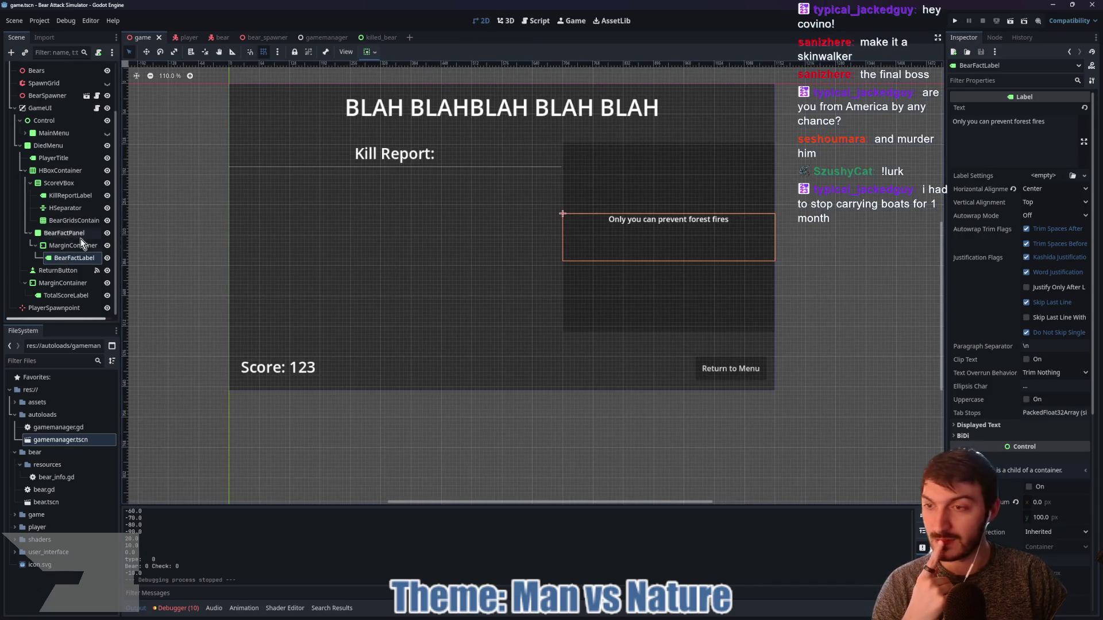
left_click(377, 54)
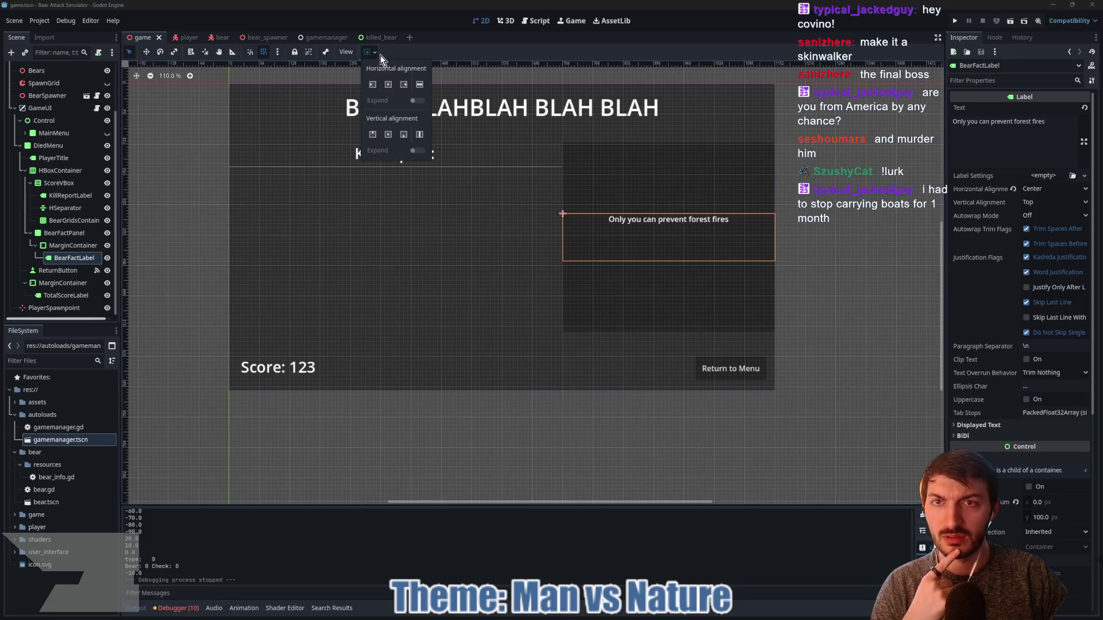
left_click(379, 55)
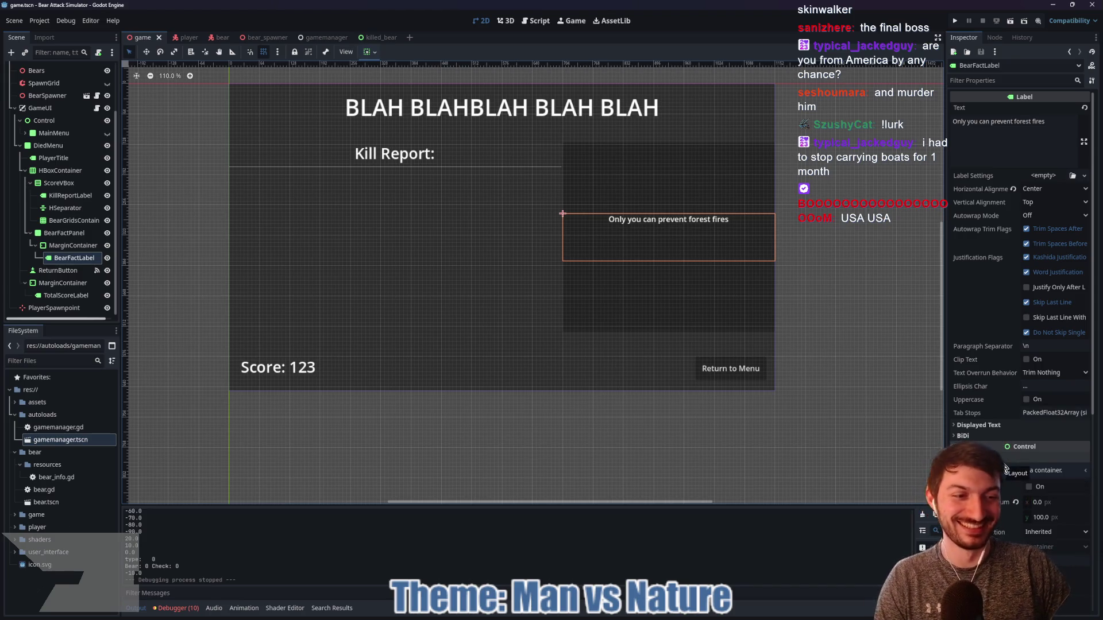
scroll(1035, 508, "down", 3)
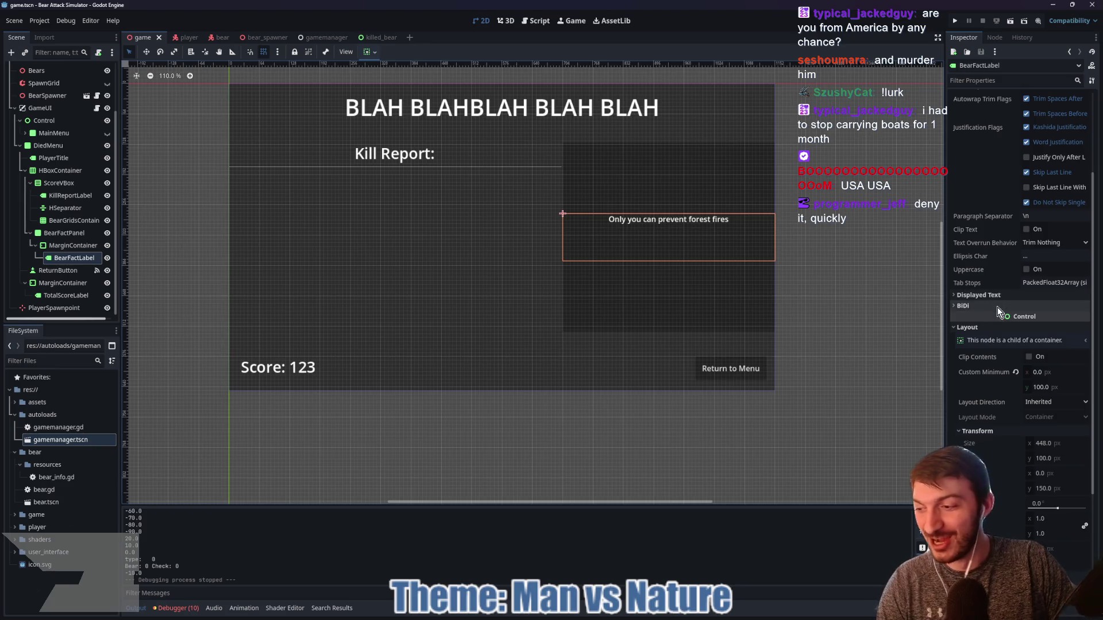
mouse_move(1000, 317)
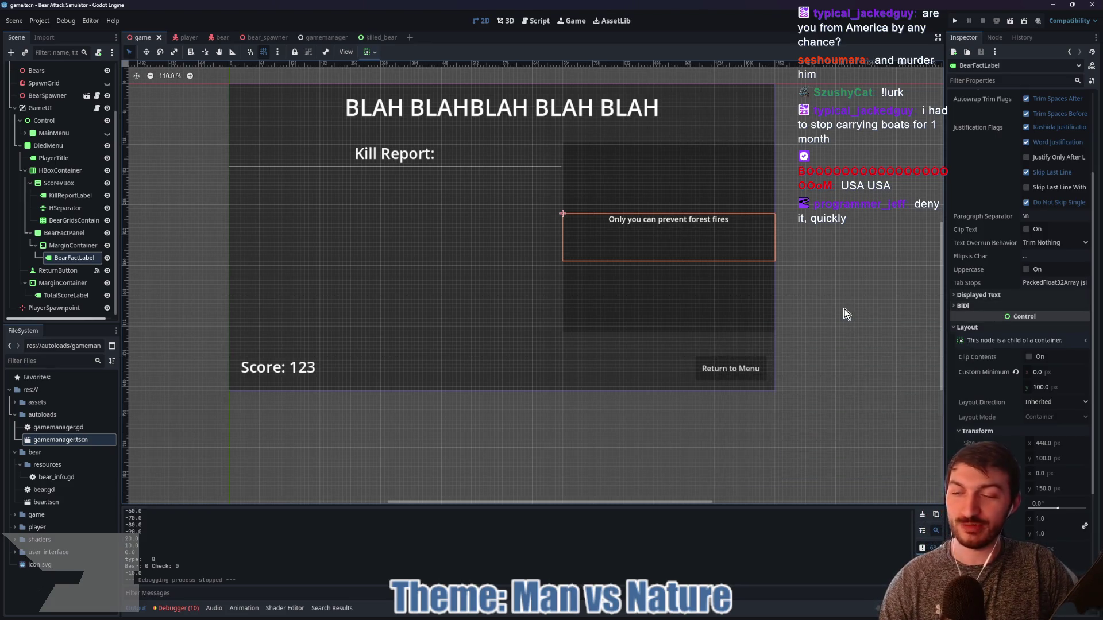